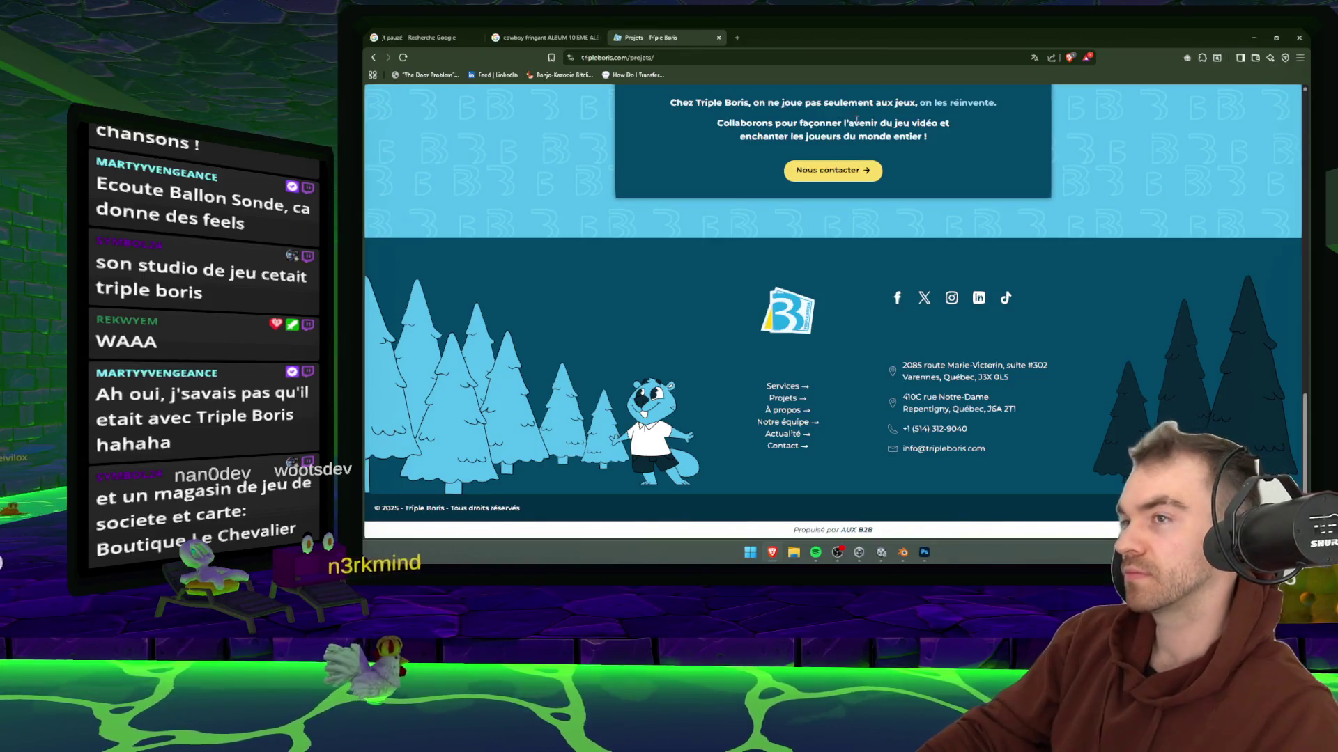
# - Search 'KARL TREMBLAY WIKI' in a new tab and open the Wikipedia article
pyautogui.click(752, 58)
pyautogui.click(736, 39)
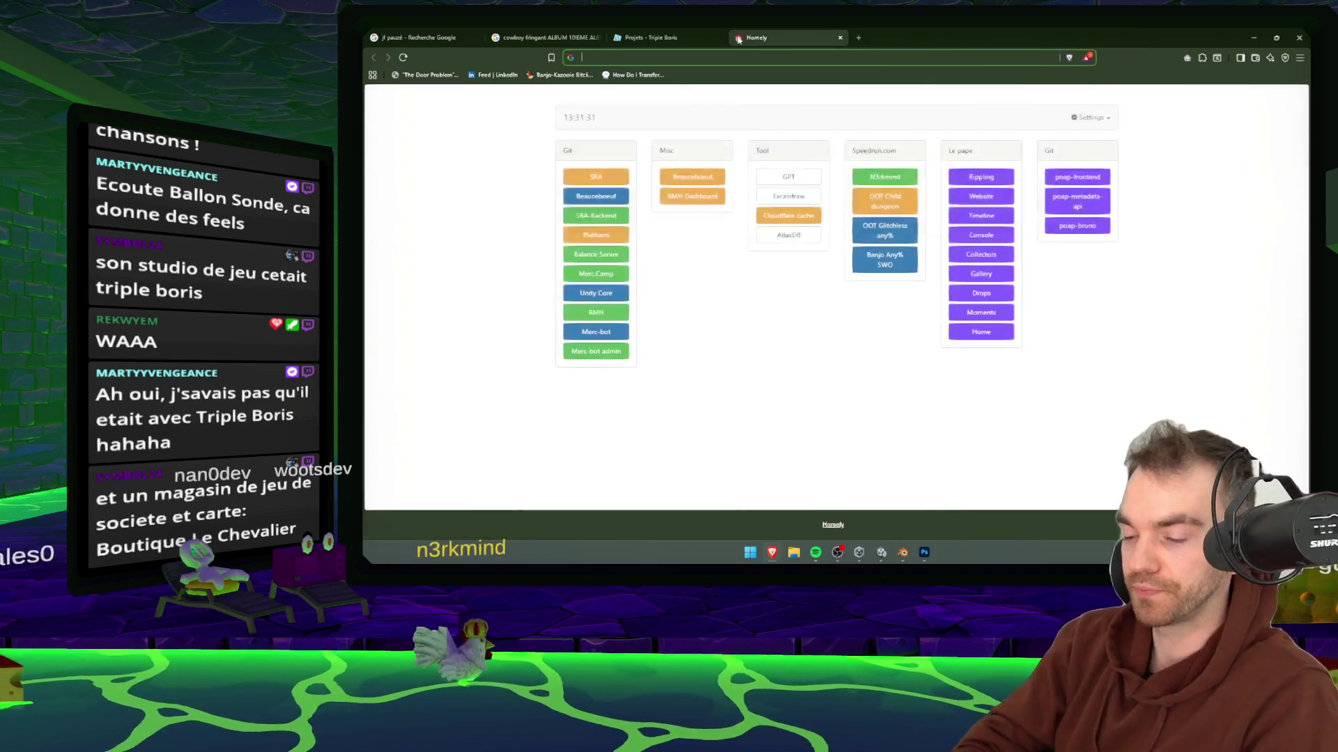
pyautogui.write('KARL TREMPLA')
pyautogui.press('BackSpace')
pyautogui.press('BackSpace')
pyautogui.press('BackSpace')
pyautogui.write('BLAY')
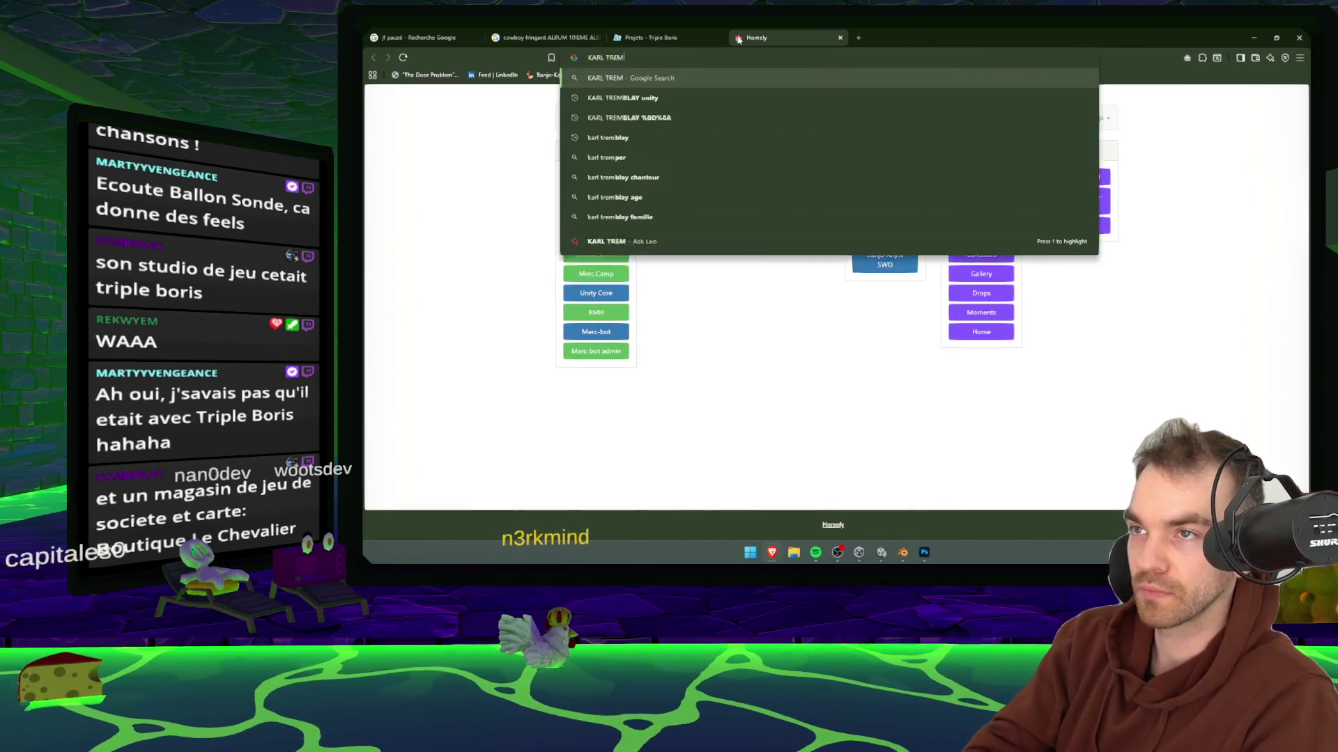
pyautogui.write(' WIKI')
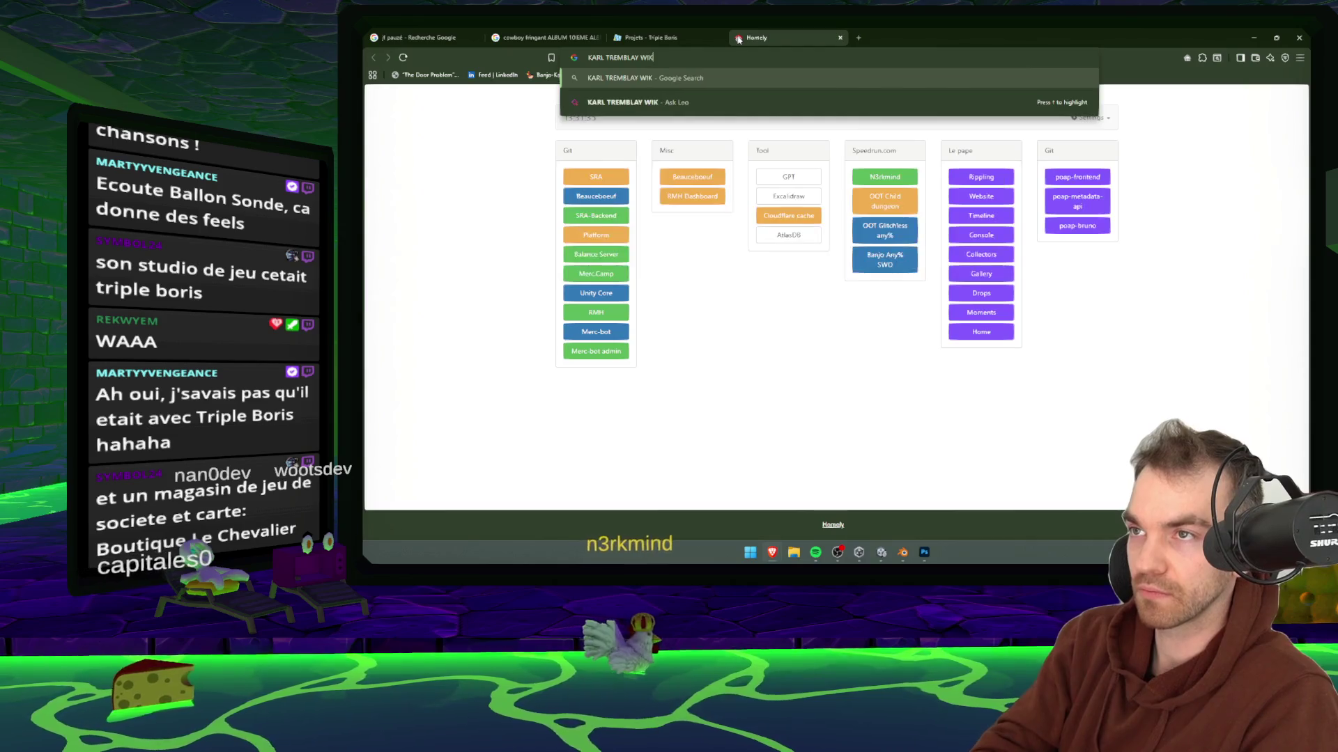
pyautogui.press('Return')
pyautogui.click(524, 204)
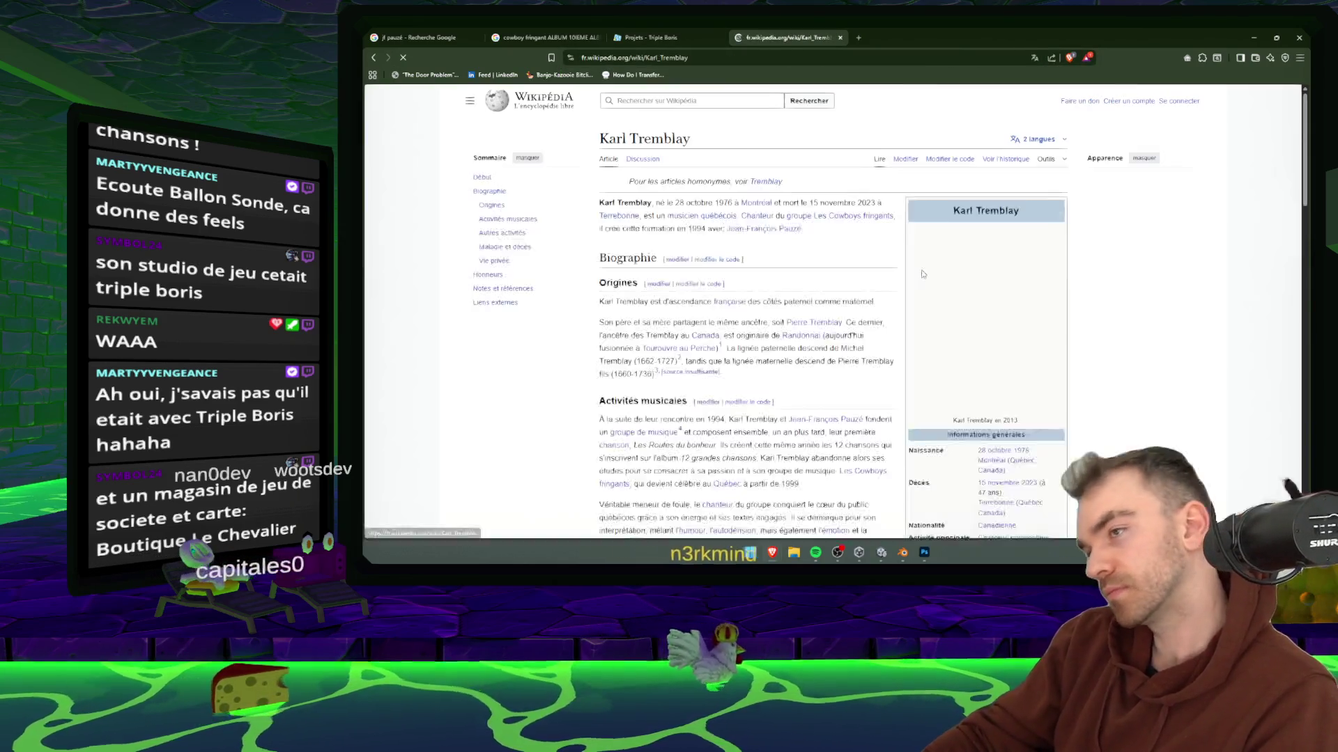
# - Find 'triple' and 'boisoutique' in the article, then close the article and Triple Boris tabs
pyautogui.hotkey('ctrl', 'f')
pyautogui.write('triple')
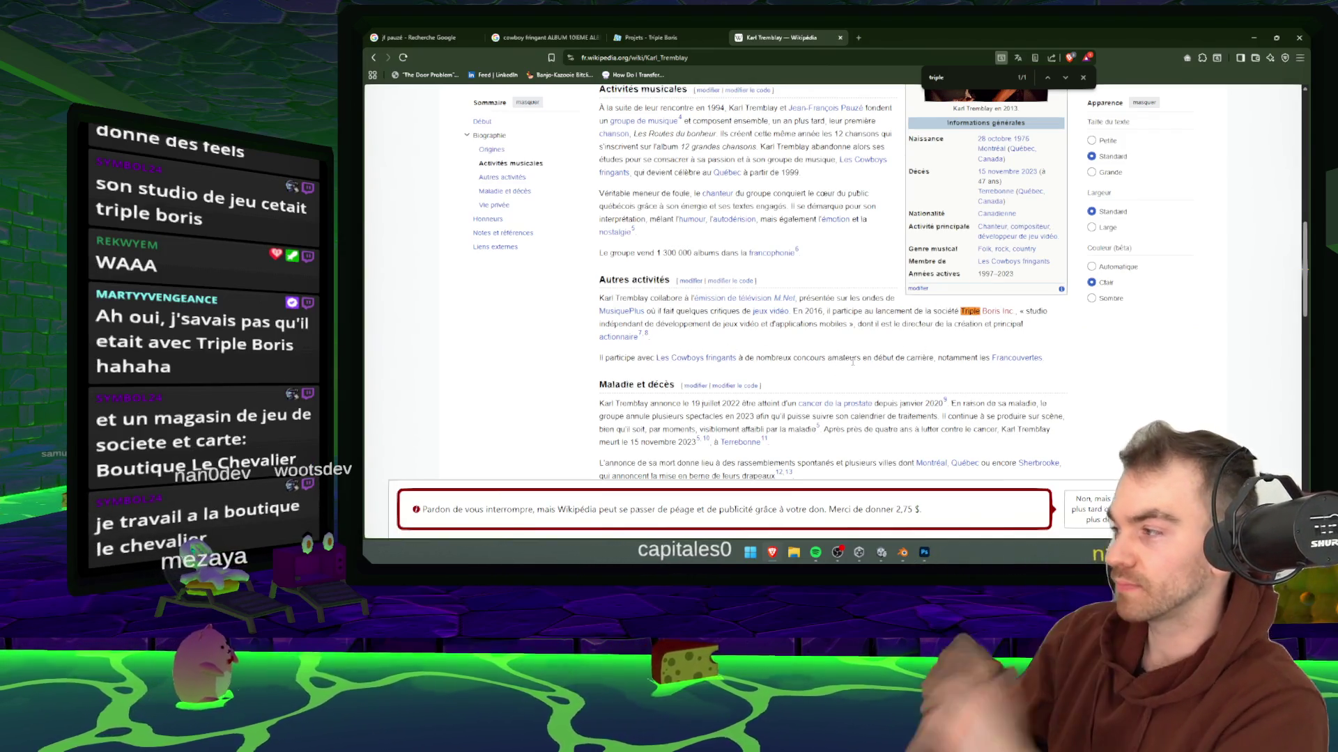
pyautogui.write('b')
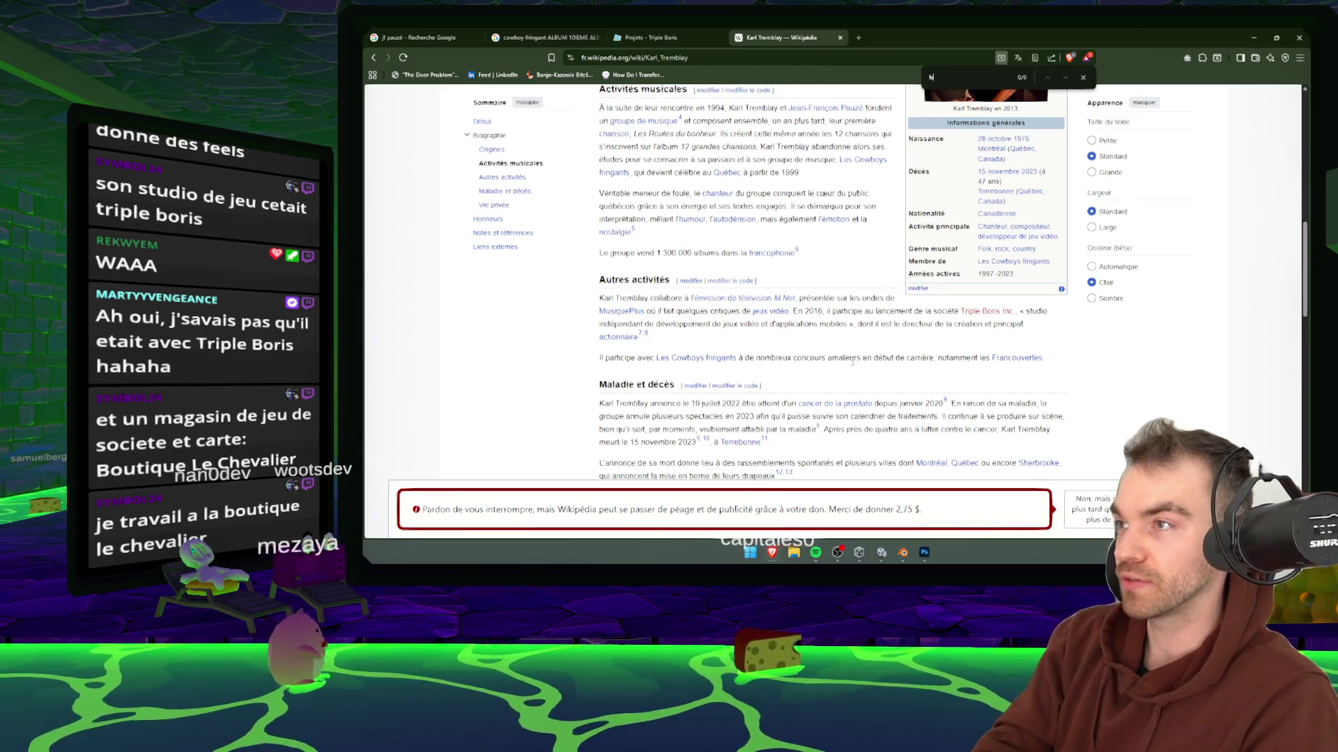
pyautogui.write('oisoutique le che')
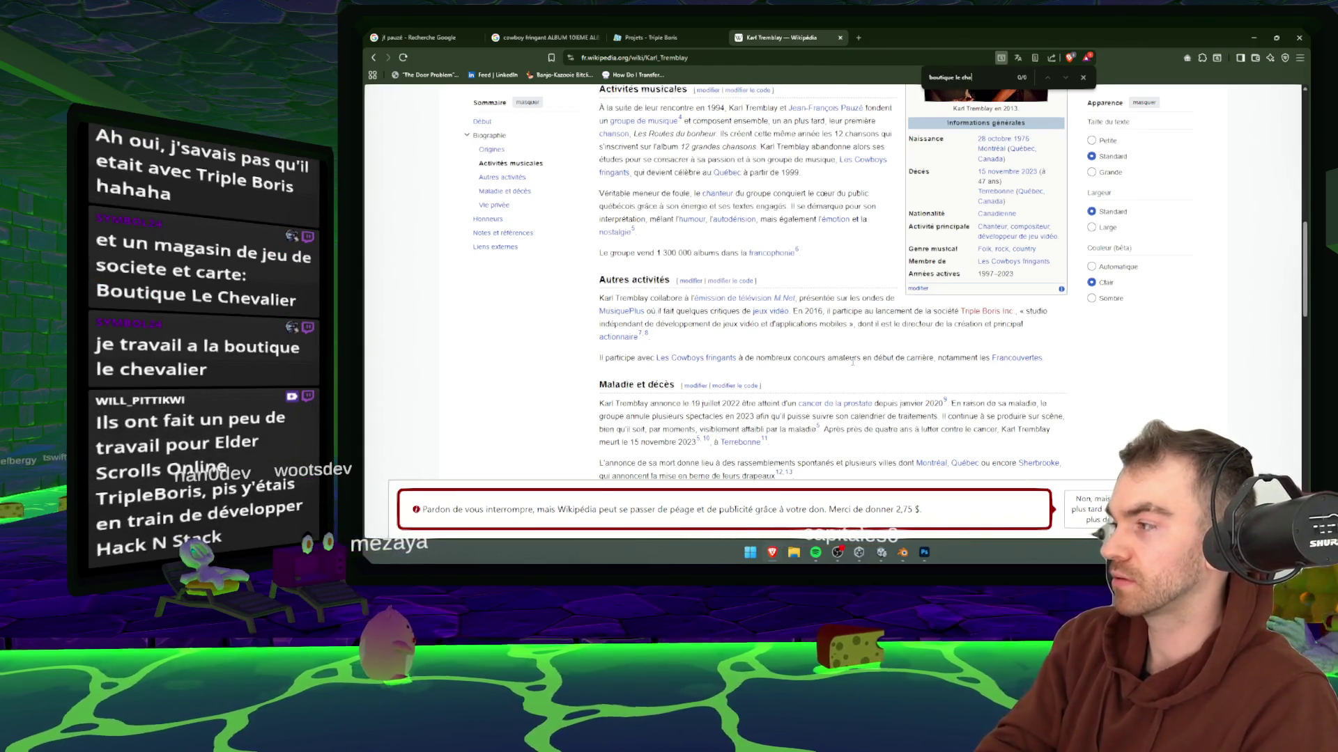
pyautogui.press('BackSpace')
pyautogui.press('BackSpace')
pyautogui.press('BackSpace')
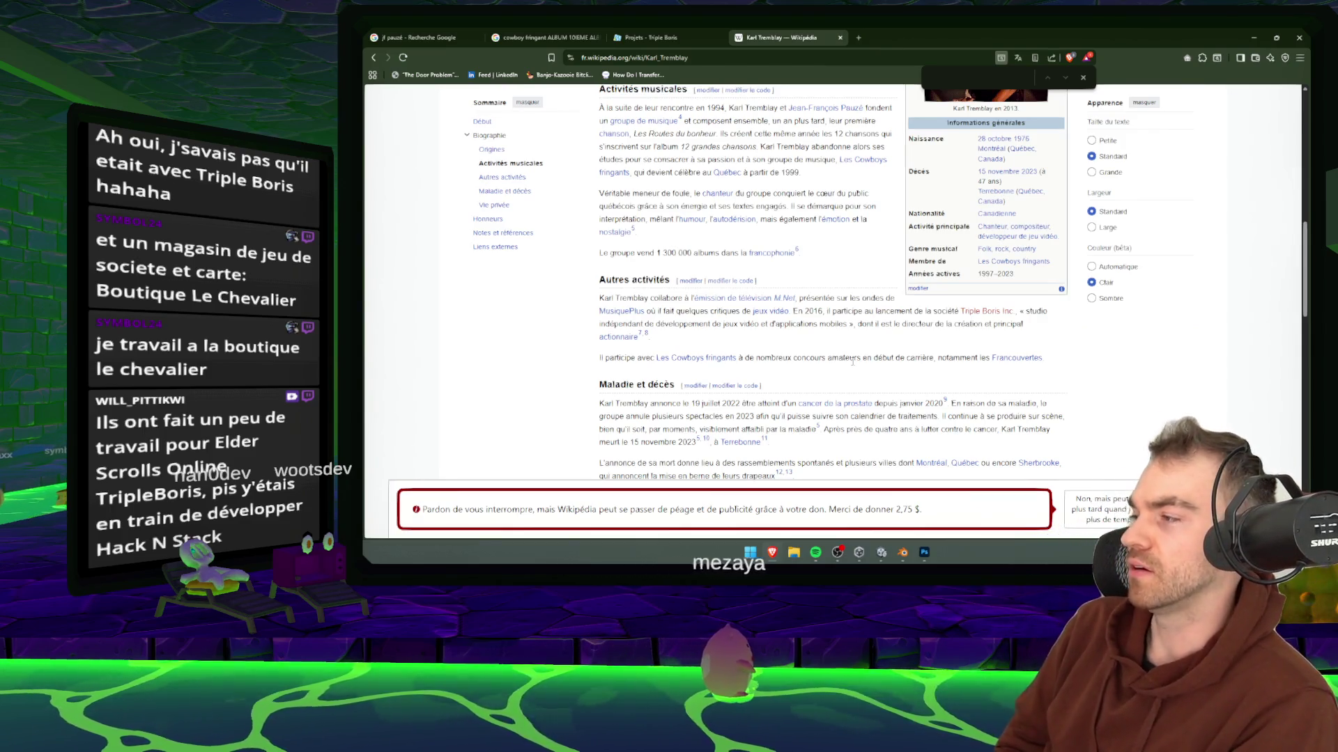
pyautogui.scroll(-4, 863, 287)
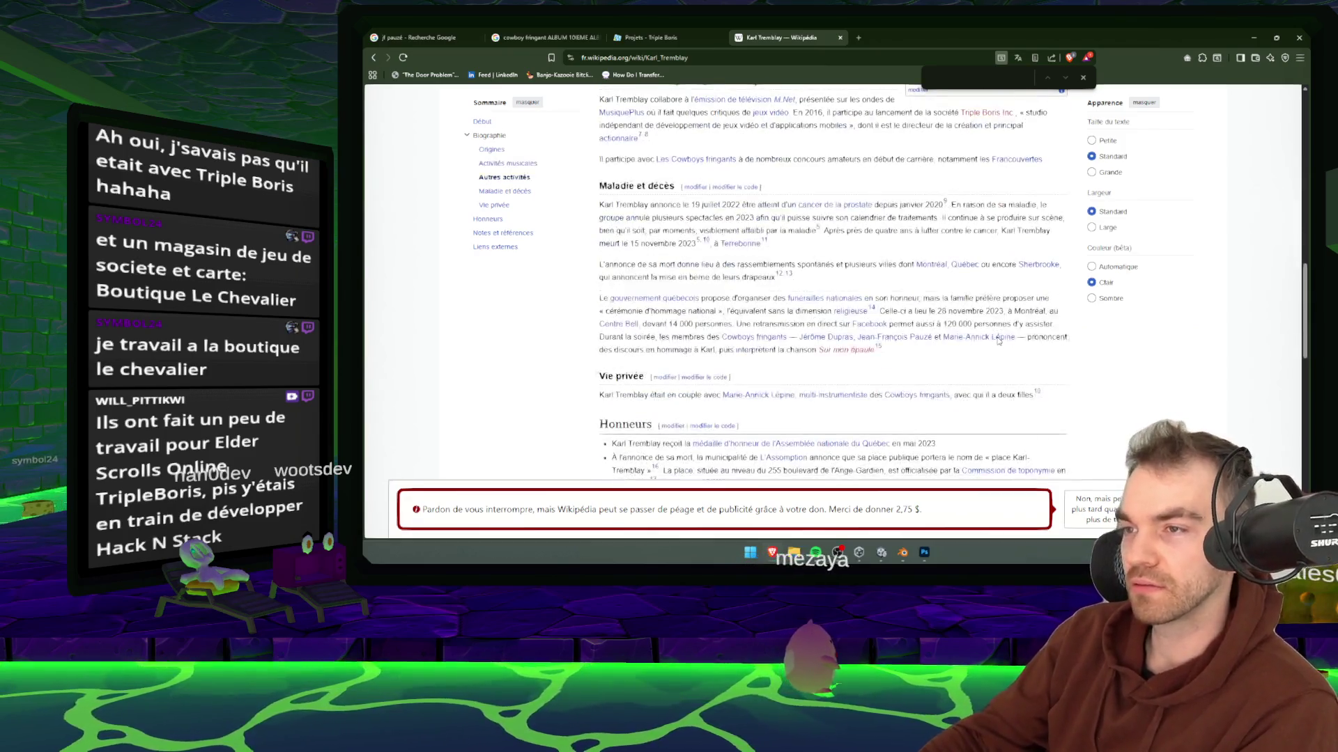
pyautogui.scroll(-3, 1006, 341)
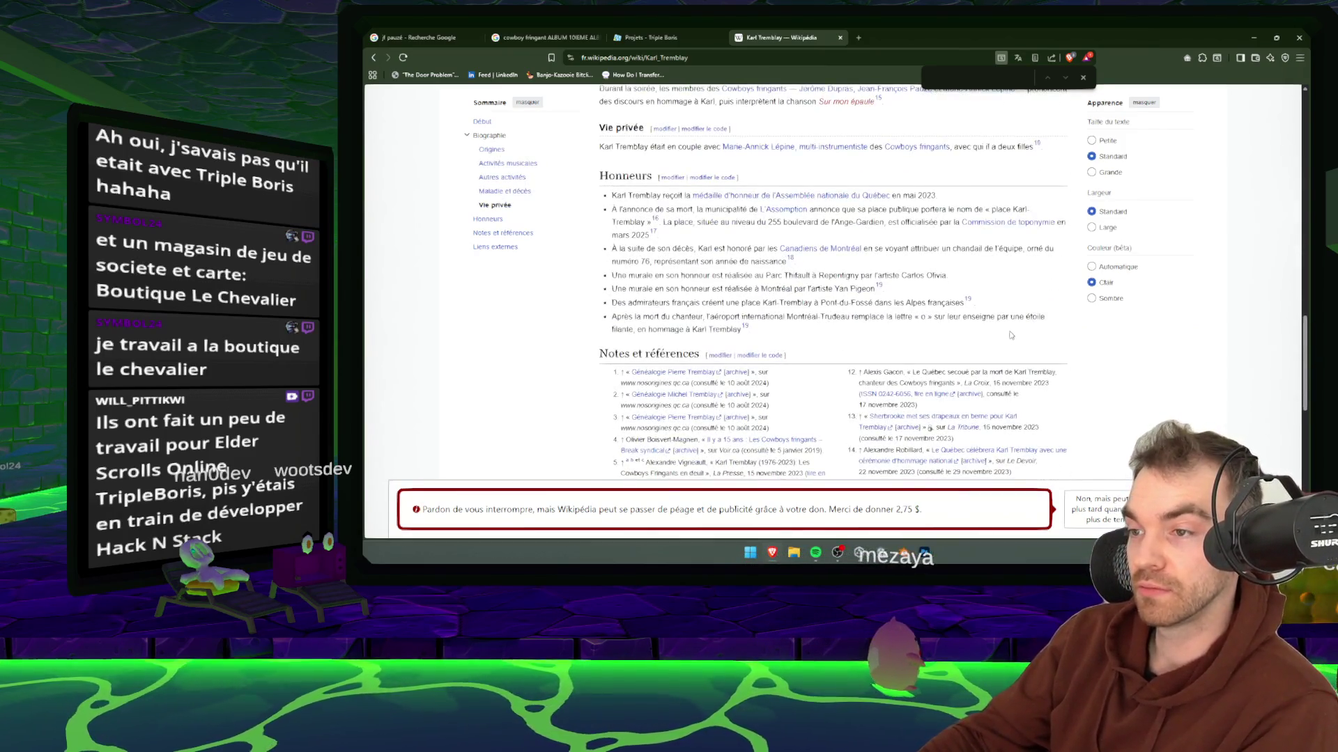
pyautogui.scroll(15, 1072, 320)
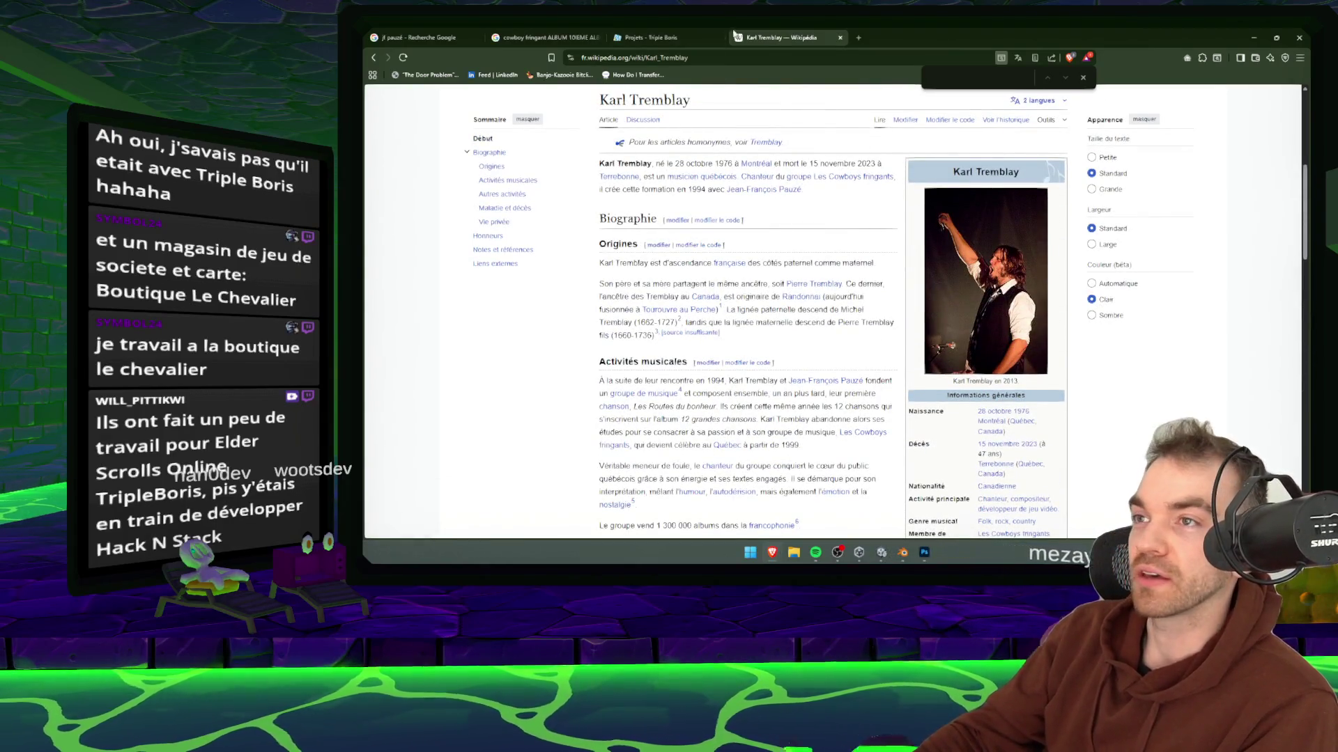
pyautogui.middleClick(794, 31)
pyautogui.middleClick(641, 36)
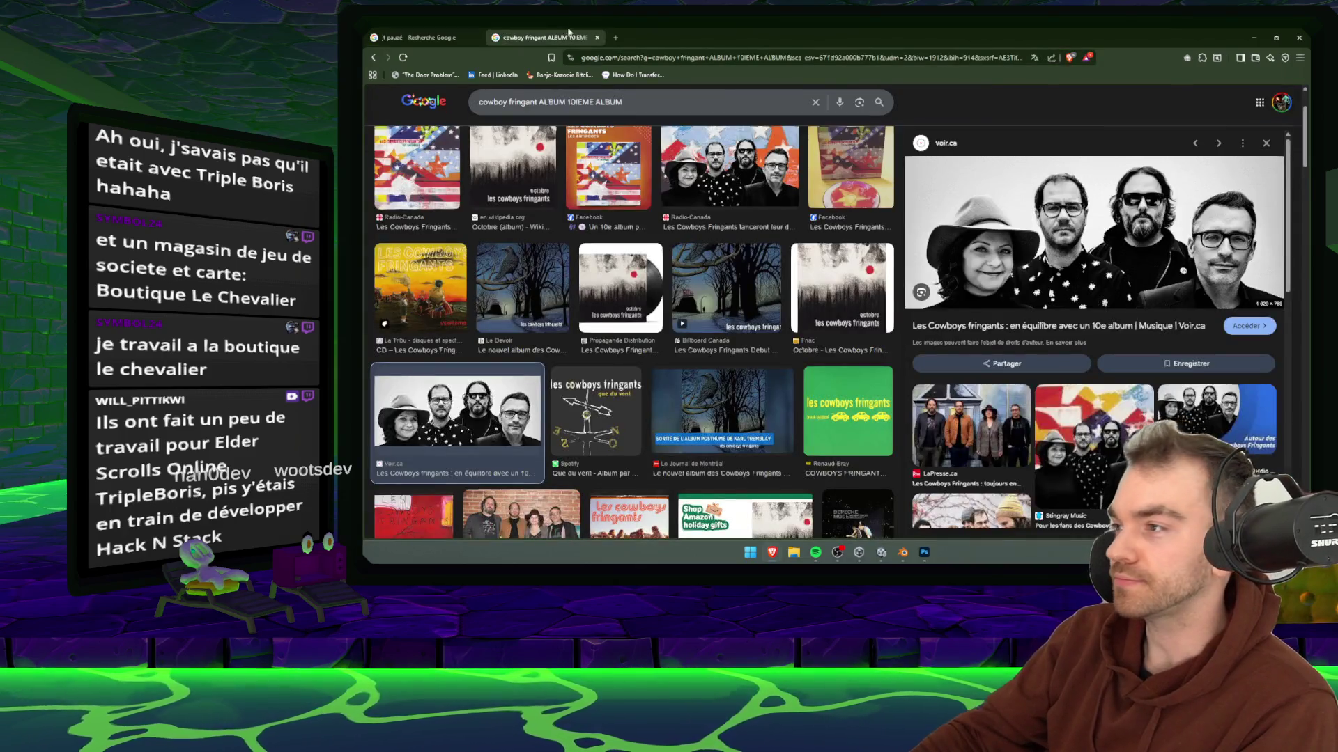
# - Close the album image tab, open the YouTube links under Écouter, and keep only JF Pauzé's channel tab
pyautogui.middleClick(569, 32)
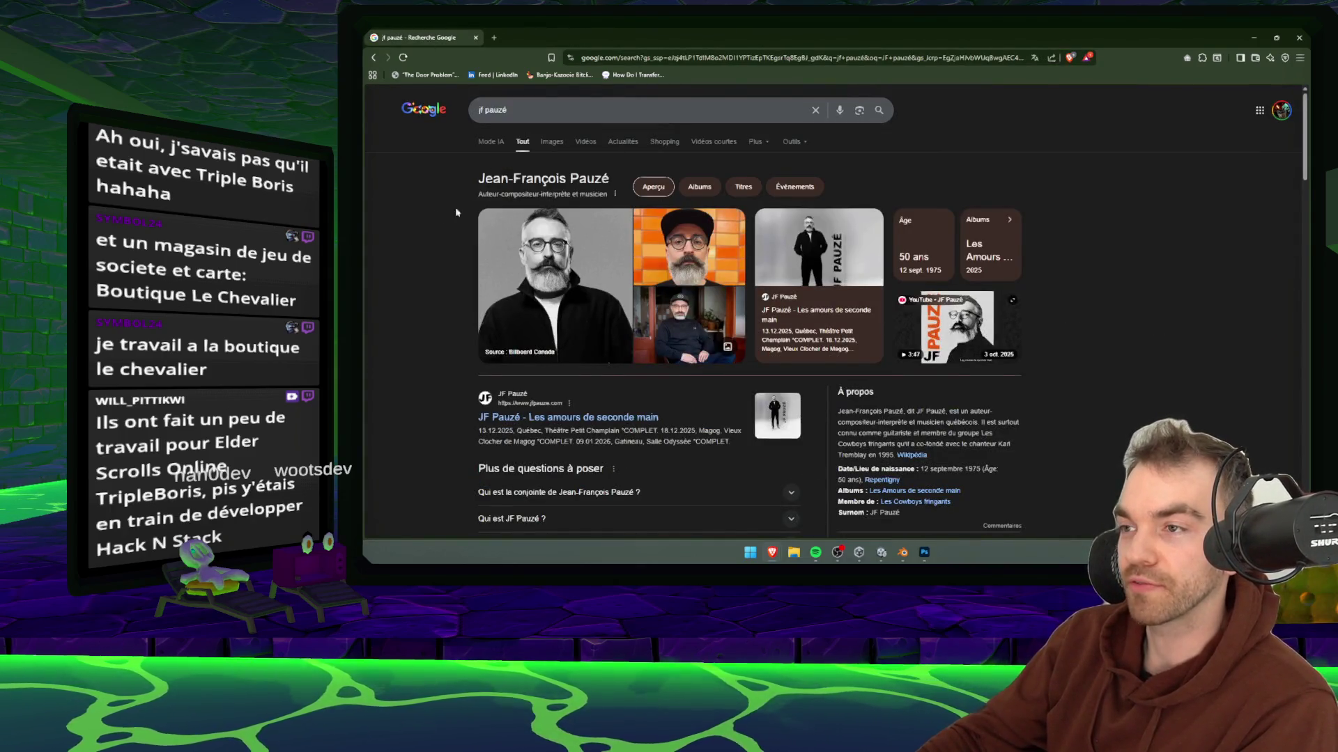
pyautogui.scroll(-2, 403, 226)
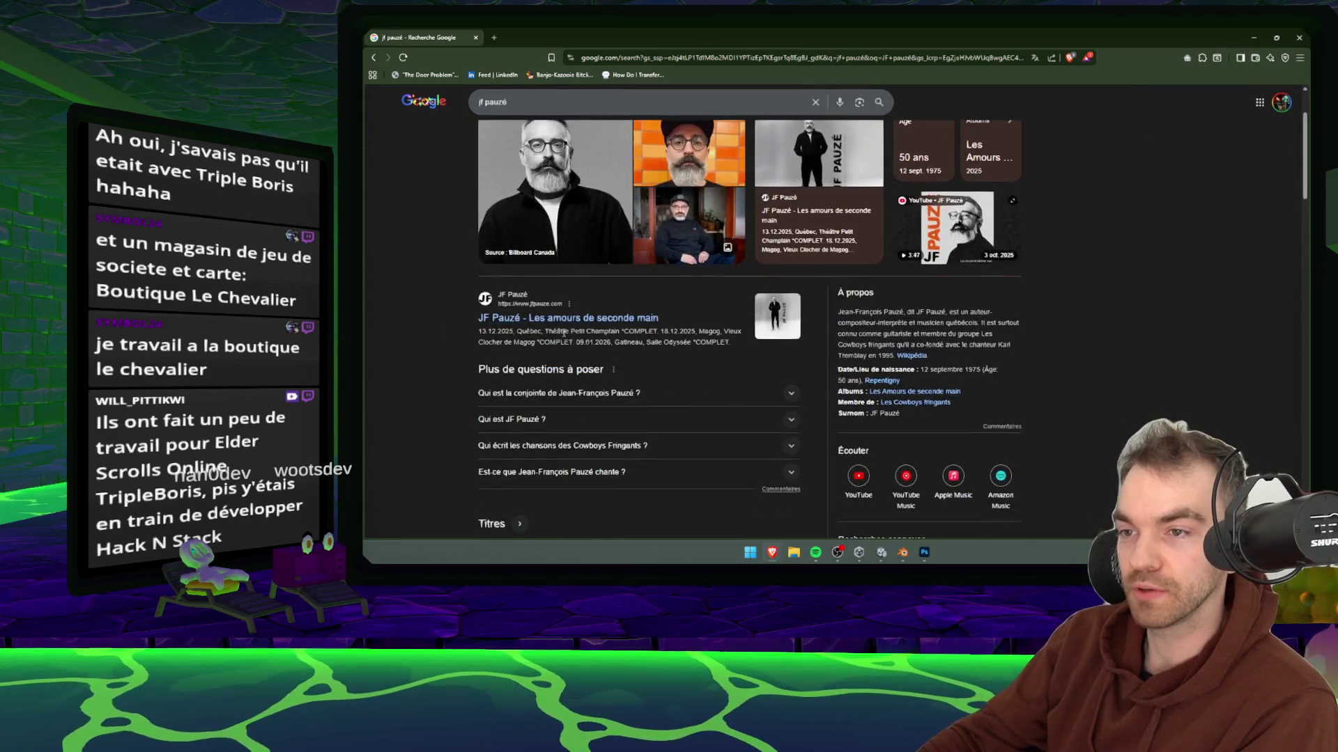
pyautogui.scroll(-3, 775, 321)
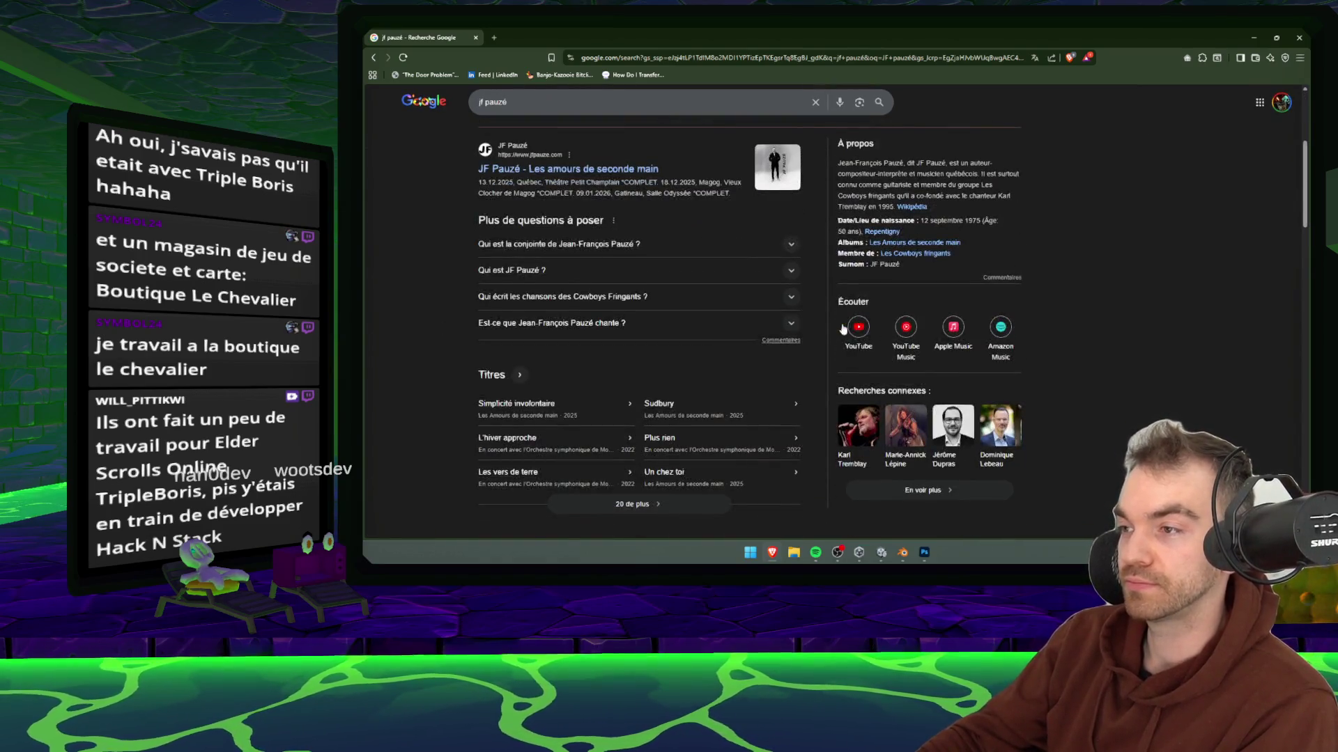
pyautogui.middleClick(859, 334)
pyautogui.middleClick(906, 335)
pyautogui.scroll(4, 730, 112)
pyautogui.middleClick(665, 37)
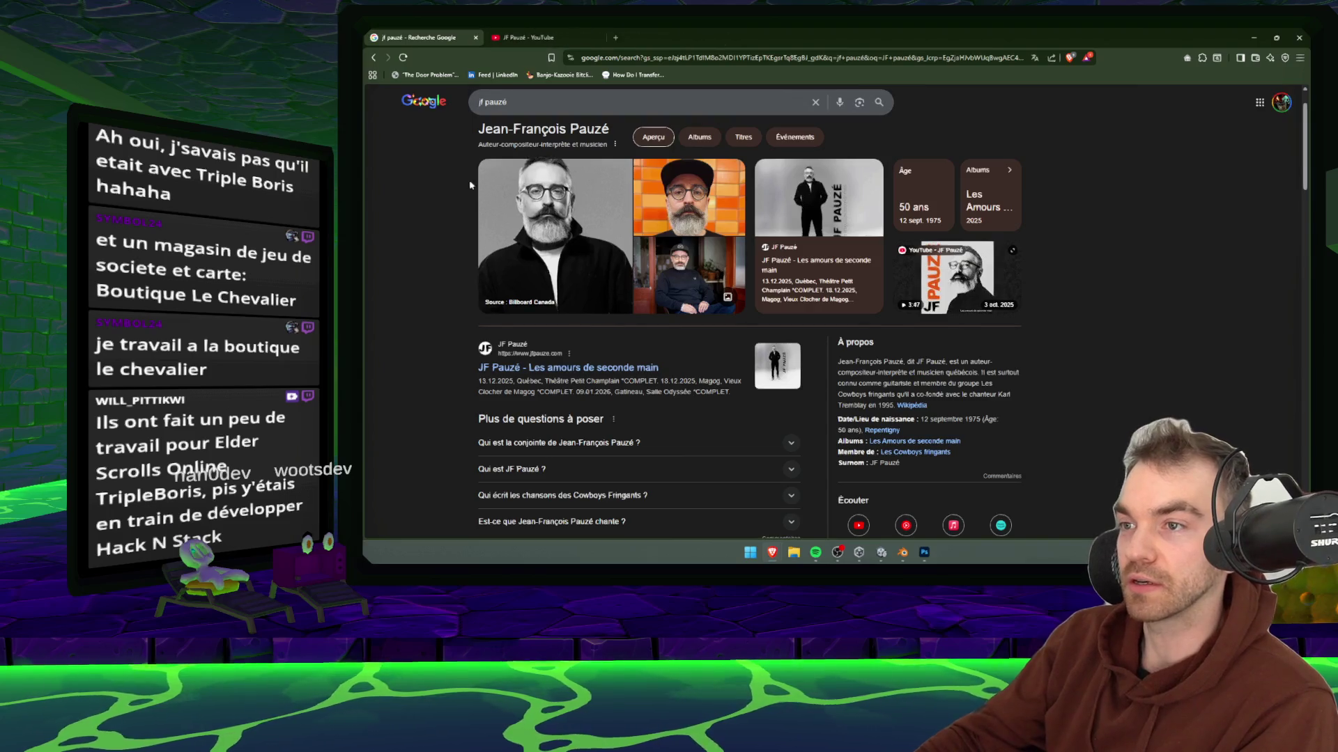
pyautogui.click(530, 37)
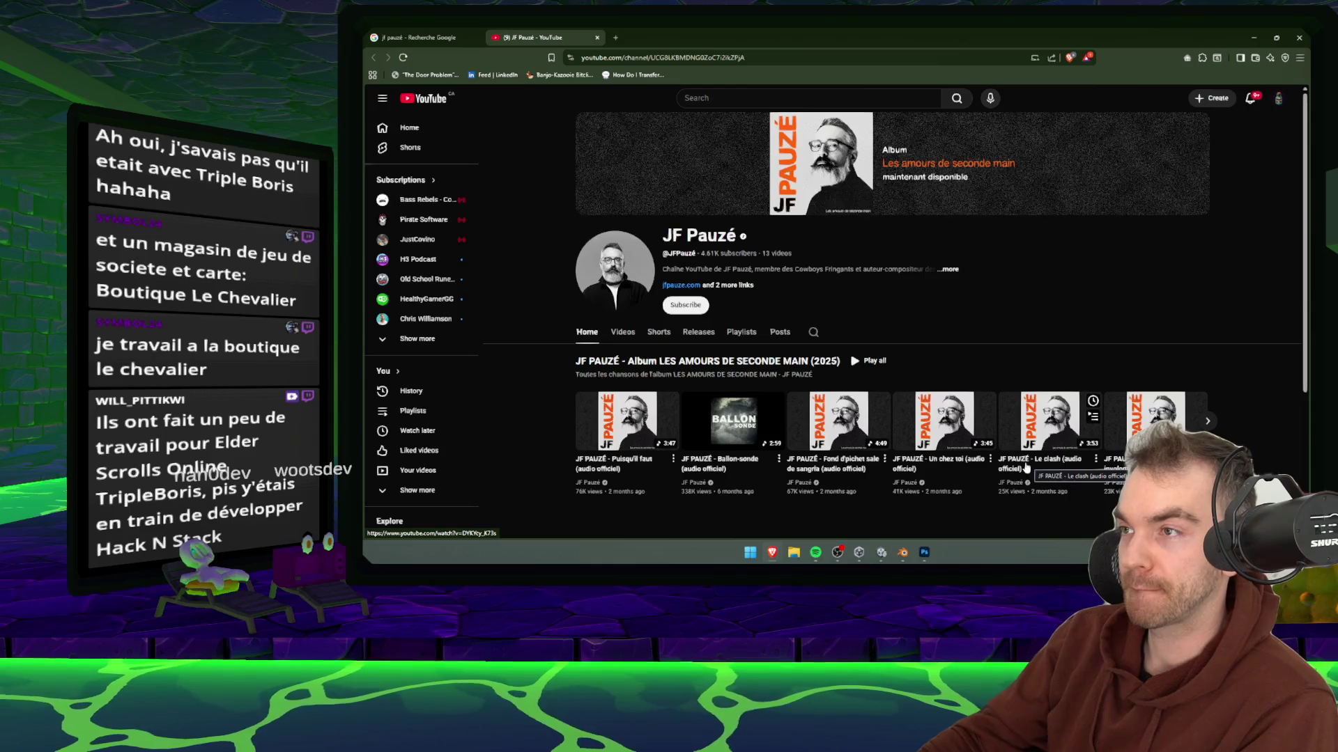
# - View the JF Pauzé channel's full About details, then close them
pyautogui.scroll(-3, 976, 439)
pyautogui.scroll(3, 836, 369)
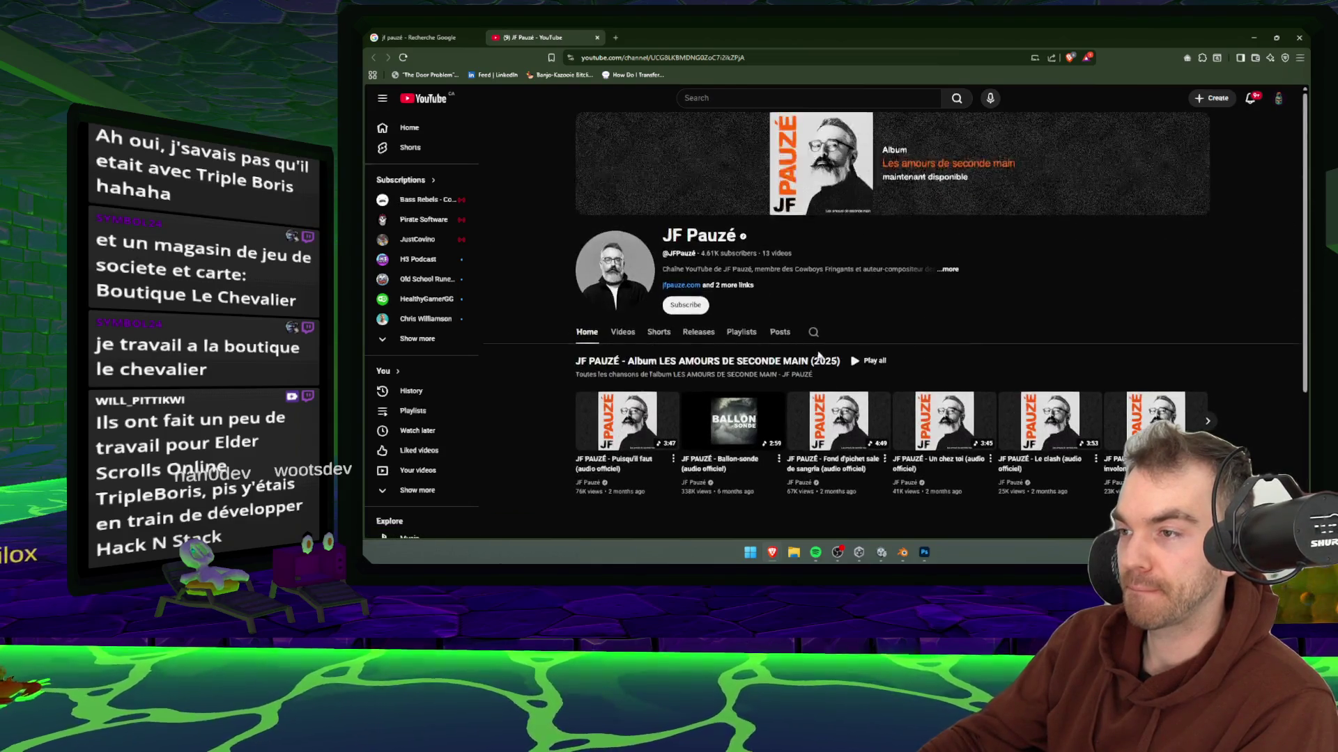
pyautogui.click(947, 272)
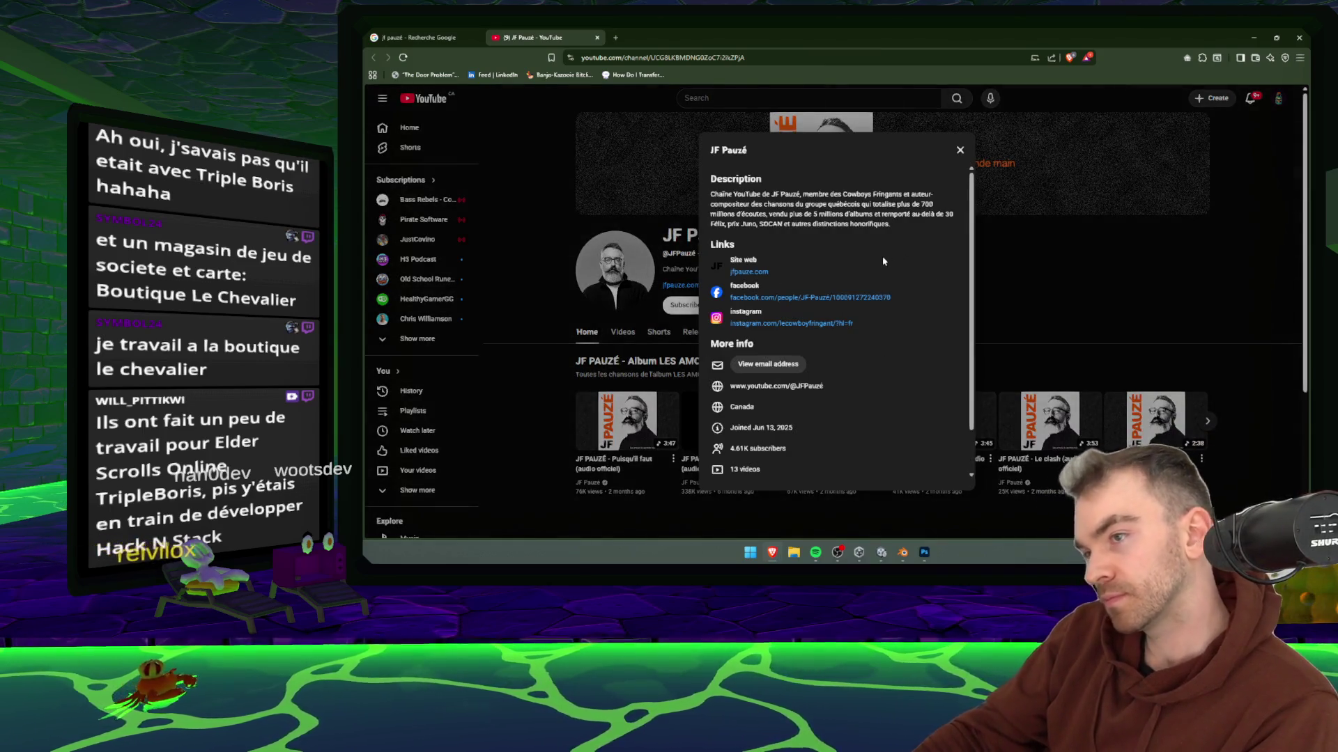
pyautogui.scroll(-1, 886, 249)
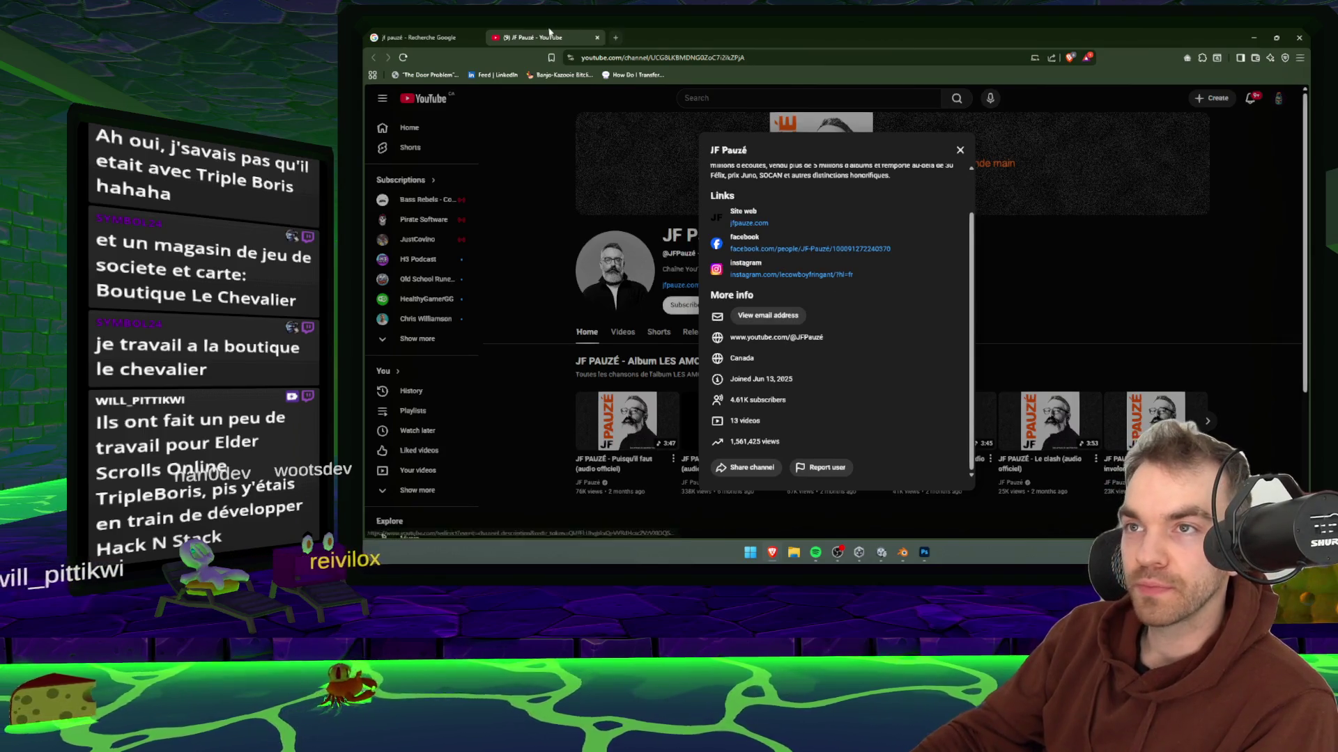
pyautogui.click(976, 152)
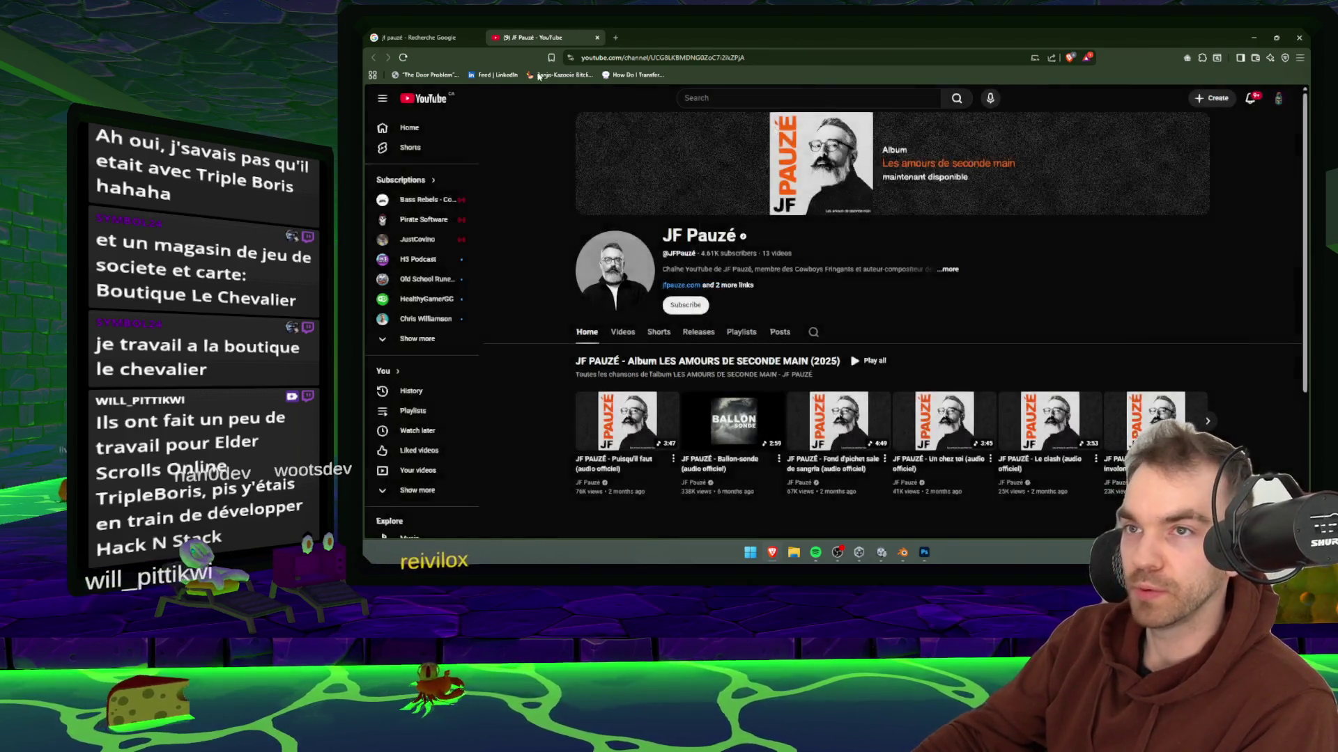
# - Bookmark the channel page, close the YouTube tab and switch to Unity
pyautogui.hotkey('ctrl', 'd')
pyautogui.click(692, 154)
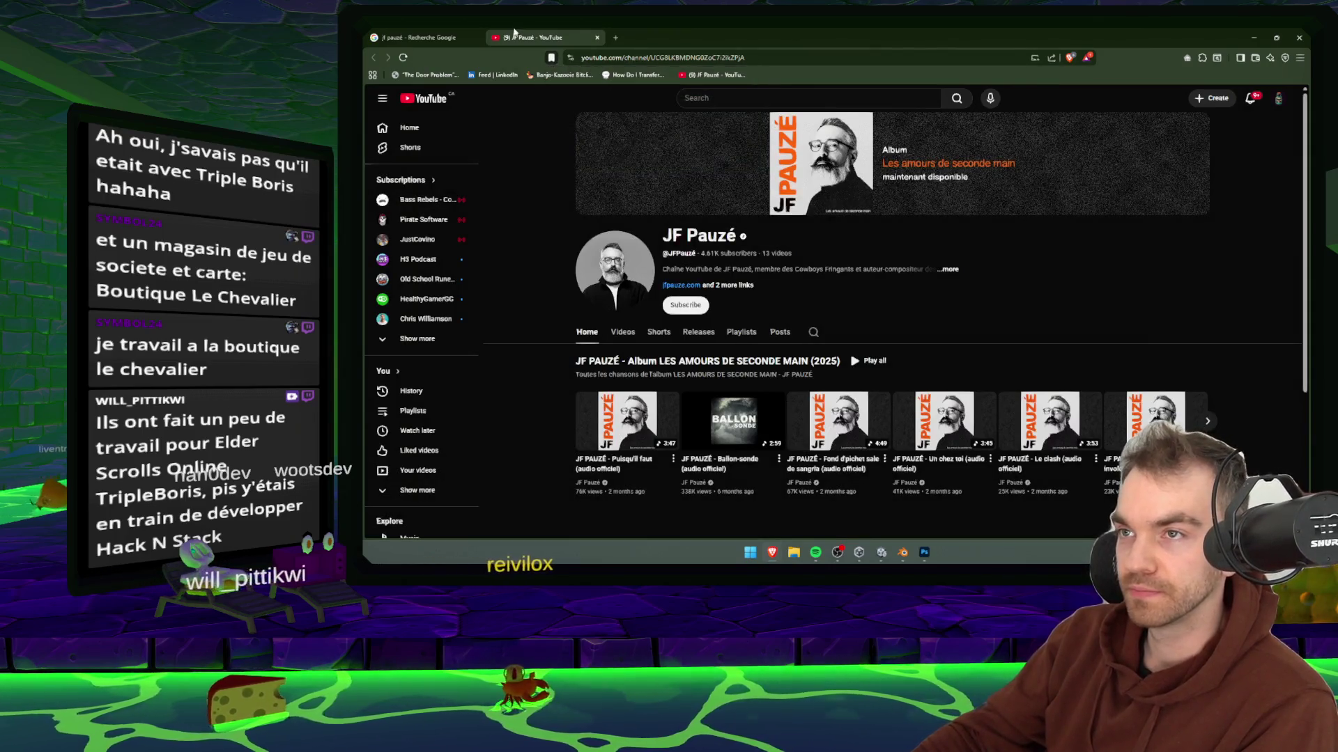
pyautogui.hotkey('ctrl', 'w')
pyautogui.hotkey('alt', 'Tab')
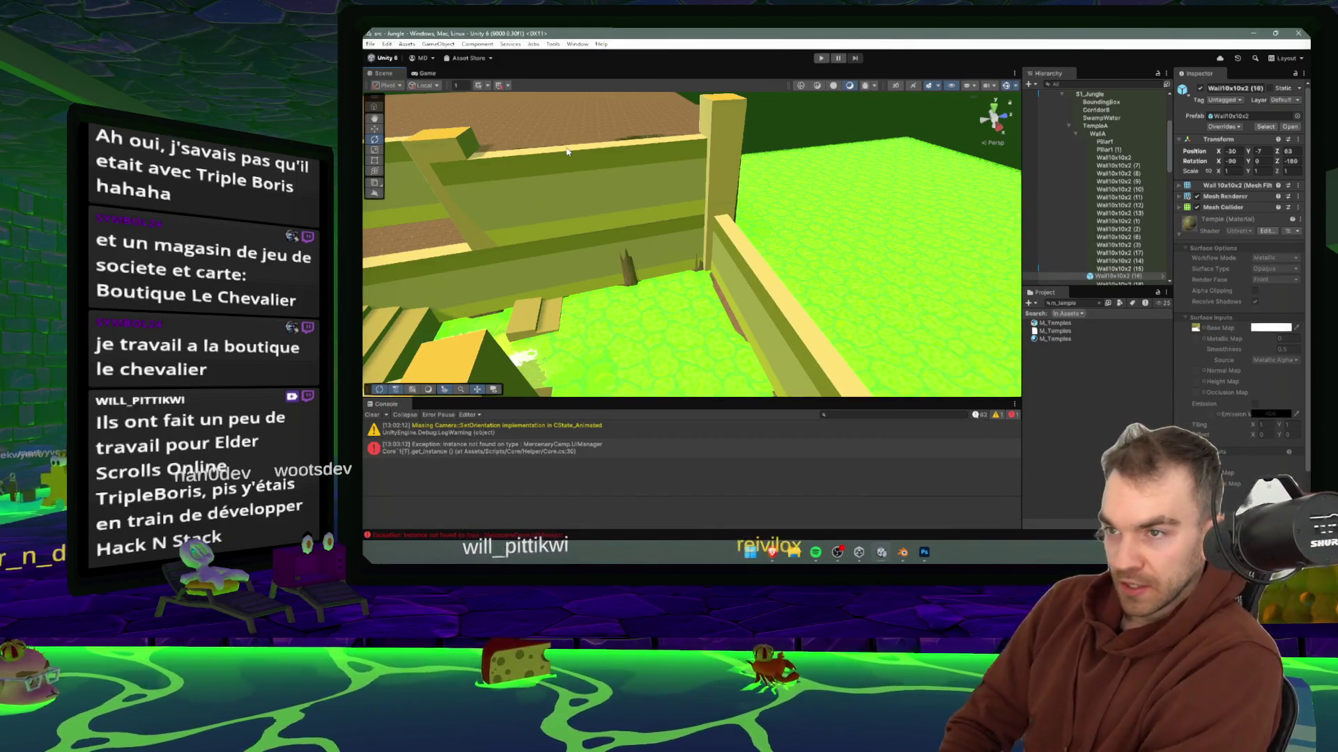
# - Orbit the Scene view past the fence and platform walls to the temple staircase
pyautogui.moveTo(567, 152)
pyautogui.mouseDown()
pyautogui.moveTo(804, 207)
pyautogui.moveTo(580, 238)
pyautogui.moveTo(663, 200)
pyautogui.mouseUp()
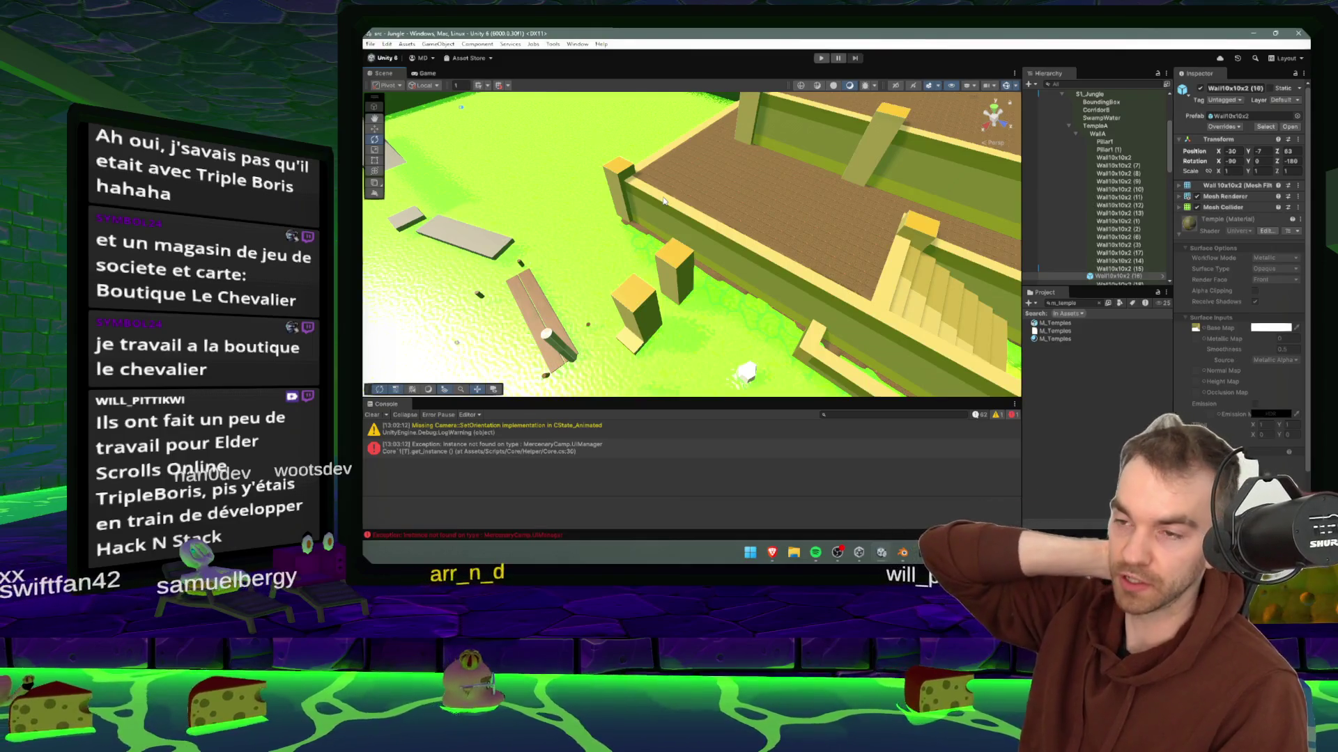
pyautogui.moveTo(663, 201)
pyautogui.mouseDown()
pyautogui.moveTo(914, 237)
pyautogui.moveTo(712, 240)
pyautogui.moveTo(720, 269)
pyautogui.mouseUp()
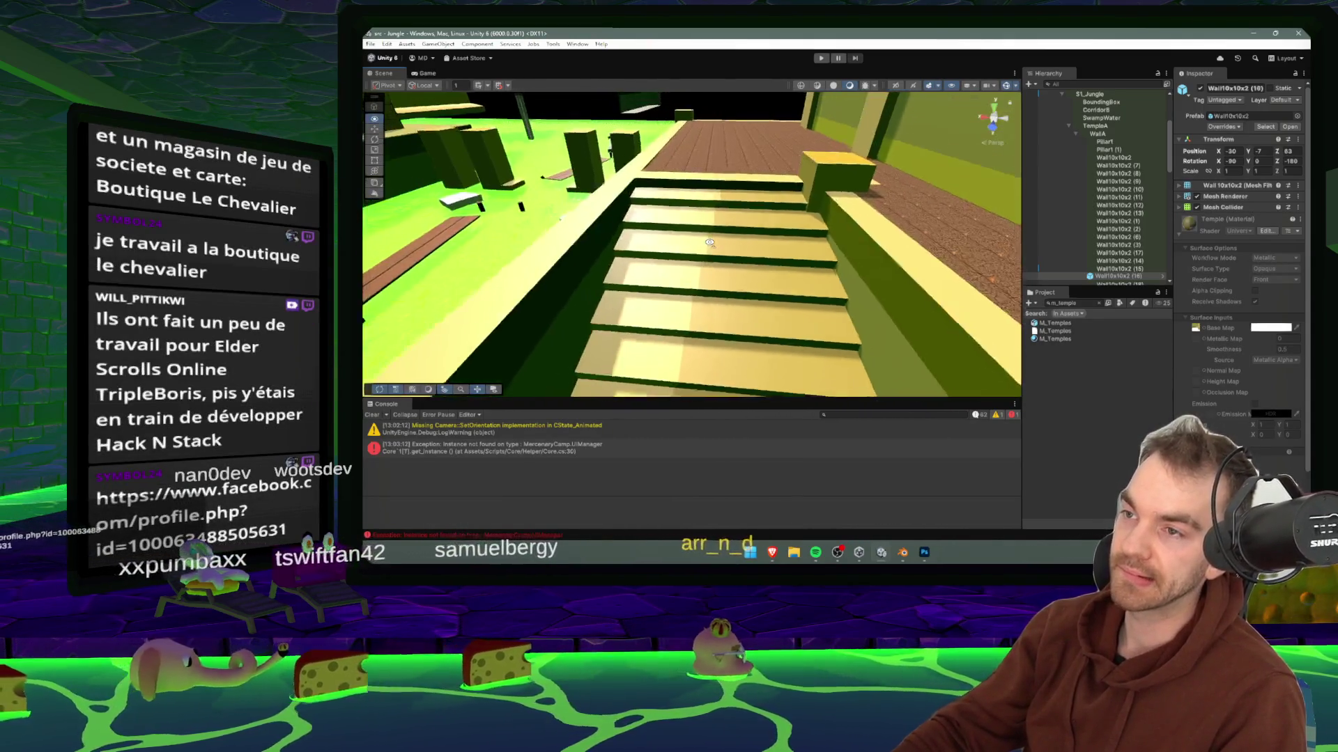
# - Select the atlas strip below the olive band and fill it dark brown
pyautogui.click(924, 553)
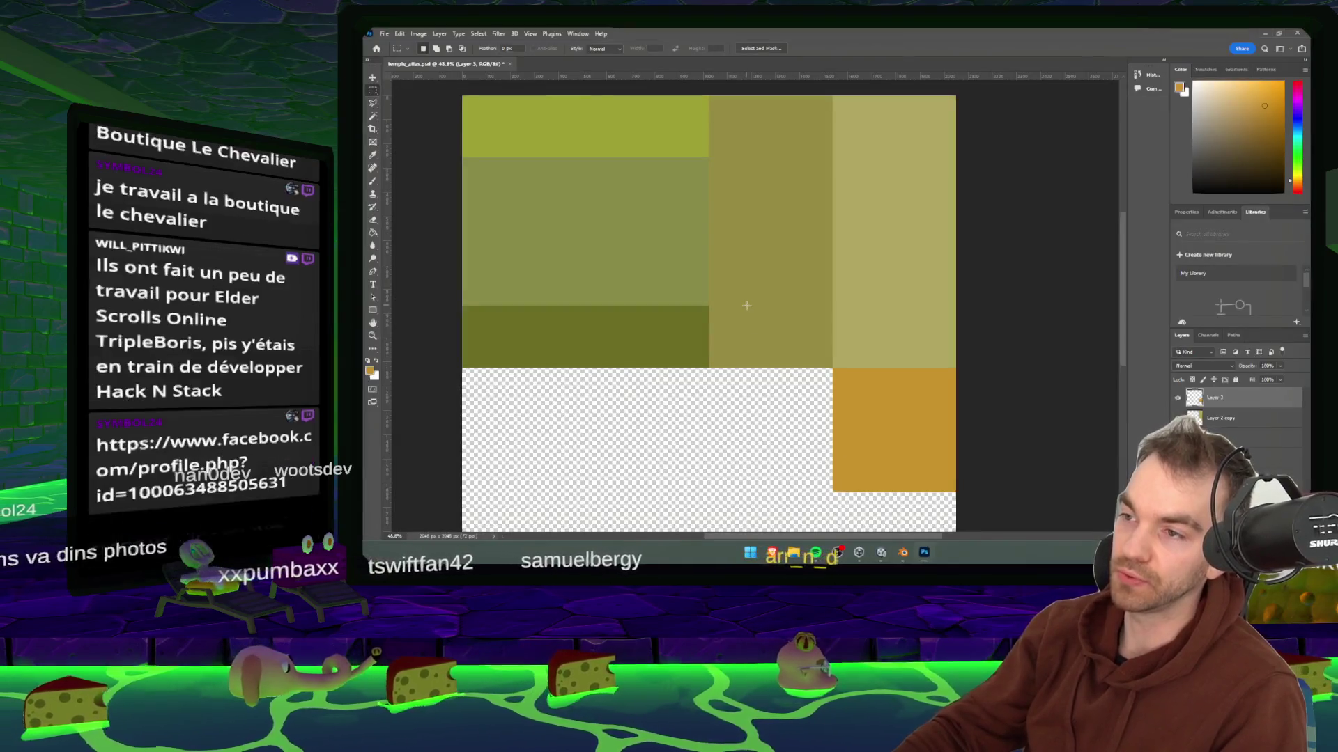
pyautogui.scroll(-2, 747, 302)
pyautogui.moveTo(460, 337)
pyautogui.mouseDown()
pyautogui.moveTo(839, 406)
pyautogui.moveTo(836, 381)
pyautogui.moveTo(833, 409)
pyautogui.moveTo(830, 393)
pyautogui.mouseUp()
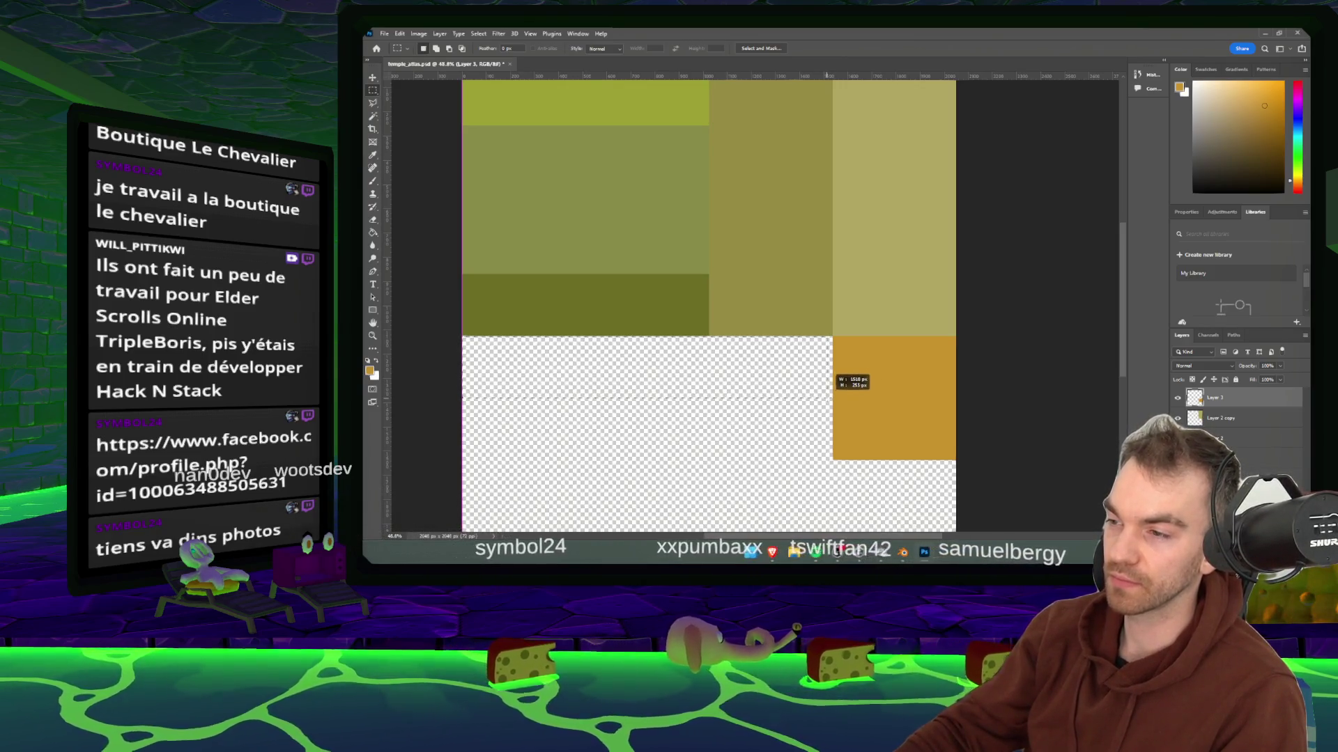
pyautogui.scroll(5, 581, 403)
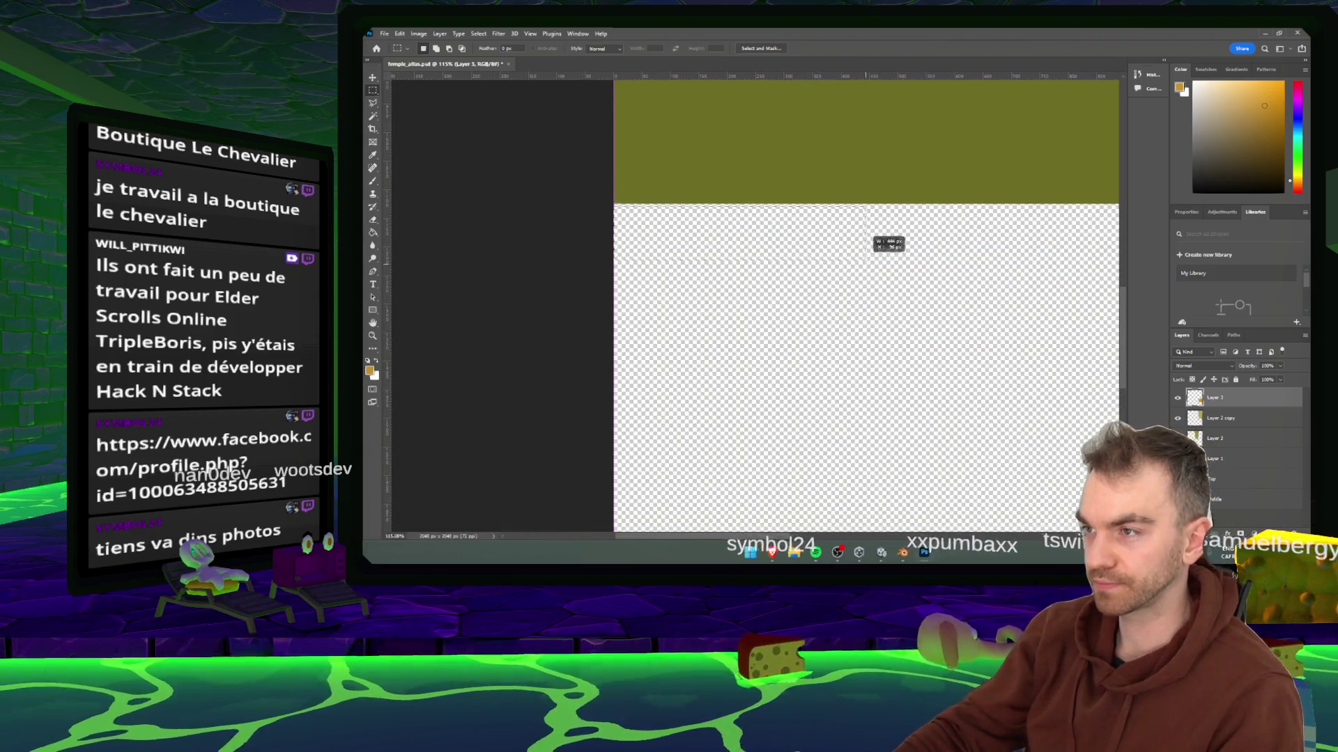
pyautogui.moveTo(856, 296); pyautogui.dragTo(851, 332)
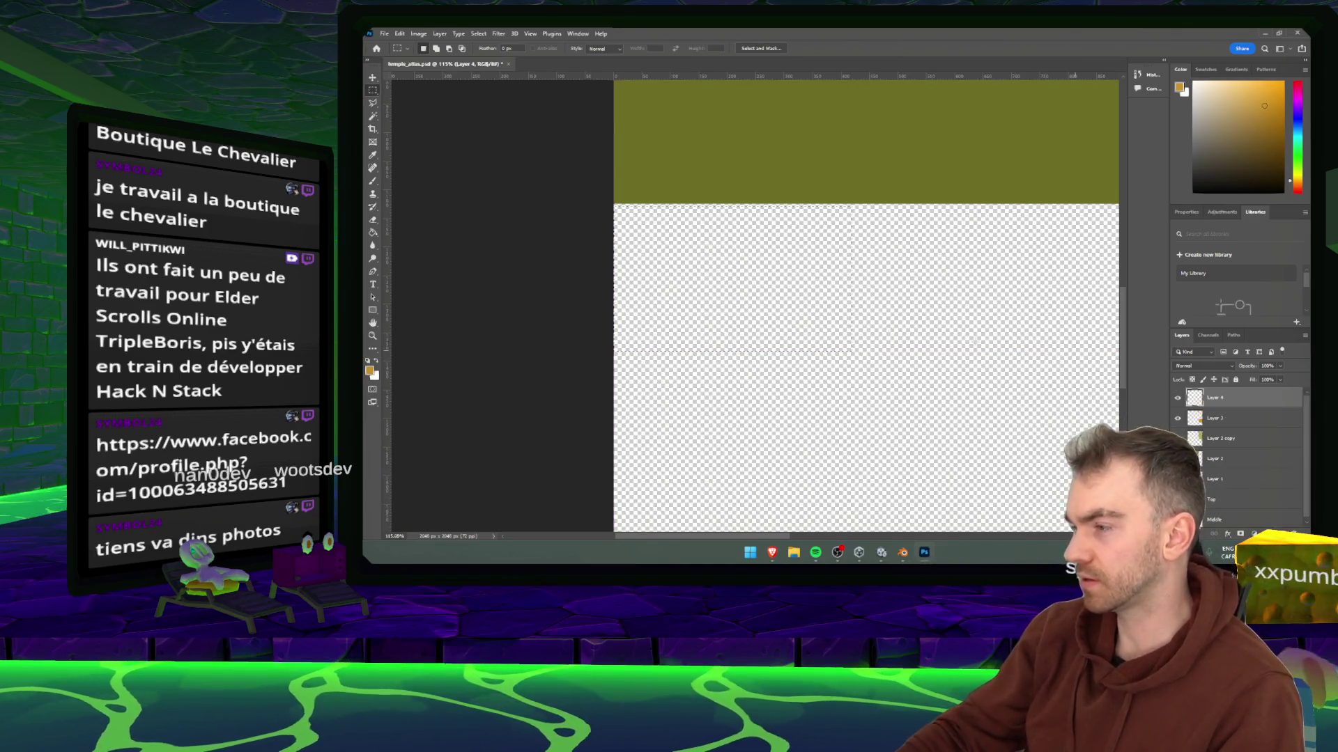
pyautogui.click(793, 249)
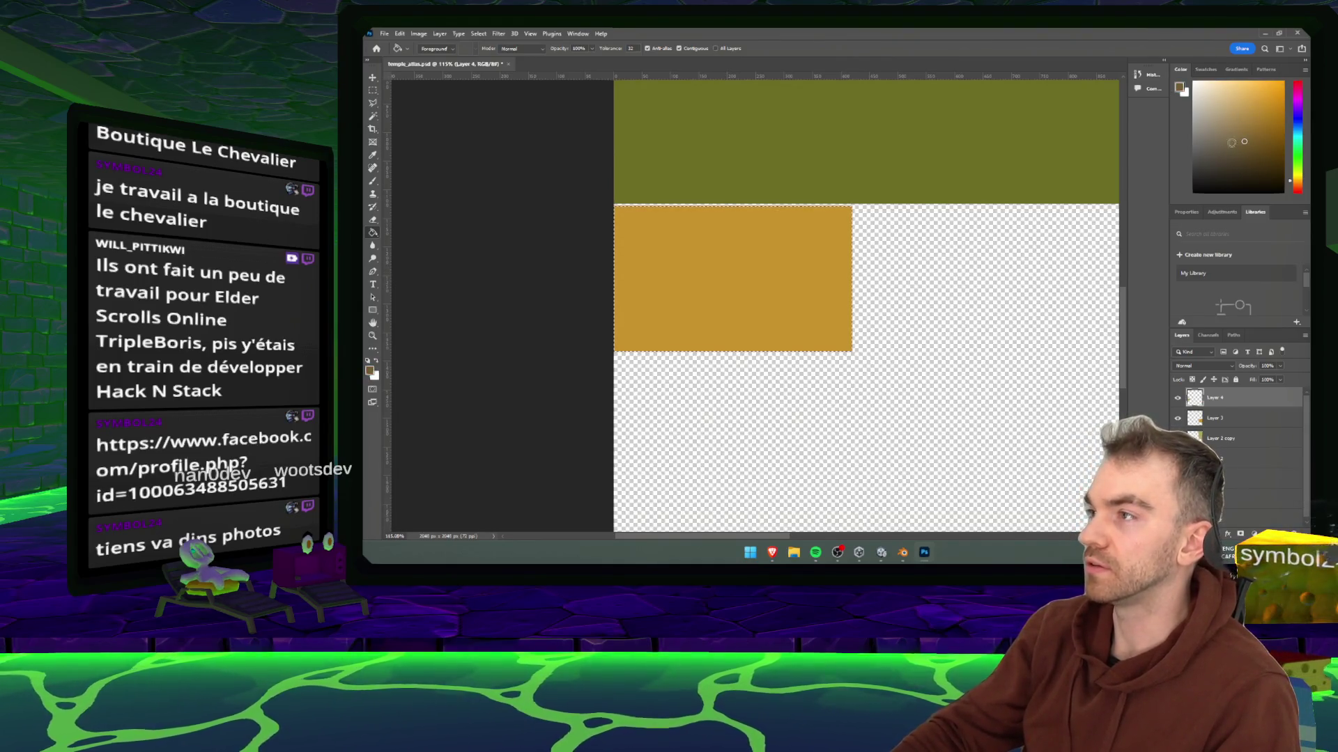
pyautogui.click(788, 216)
# - Free-transform the brown strip wider to the right and commit the resize
pyautogui.hotkey('ctrl', 't')
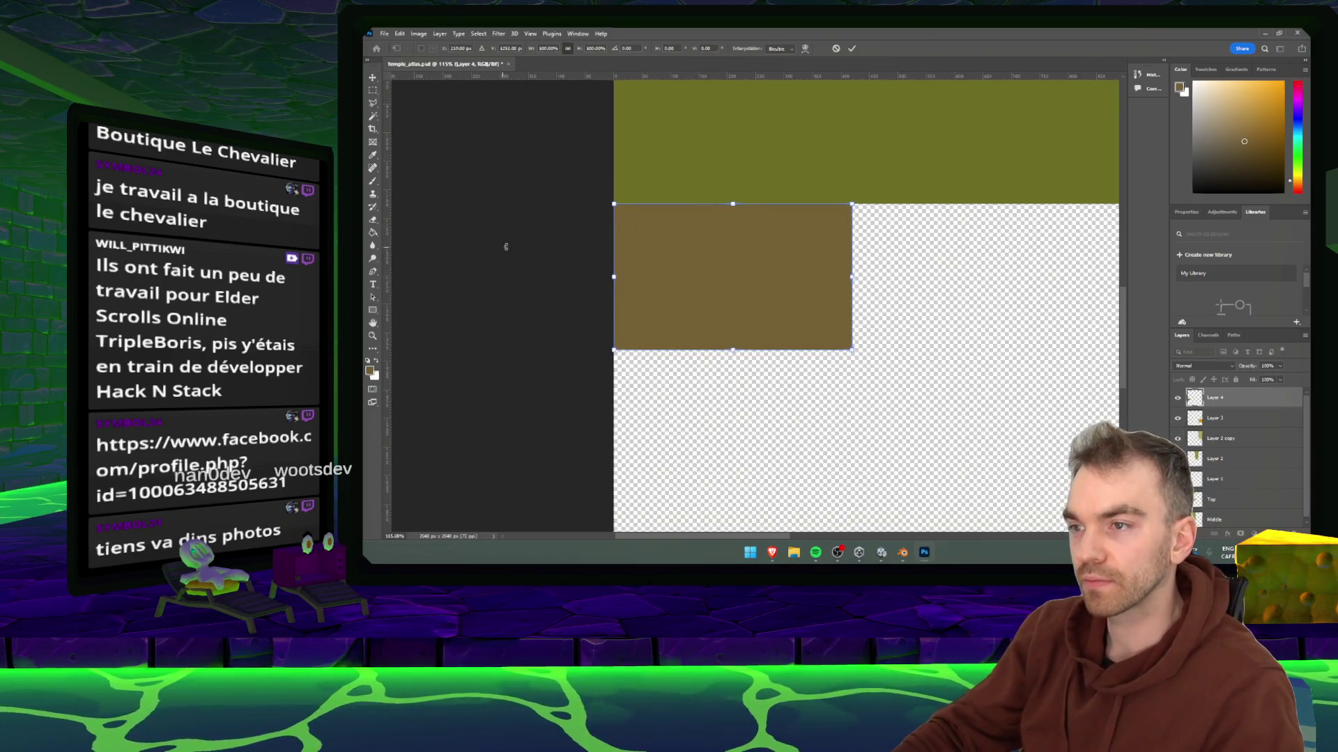
pyautogui.scroll(10, 509, 247)
pyautogui.scroll(-9, 627, 166)
pyautogui.click(852, 49)
pyautogui.scroll(-5, 636, 236)
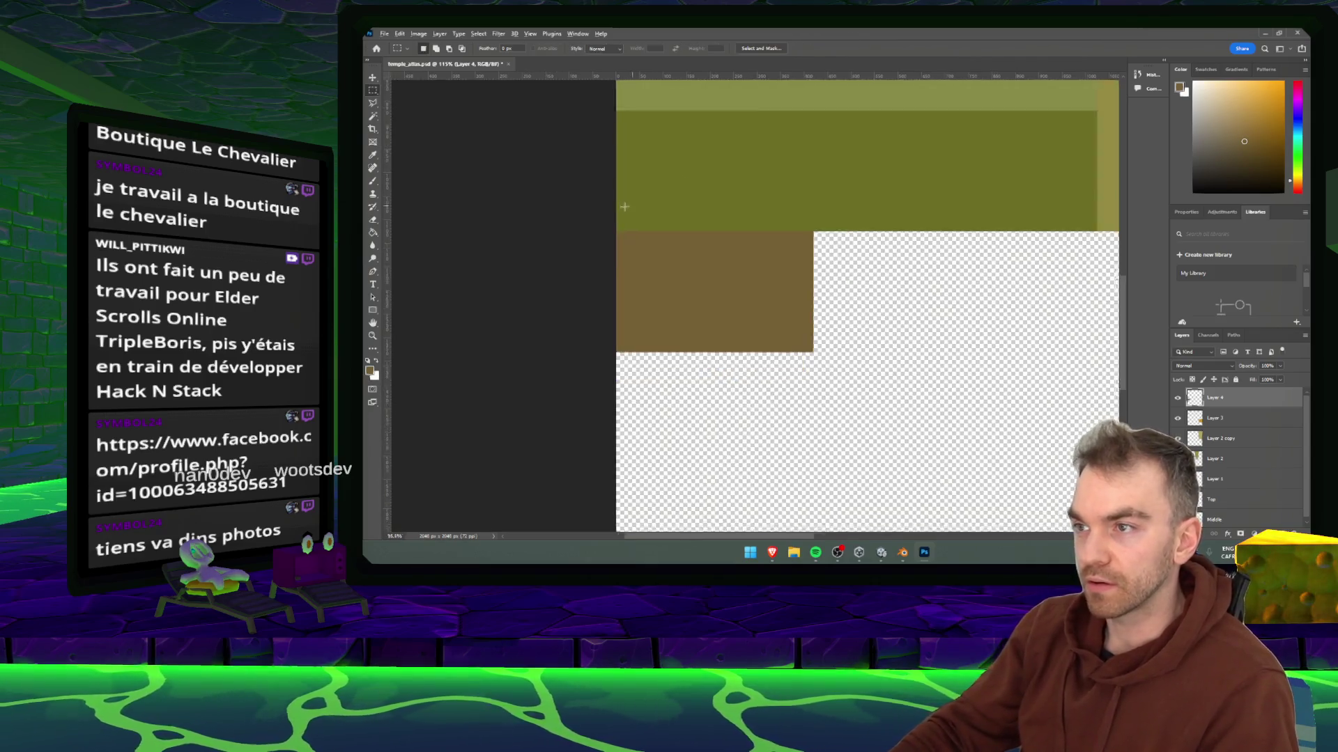
pyautogui.press('m')
pyautogui.hotkey('ctrl', 't')
pyautogui.moveTo(722, 255); pyautogui.dragTo(860, 254)
pyautogui.click(852, 48)
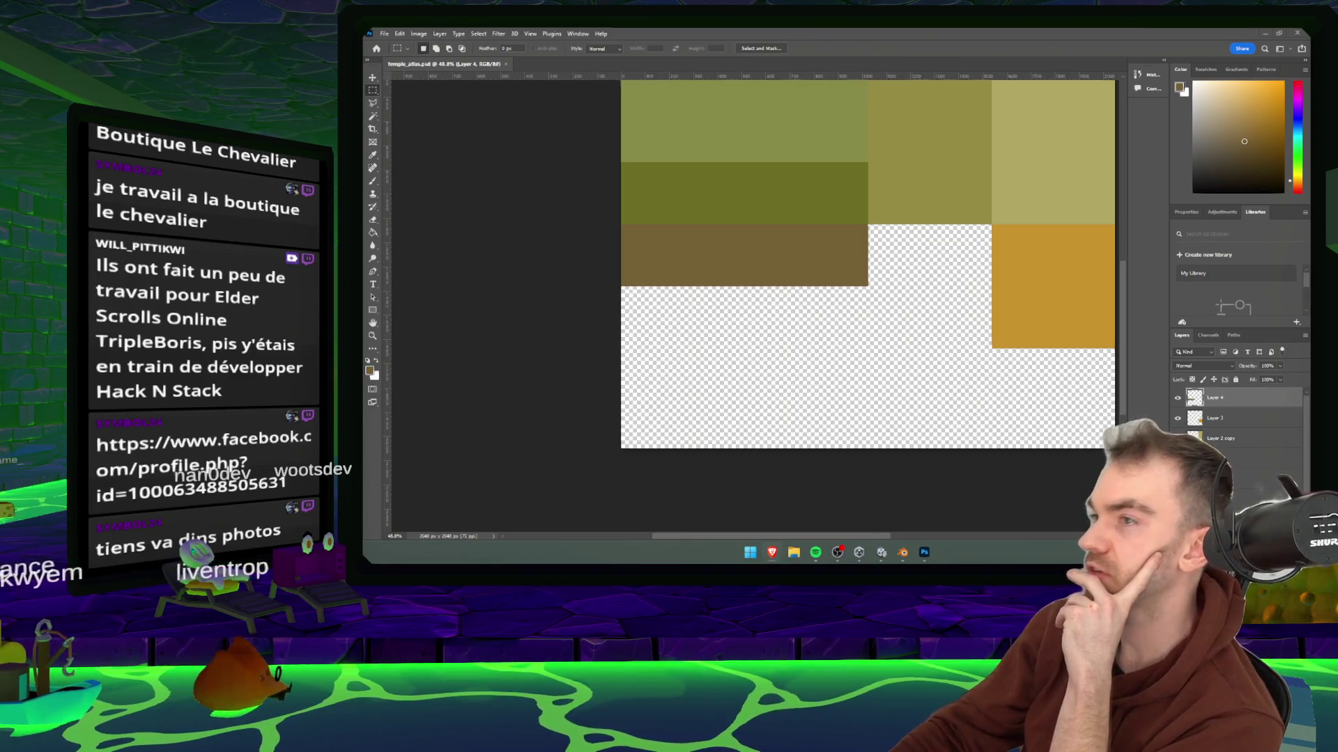
pyautogui.doubleClick(721, 109)
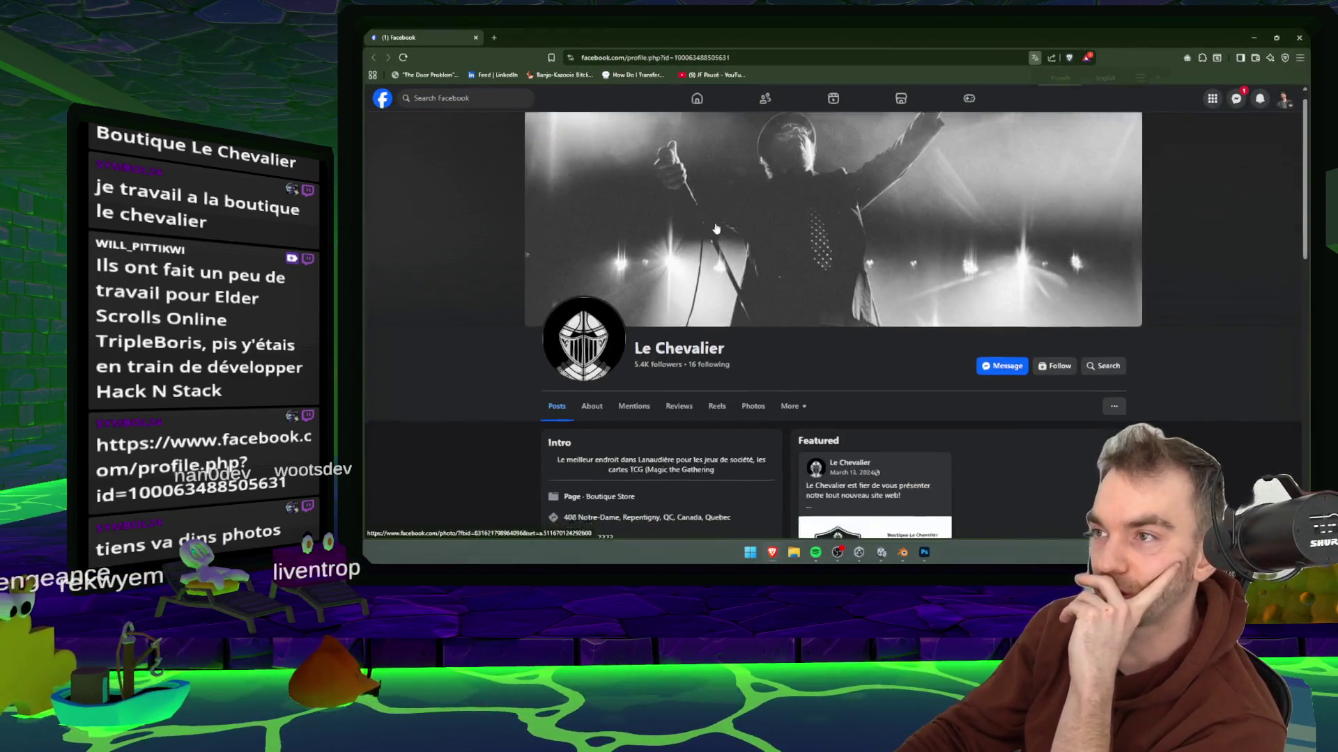
pyautogui.scroll(-3, 700, 236)
pyautogui.scroll(2, 592, 265)
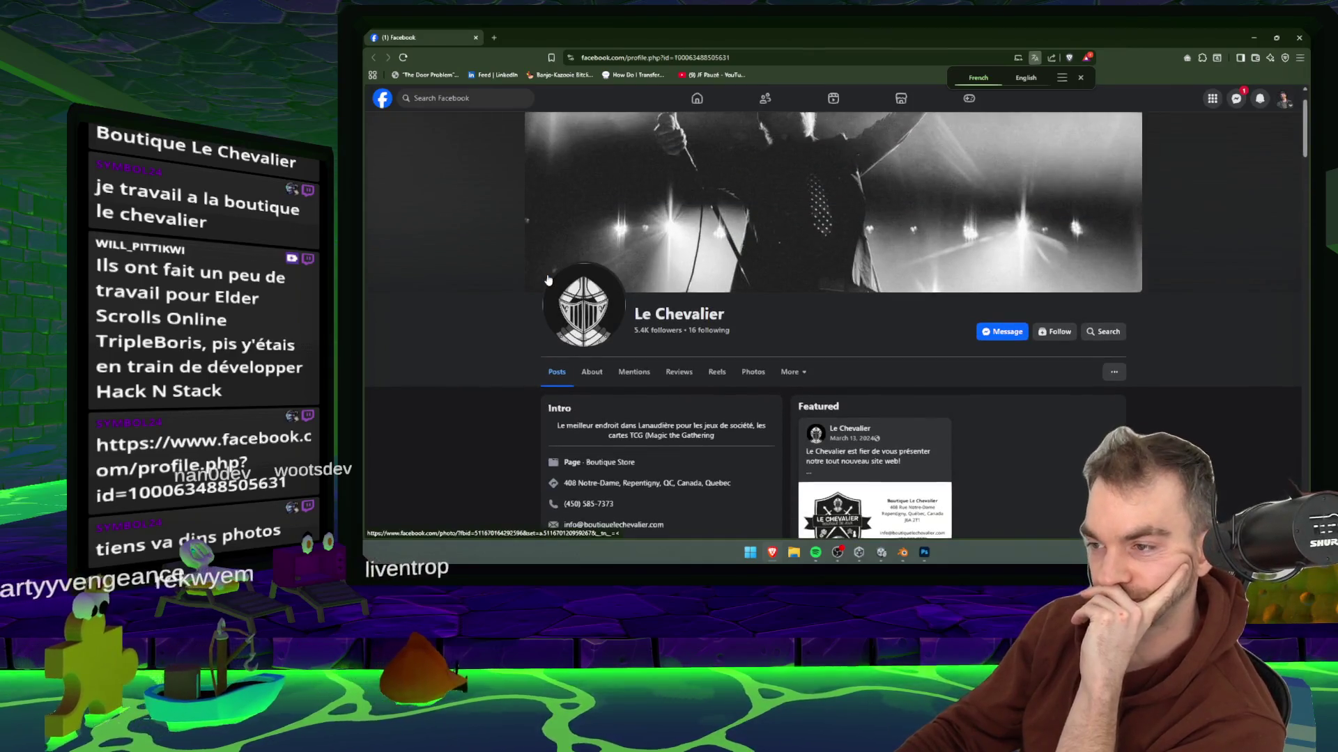
pyautogui.scroll(-3, 592, 280)
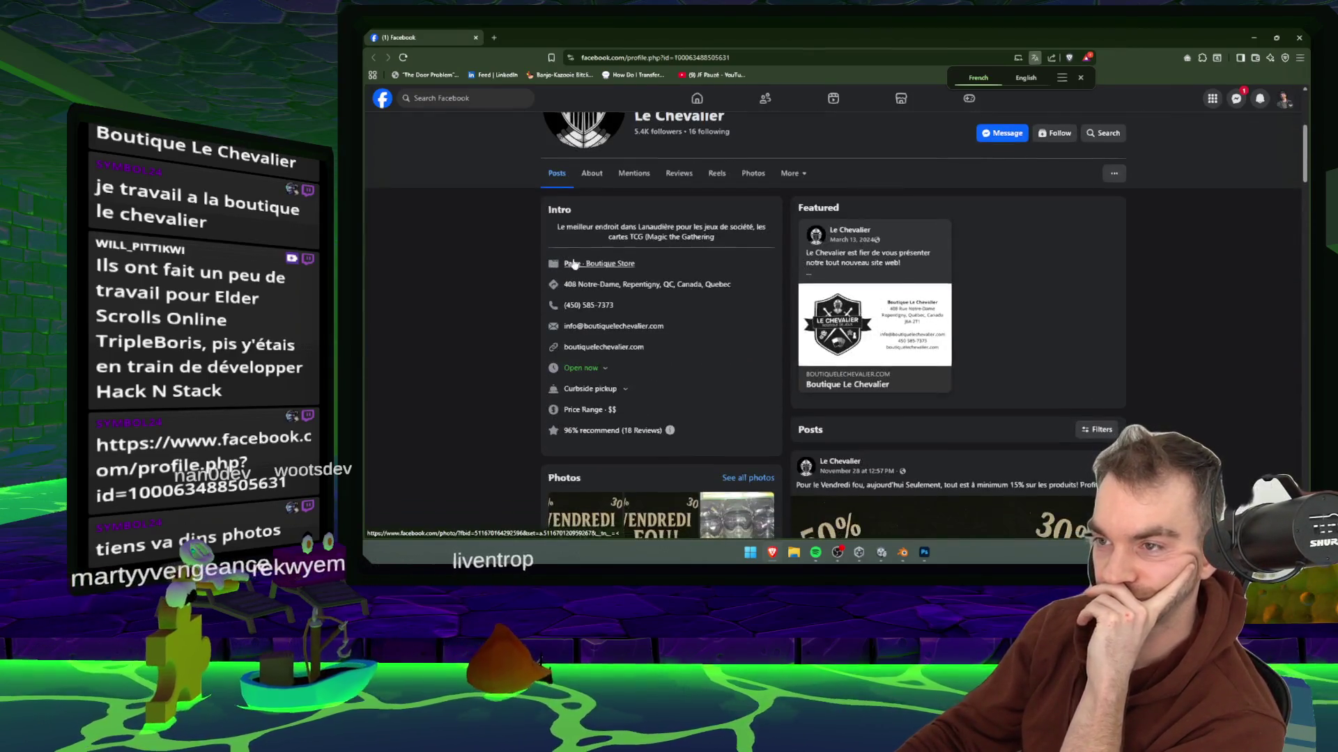
pyautogui.scroll(-3, 613, 327)
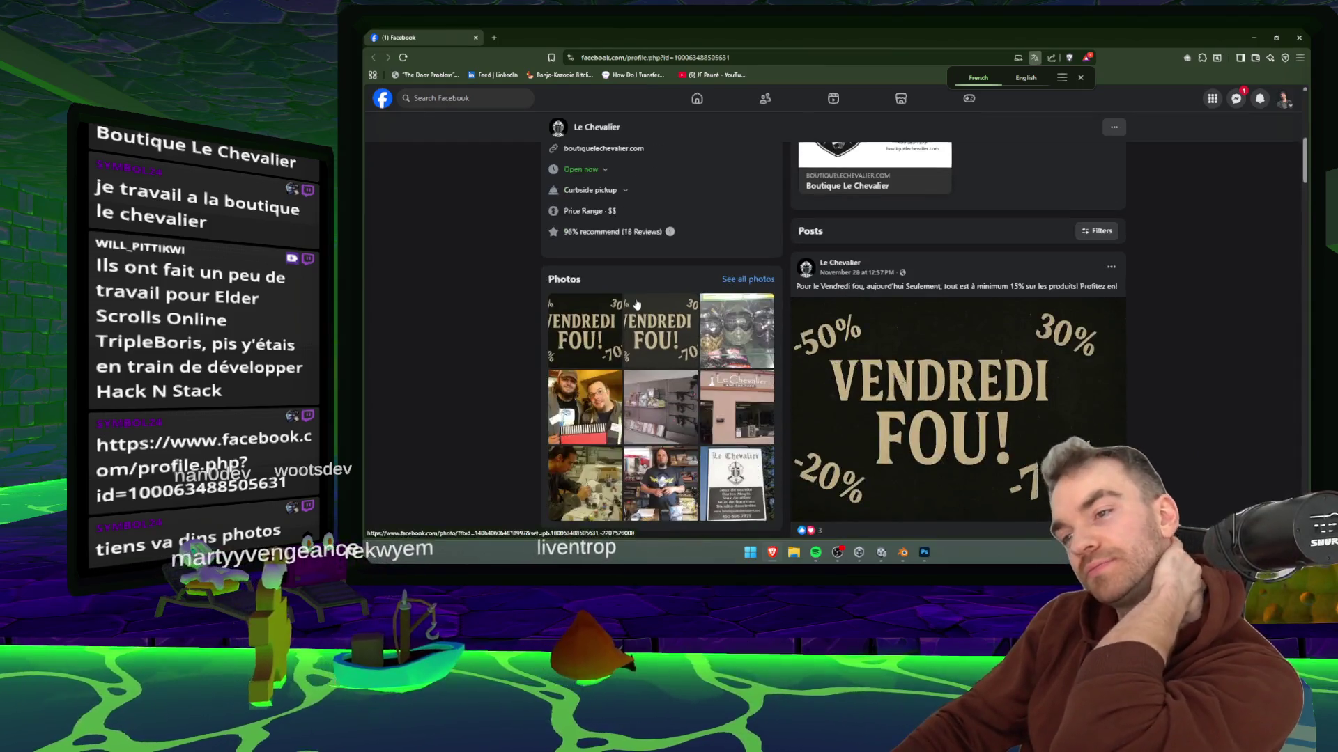
pyautogui.click(601, 378)
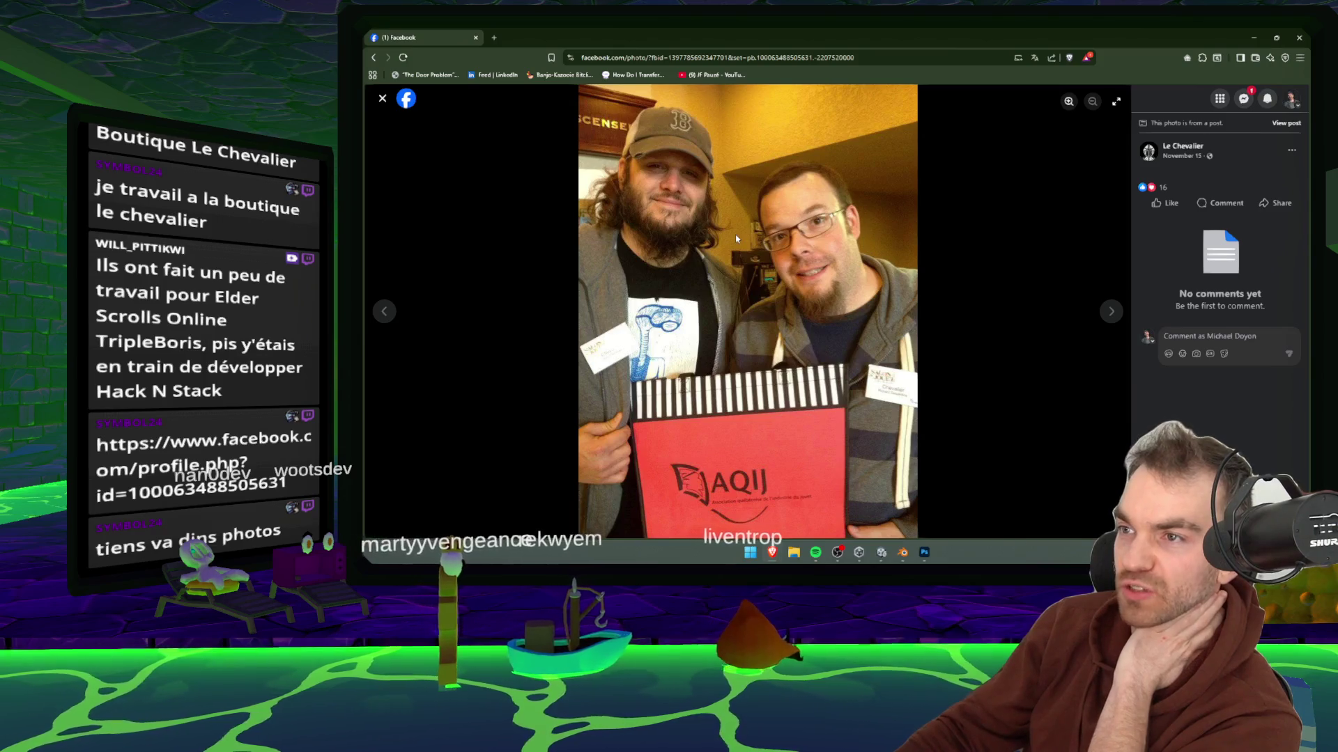
pyautogui.click(1111, 311)
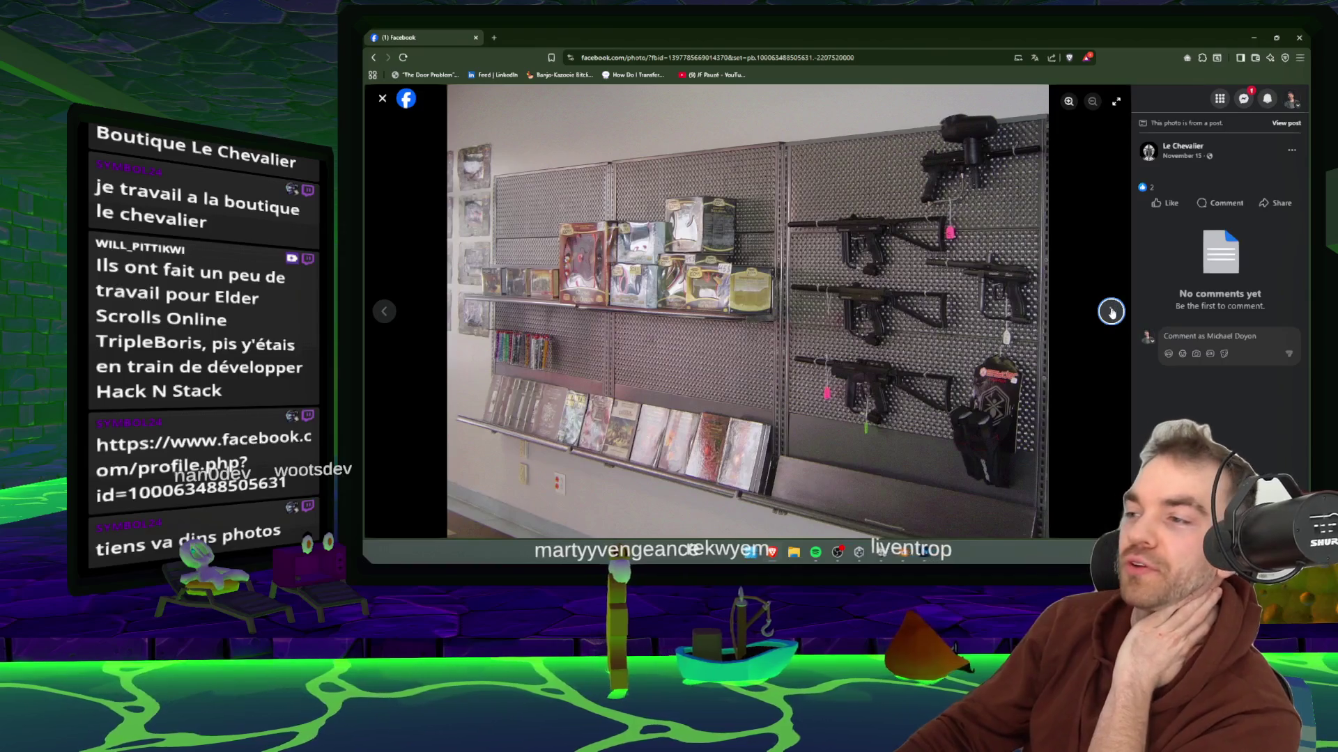
pyautogui.click(1112, 312)
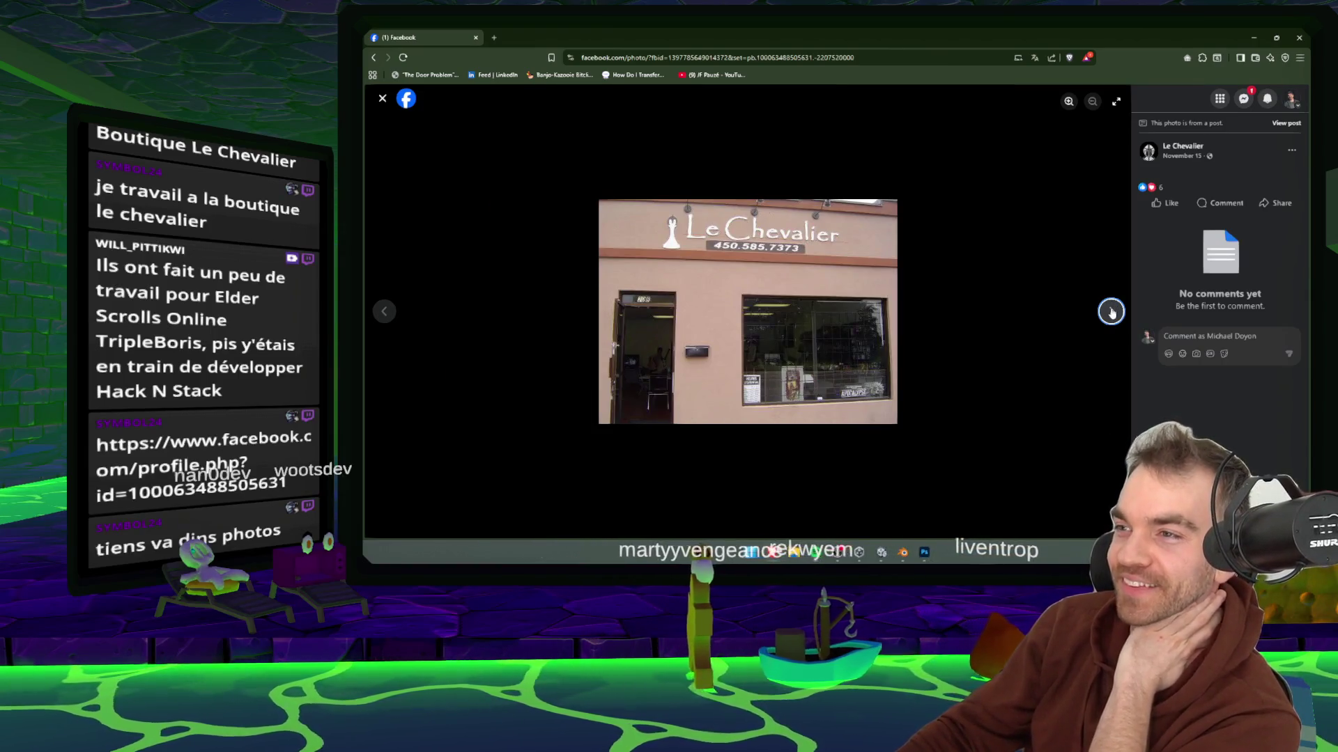
pyautogui.click(1112, 312)
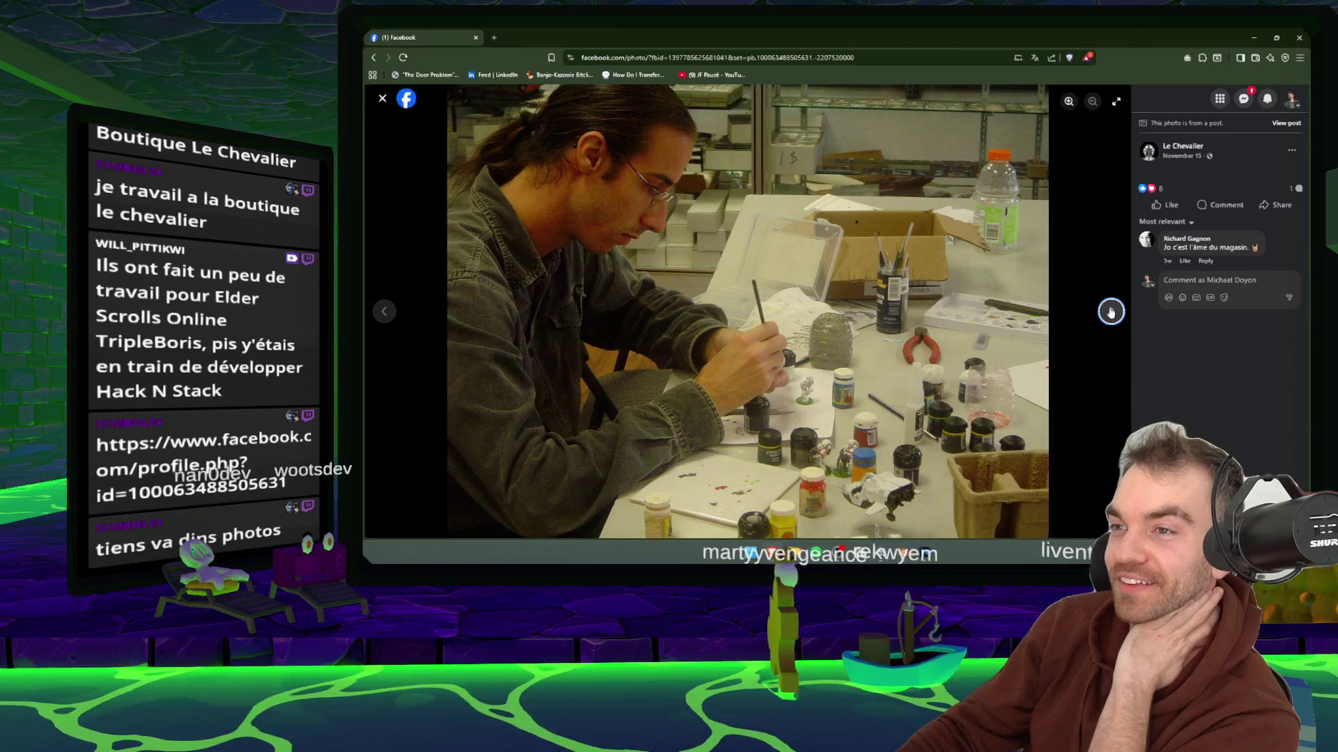
pyautogui.click(1111, 313)
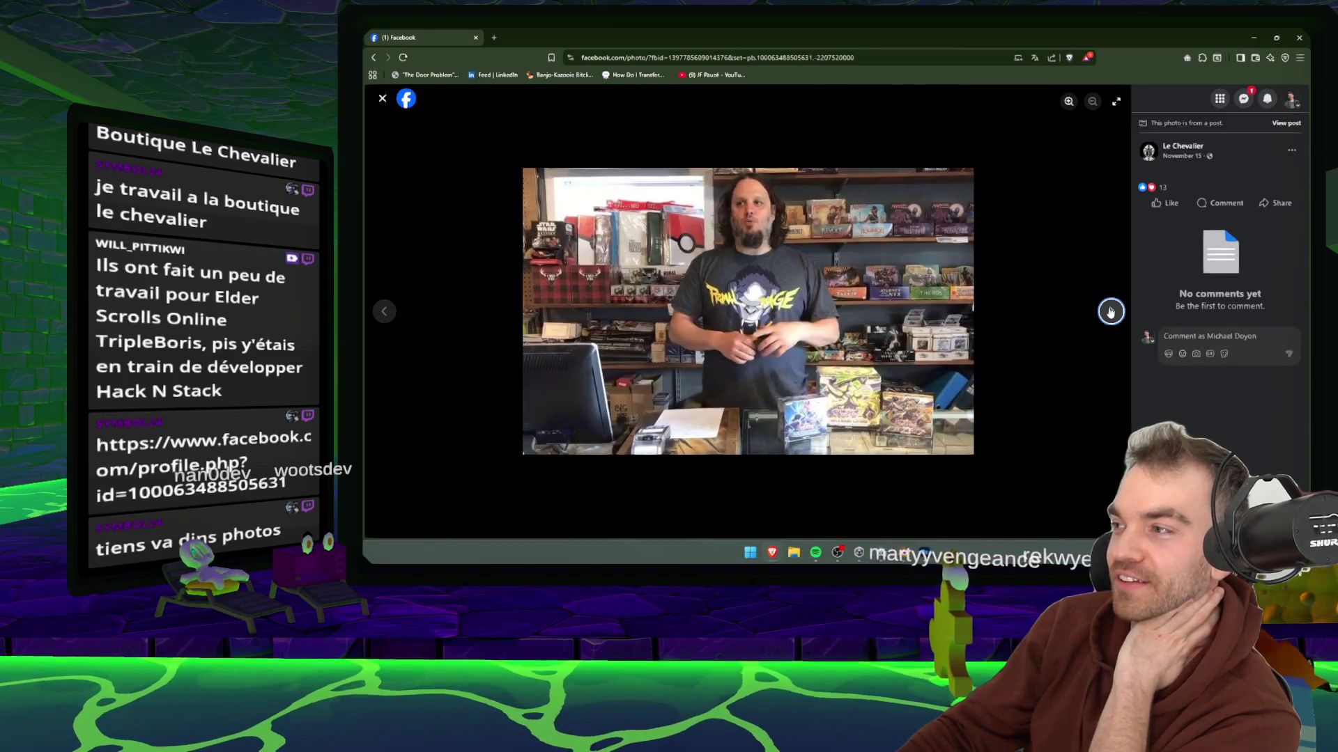
pyautogui.click(1111, 312)
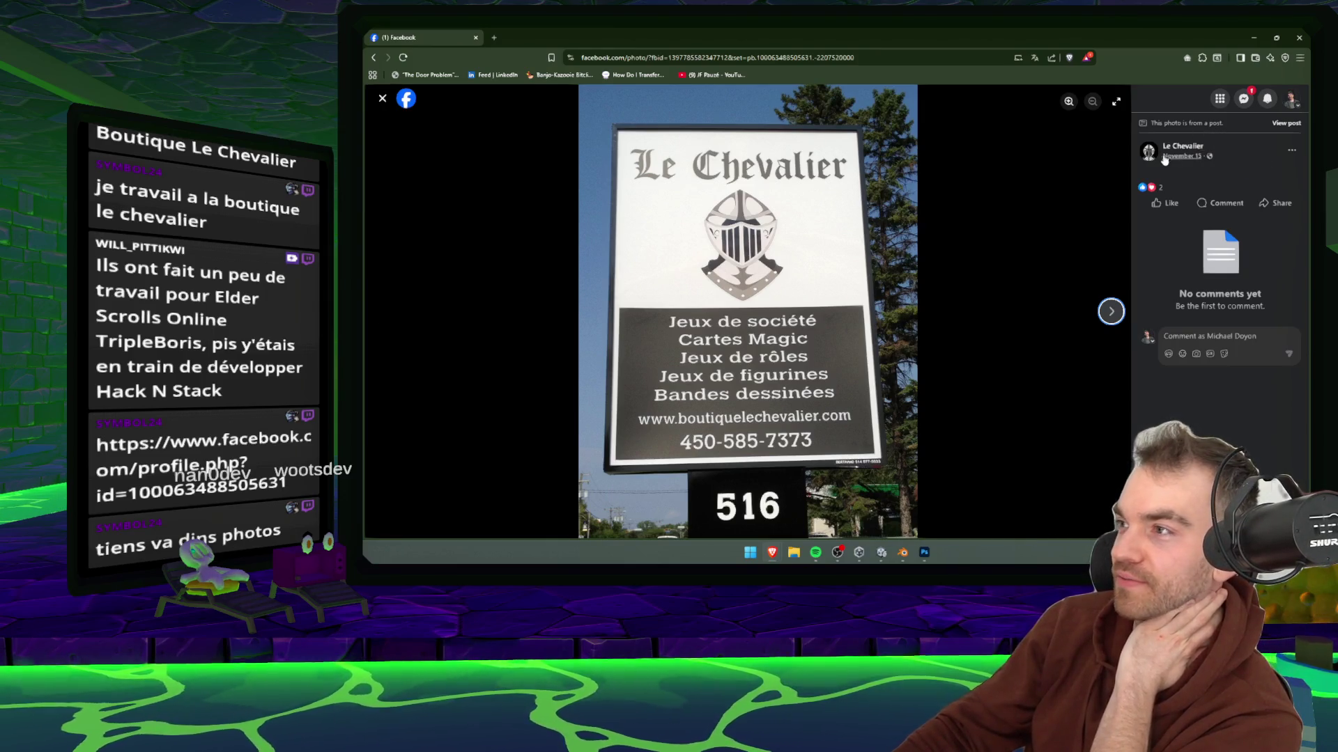
pyautogui.moveTo(1179, 161)
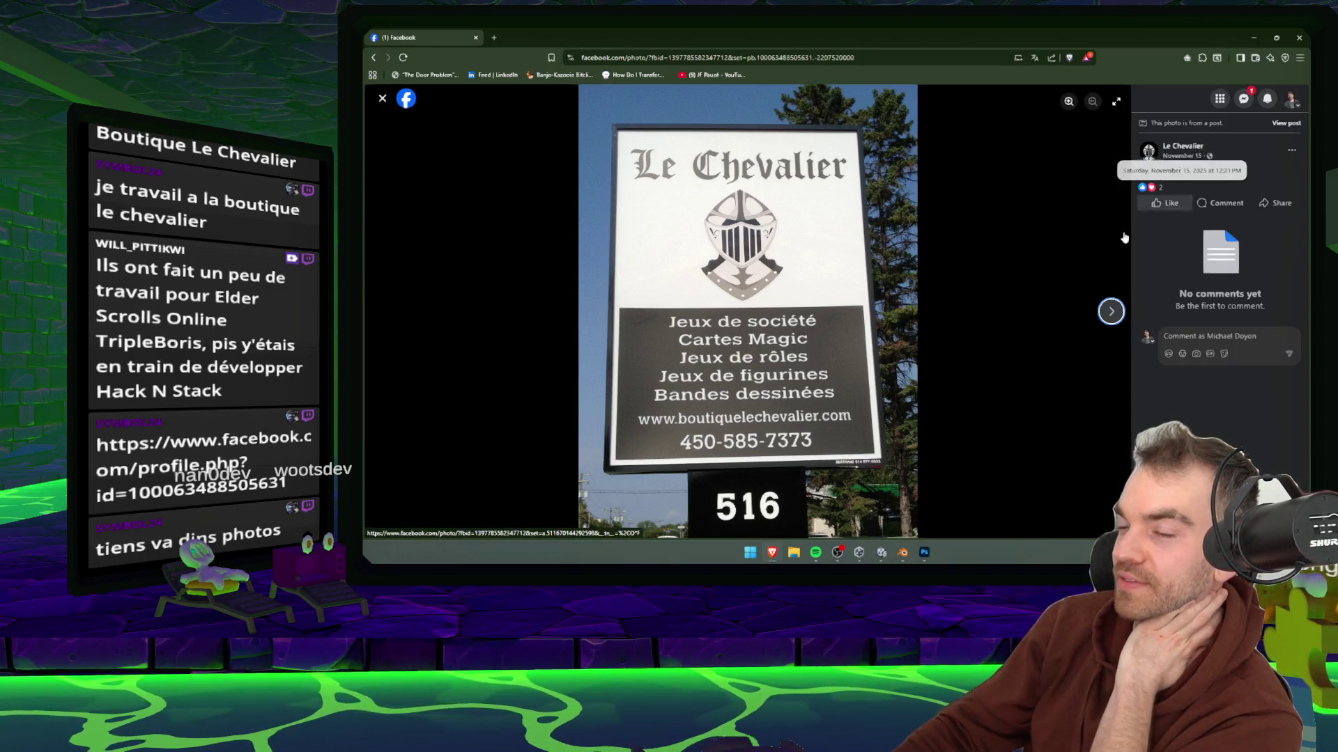
pyautogui.click(1112, 312)
pyautogui.click(1111, 312)
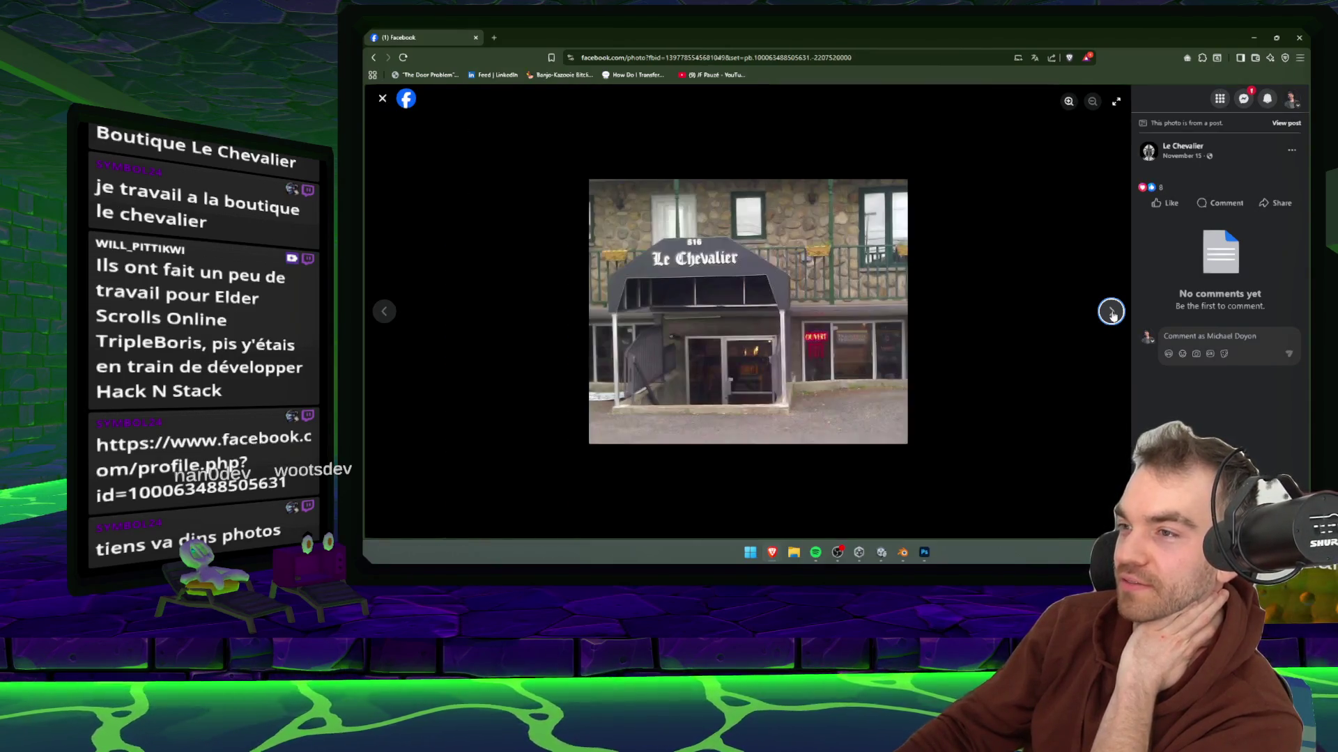
pyautogui.click(1111, 312)
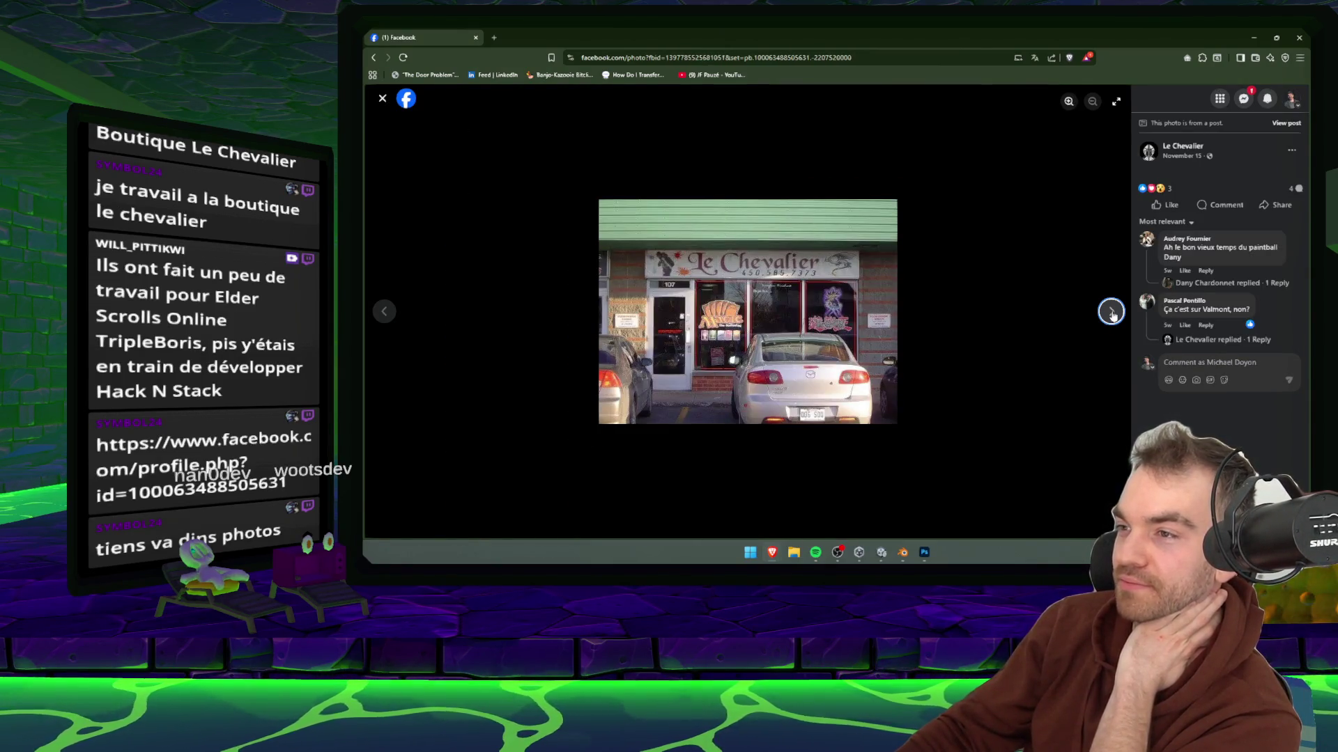
pyautogui.click(1112, 312)
pyautogui.click(1111, 313)
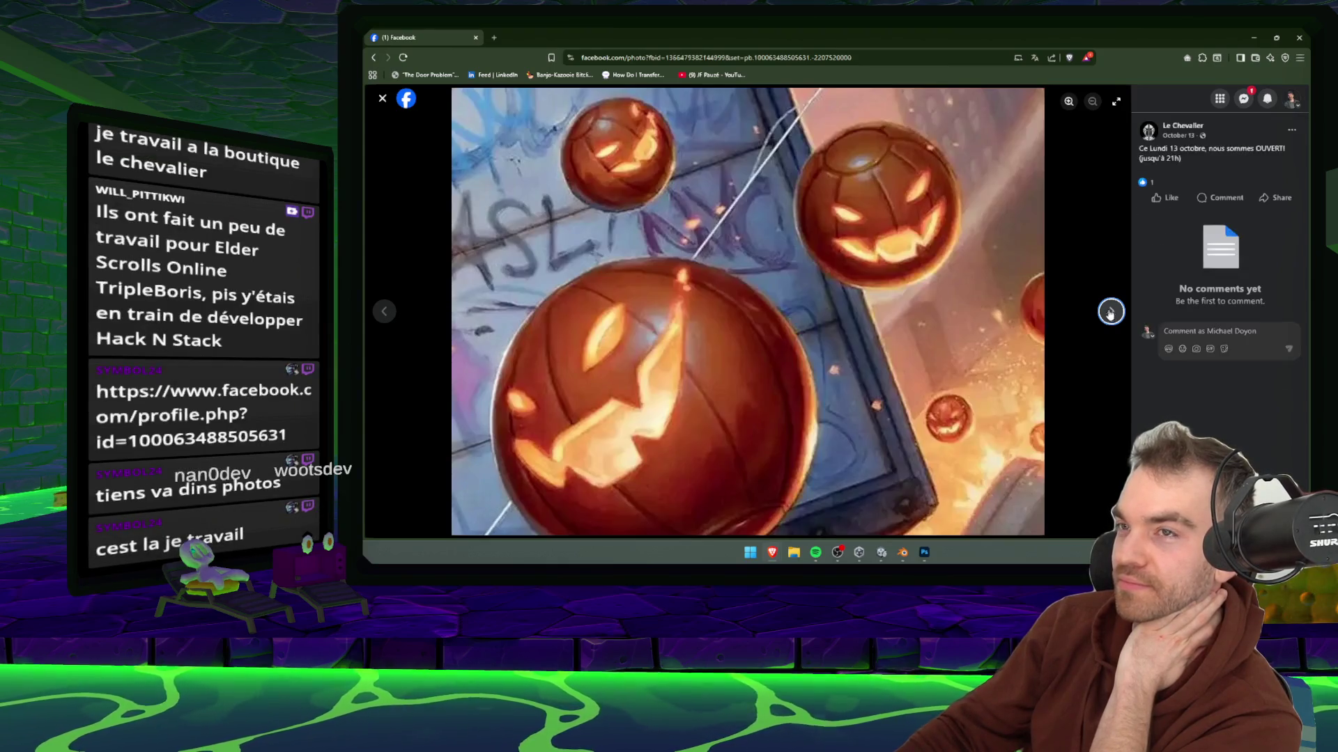
pyautogui.hotkey('alt', 'Tab')
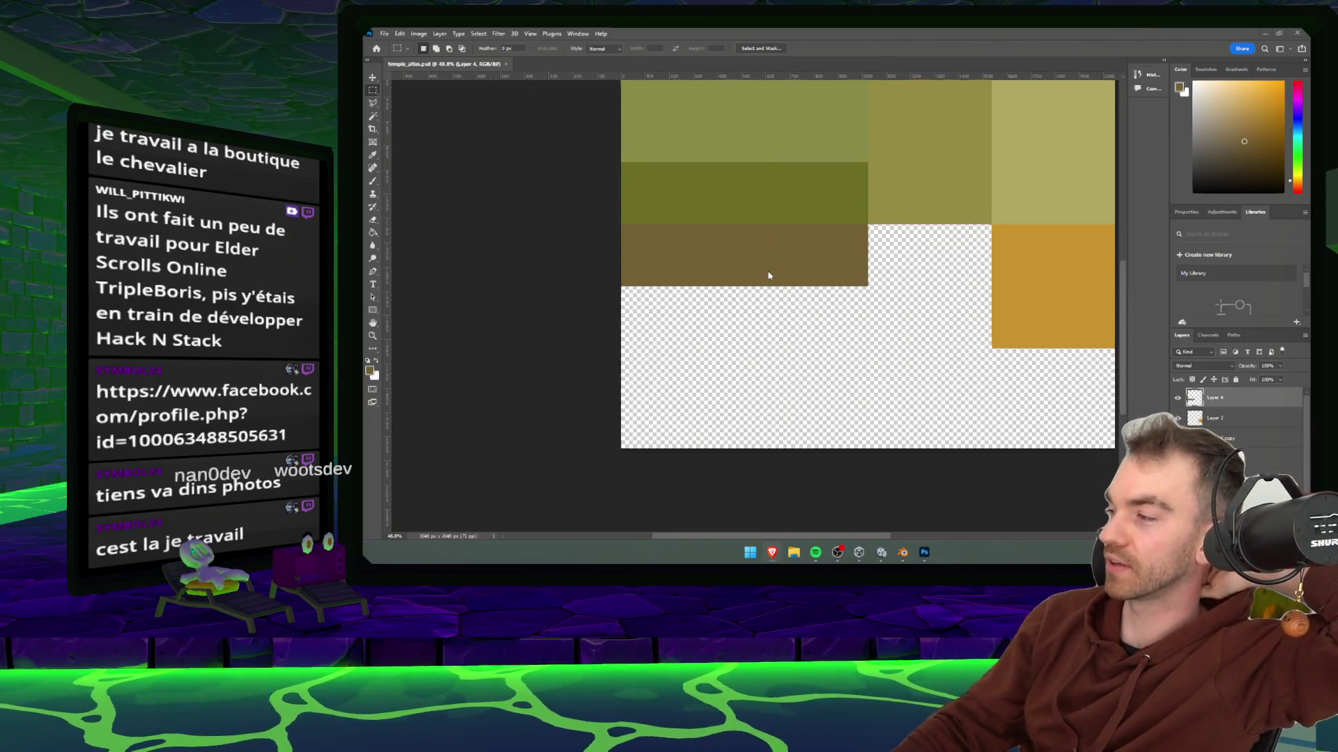
# - Scroll the atlas canvas, then bring the Unity temple stairs scene to the front
pyautogui.scroll(1, 772, 277)
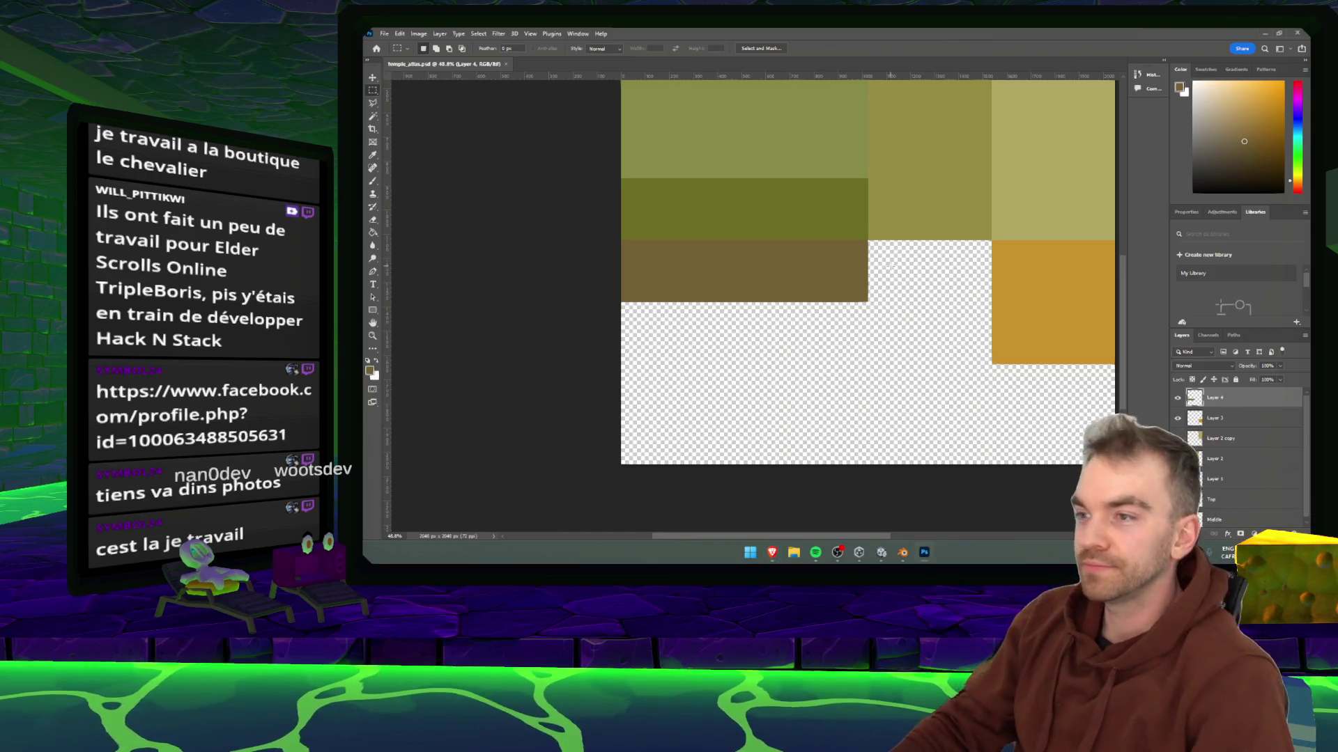
pyautogui.click(883, 553)
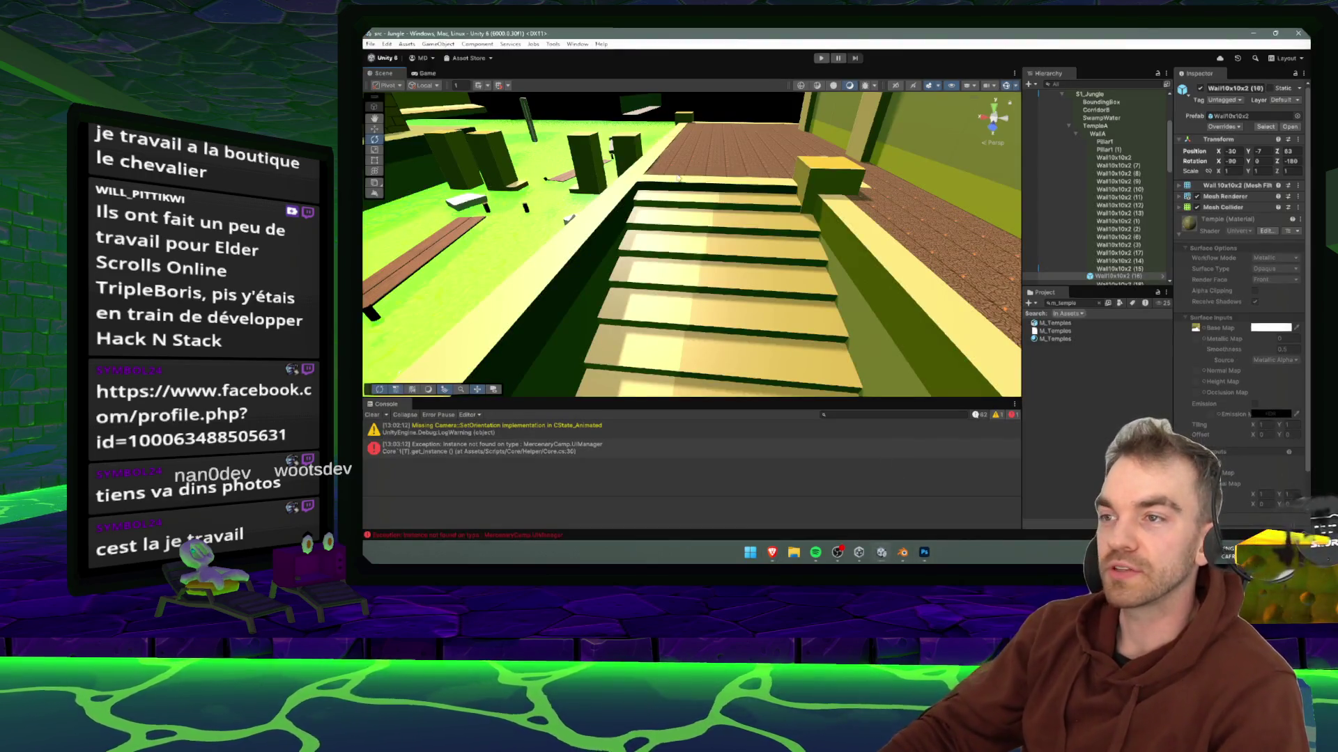
# - Save the M_Temples Blender file and clear the UV face selection
pyautogui.moveTo(903, 553)
pyautogui.moveTo(887, 512)
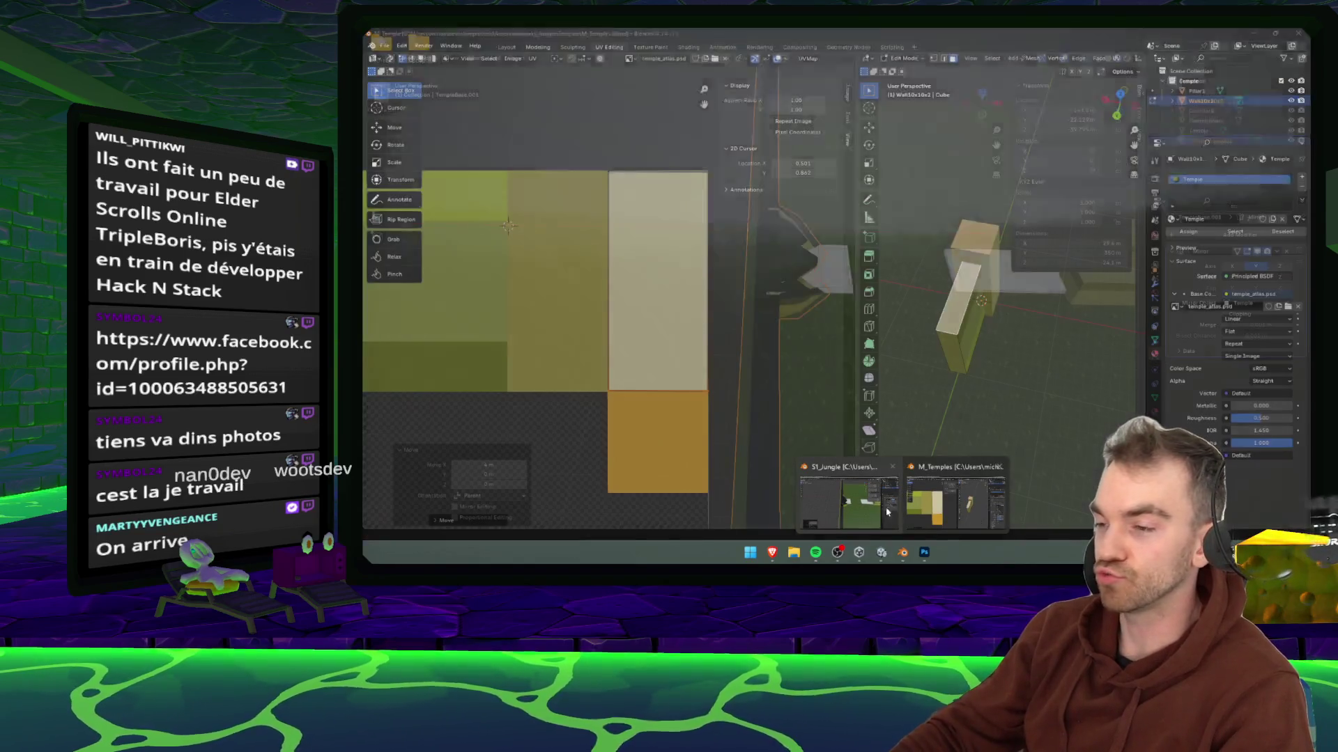
pyautogui.click(954, 501)
pyautogui.scroll(-5, 996, 416)
pyautogui.hotkey('ctrl', 's')
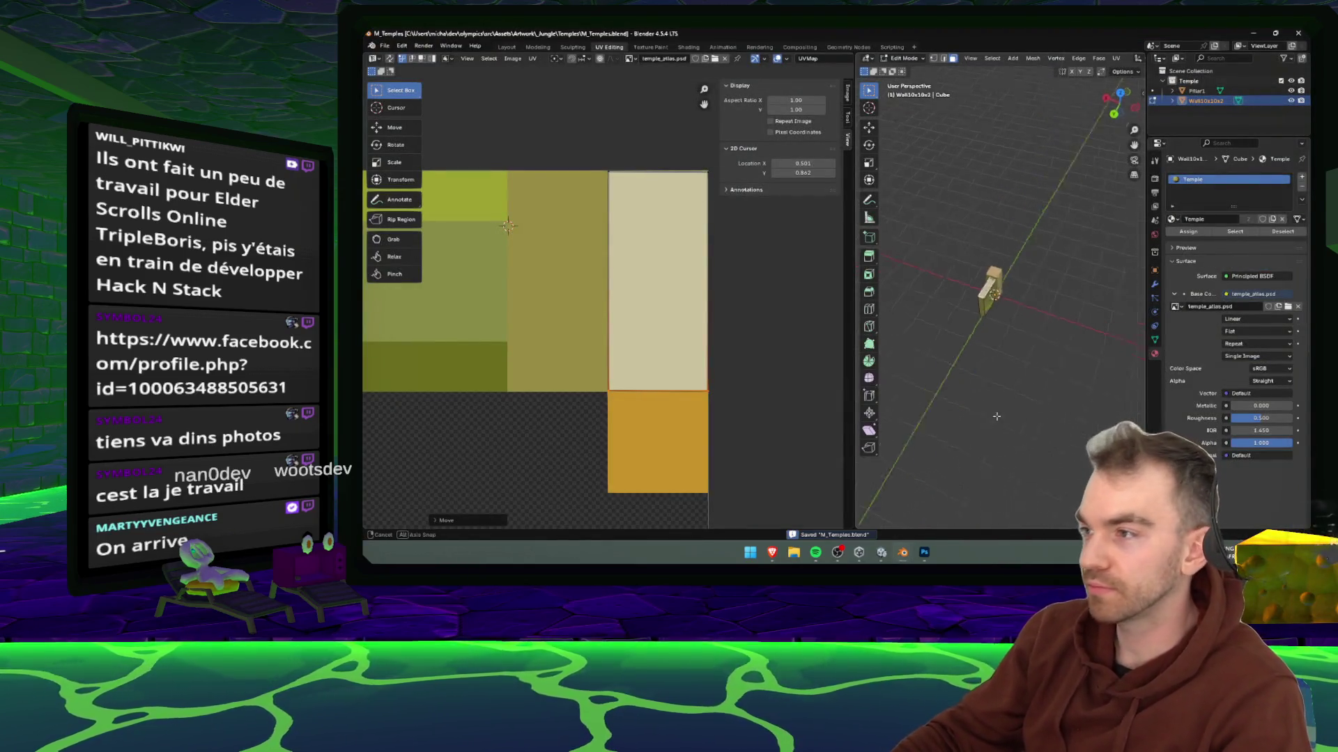
pyautogui.moveTo(996, 416)
pyautogui.mouseDown()
pyautogui.moveTo(958, 406)
pyautogui.moveTo(986, 364)
pyautogui.moveTo(1046, 356)
pyautogui.moveTo(1026, 361)
pyautogui.mouseUp()
pyautogui.click(997, 363)
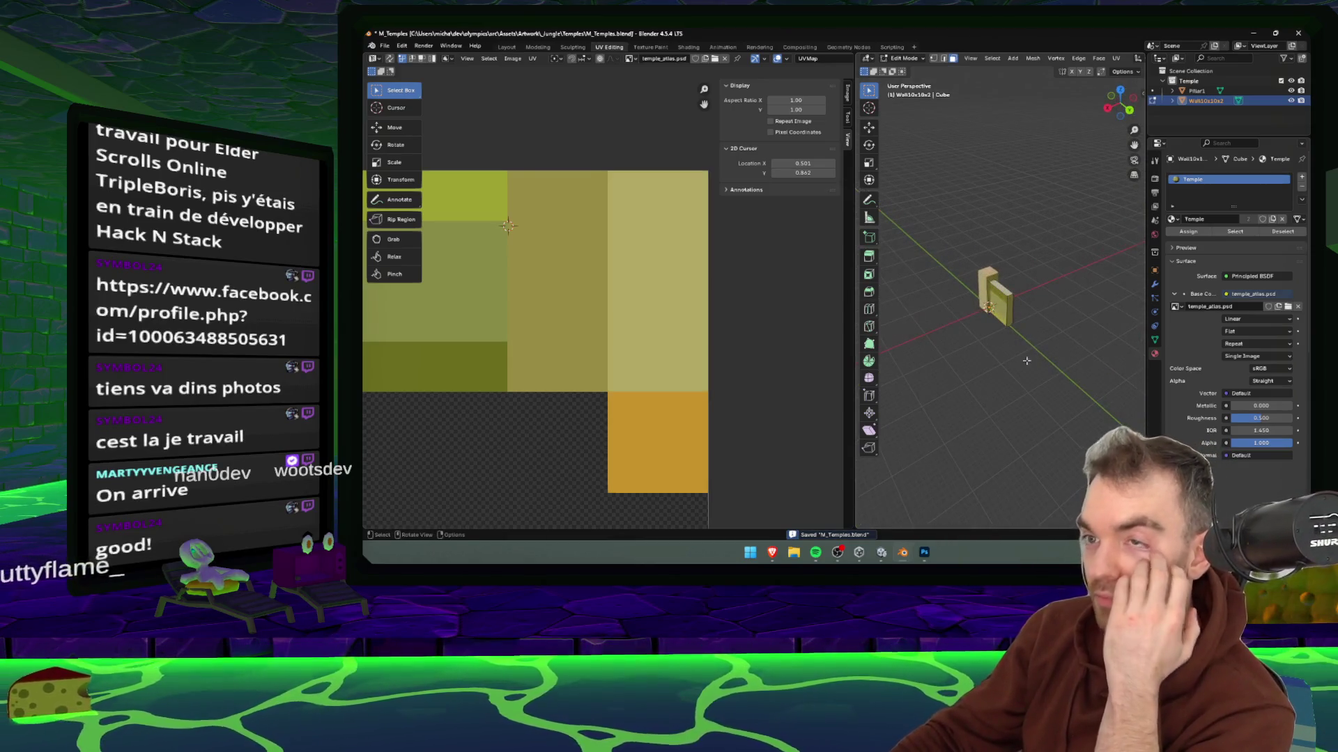
# - In Unity, orbit out to view the whole temple and select TempleBase.001
pyautogui.click(882, 554)
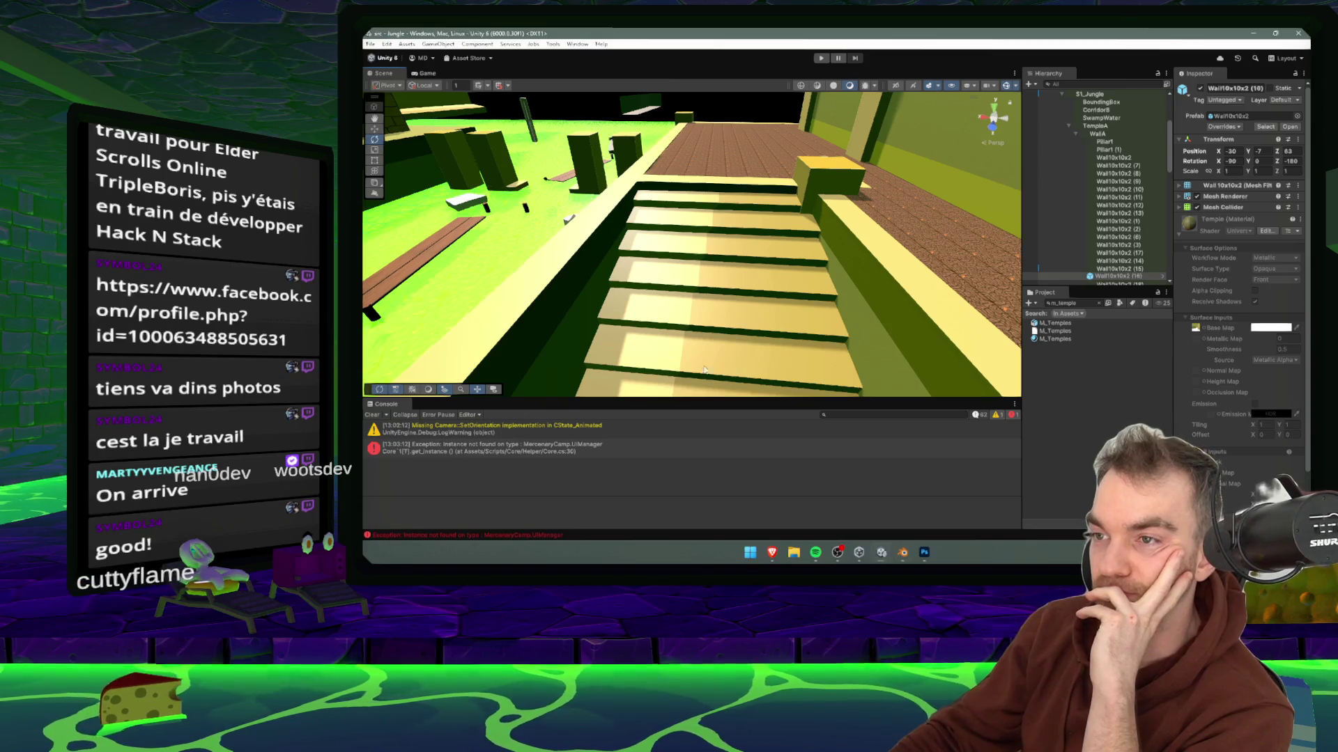
pyautogui.moveTo(749, 356); pyautogui.dragTo(717, 297)
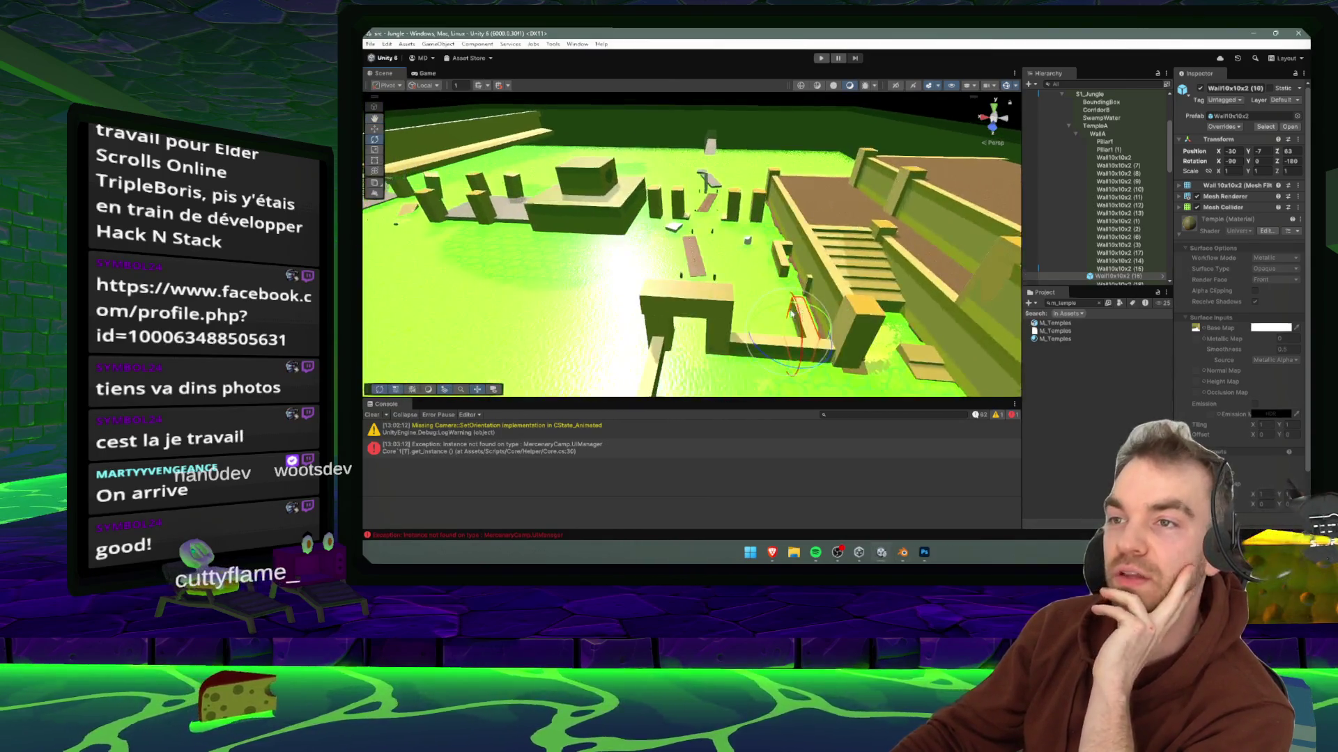
pyautogui.moveTo(526, 273)
pyautogui.mouseDown()
pyautogui.moveTo(831, 280)
pyautogui.moveTo(682, 248)
pyautogui.mouseUp()
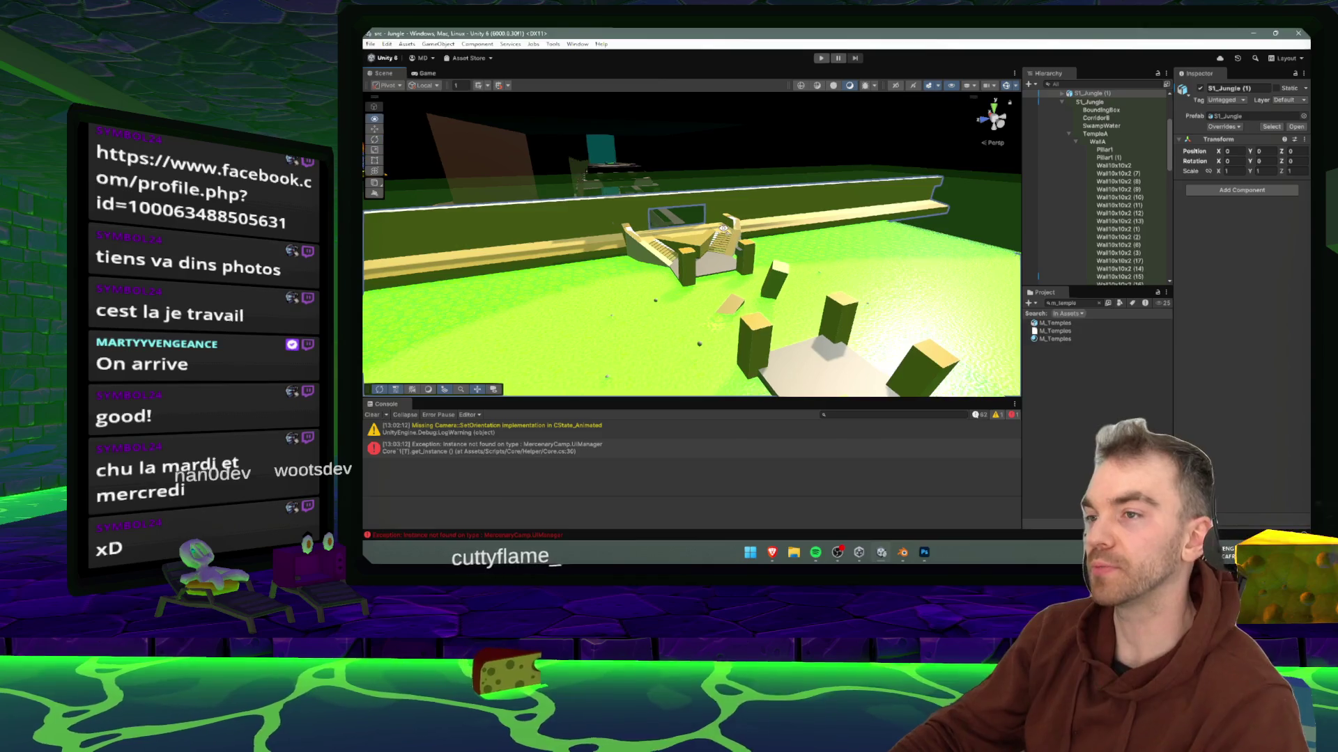
pyautogui.scroll(8, 724, 228)
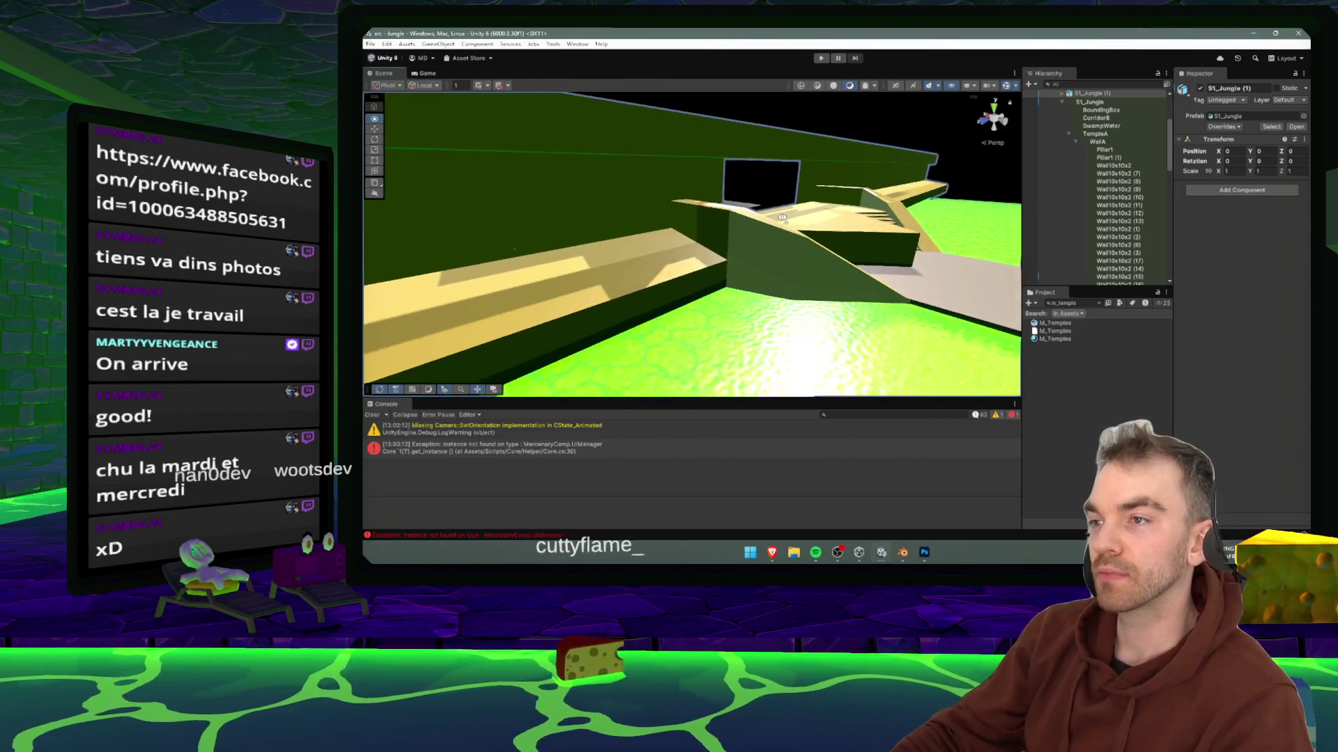
pyautogui.moveTo(739, 221)
pyautogui.mouseDown()
pyautogui.moveTo(648, 239)
pyautogui.moveTo(791, 284)
pyautogui.mouseUp()
pyautogui.click(705, 223)
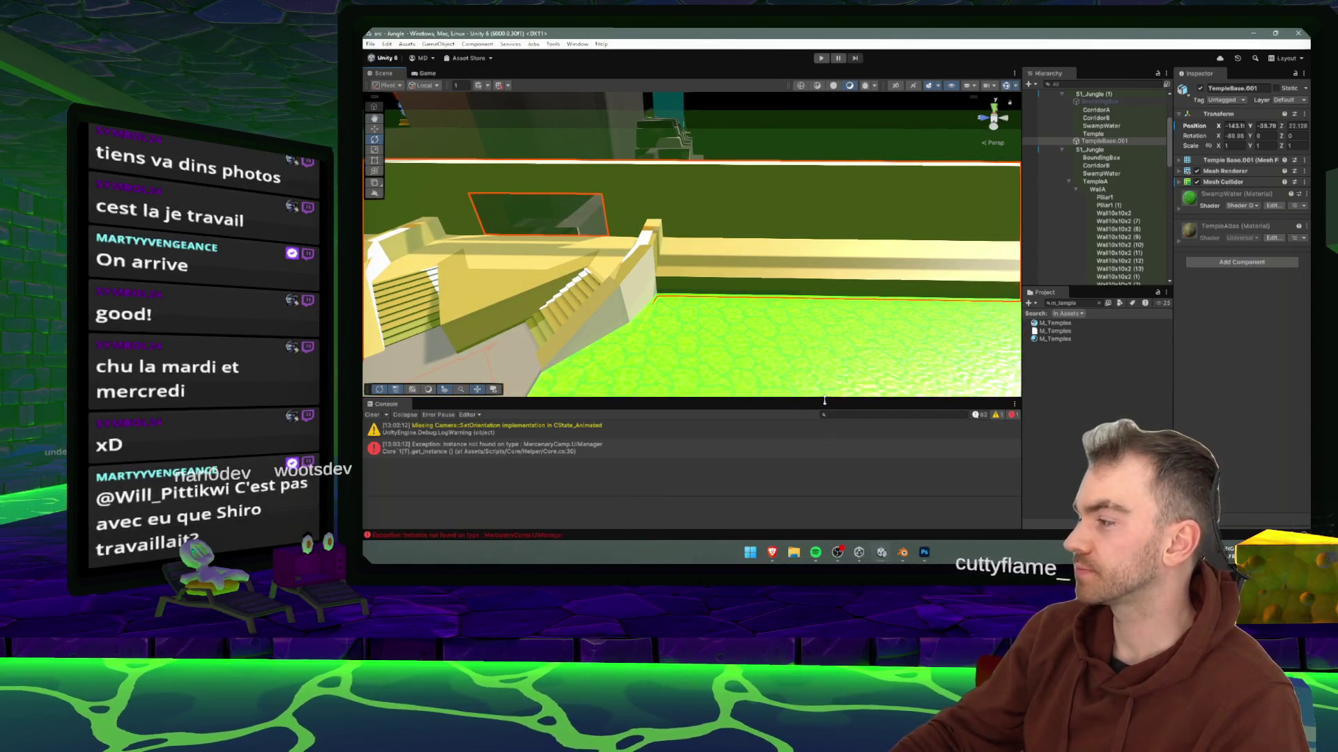
# - Bring Blender's UV Editing window with the temple atlas back to the front
pyautogui.moveTo(903, 553)
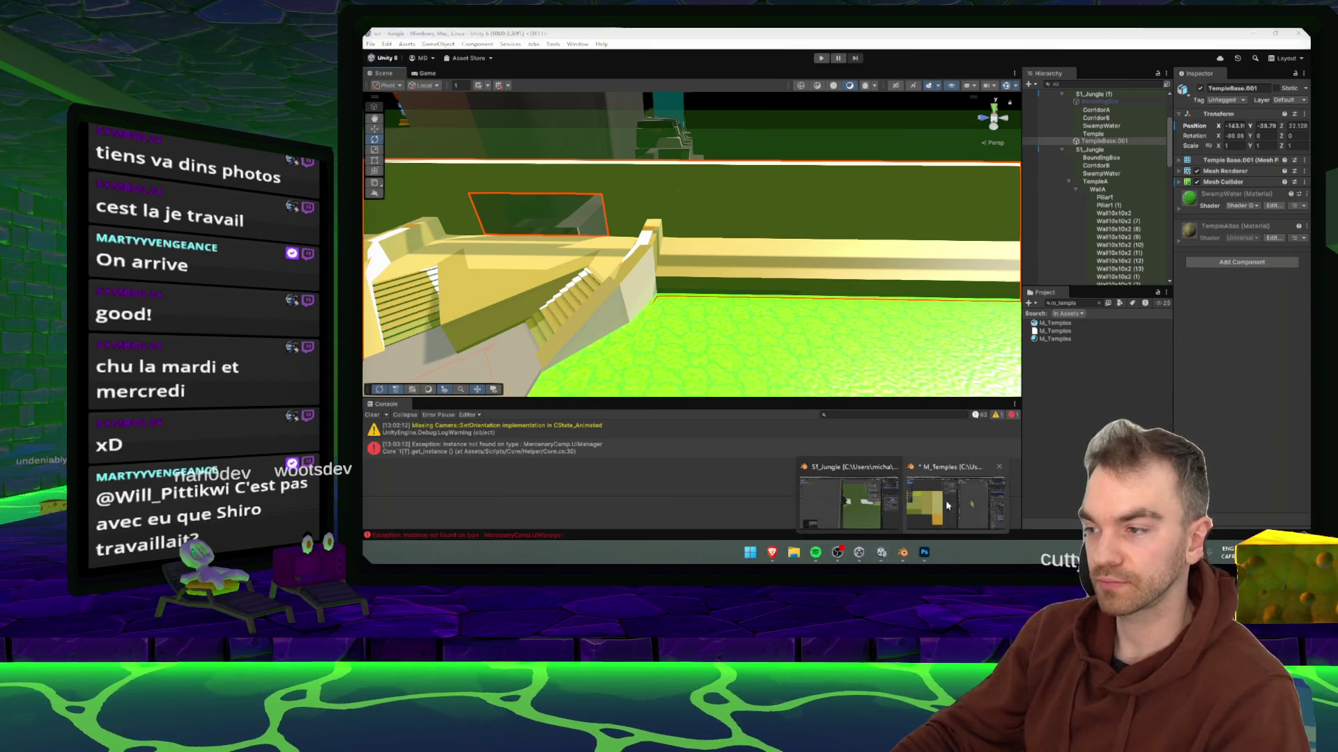
pyautogui.click(940, 496)
pyautogui.scroll(-1, 587, 332)
pyautogui.scroll(5, 584, 343)
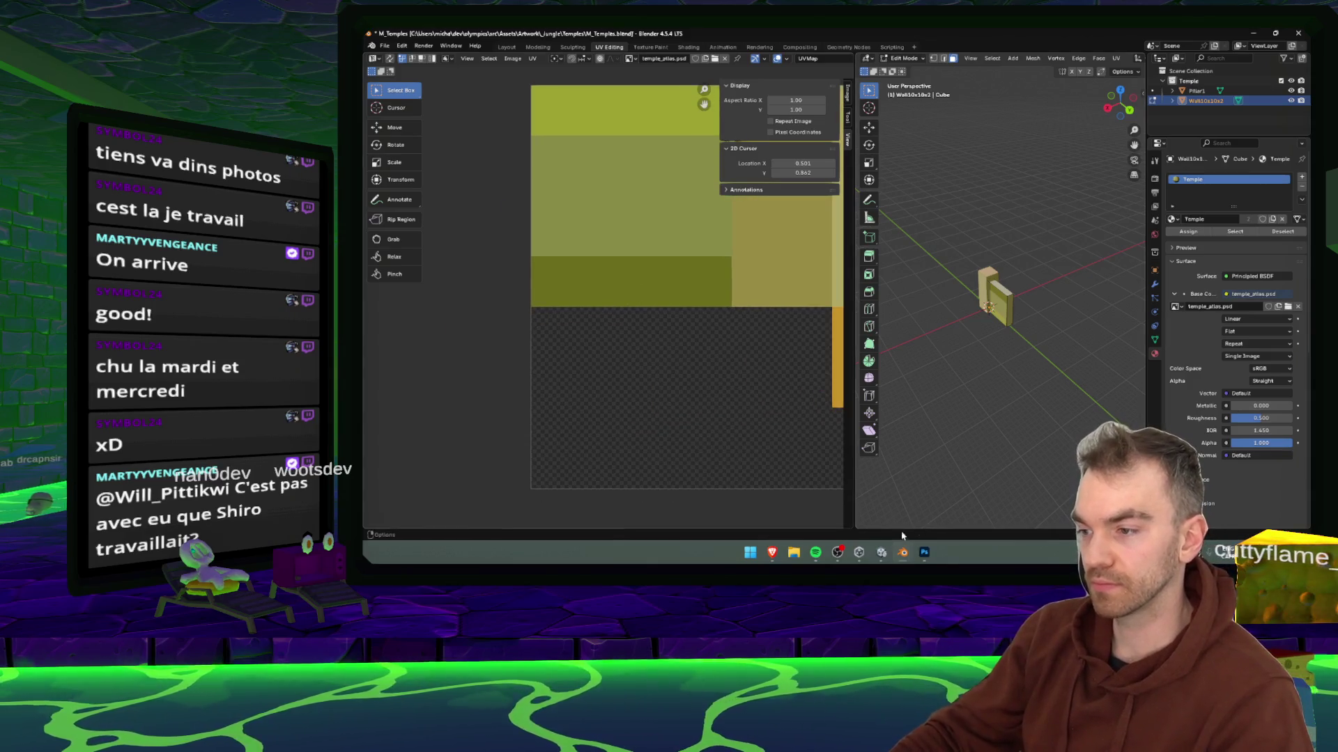
# - Bring temple_atlas.psd to the front in Photoshop and scroll the Layers panel
pyautogui.click(903, 552)
pyautogui.click(924, 552)
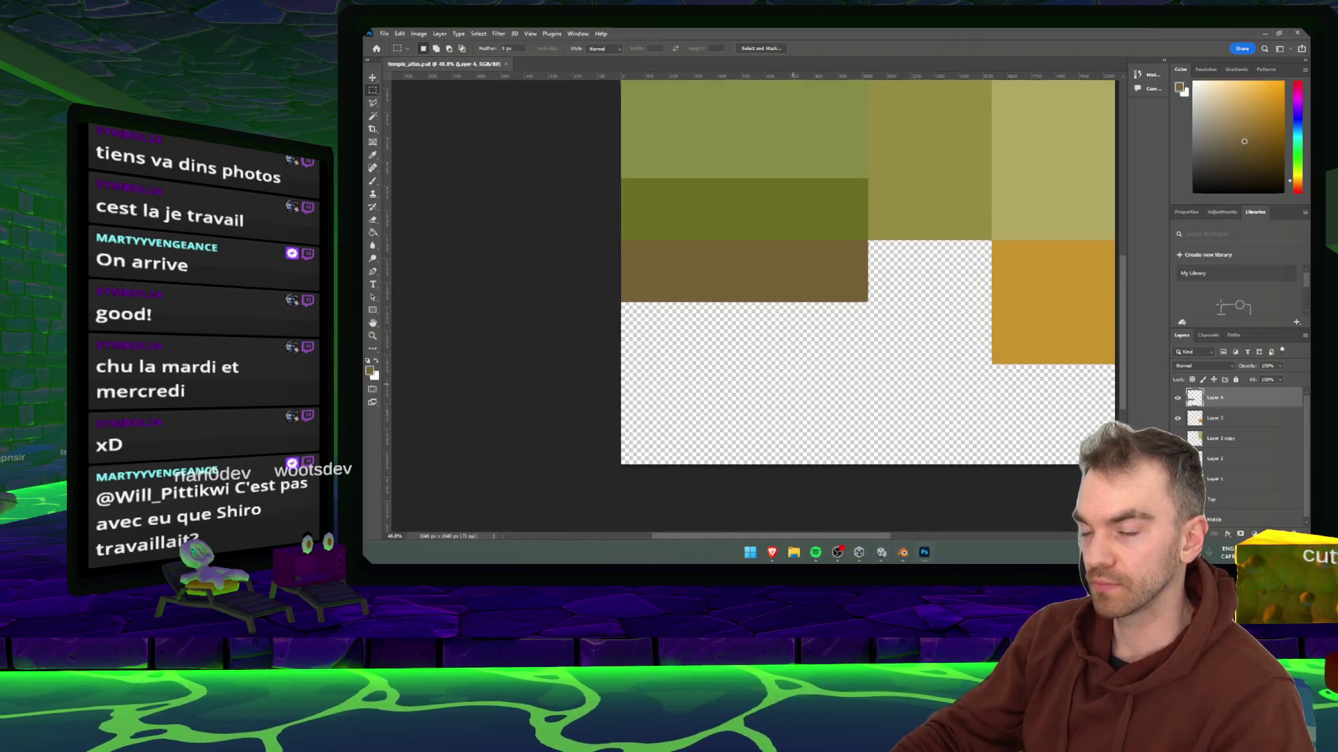
pyautogui.scroll(-1, 754, 391)
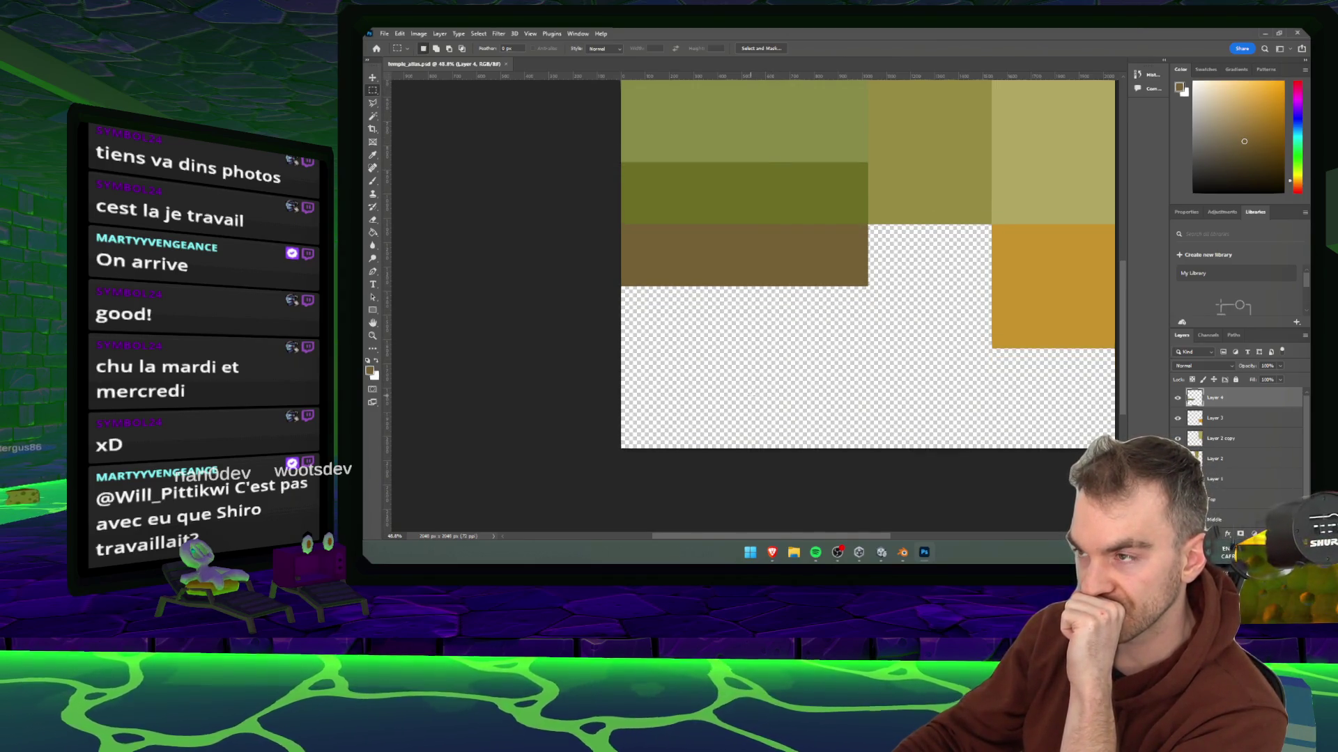
pyautogui.scroll(5, 753, 384)
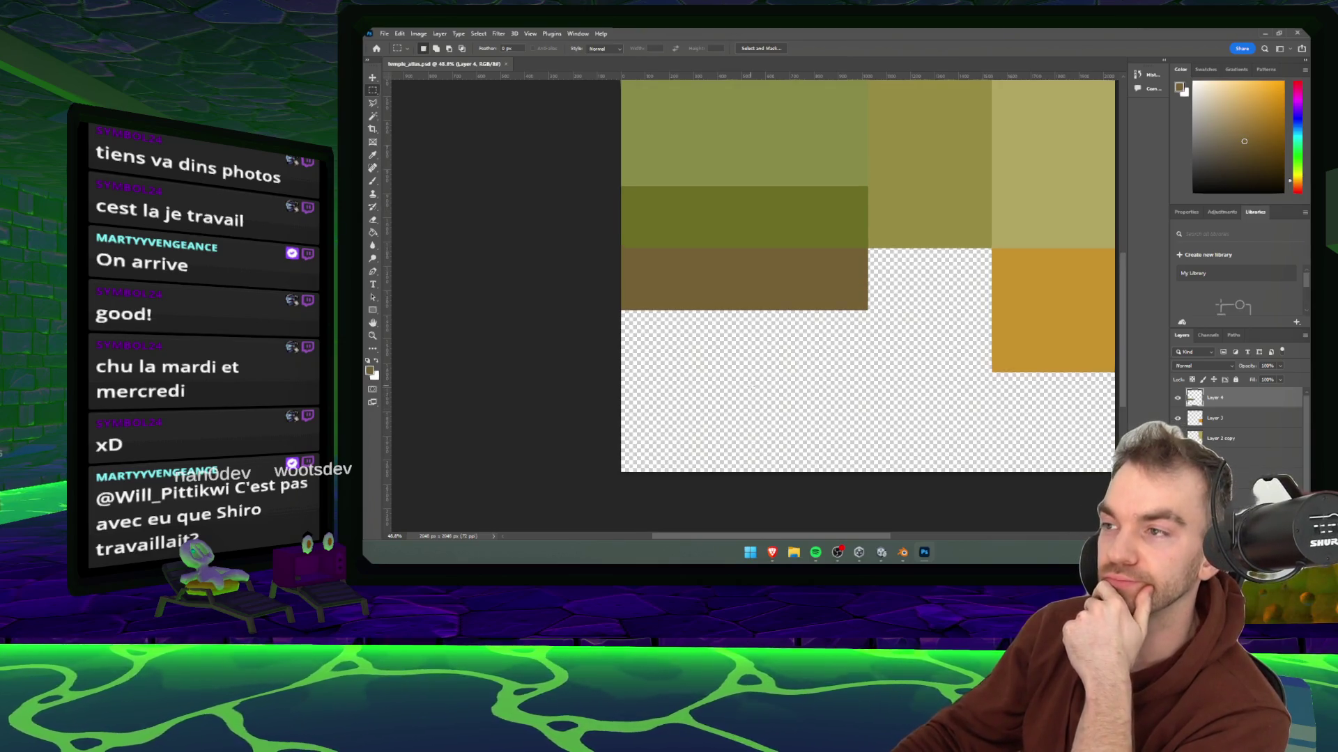
pyautogui.scroll(-3, 753, 385)
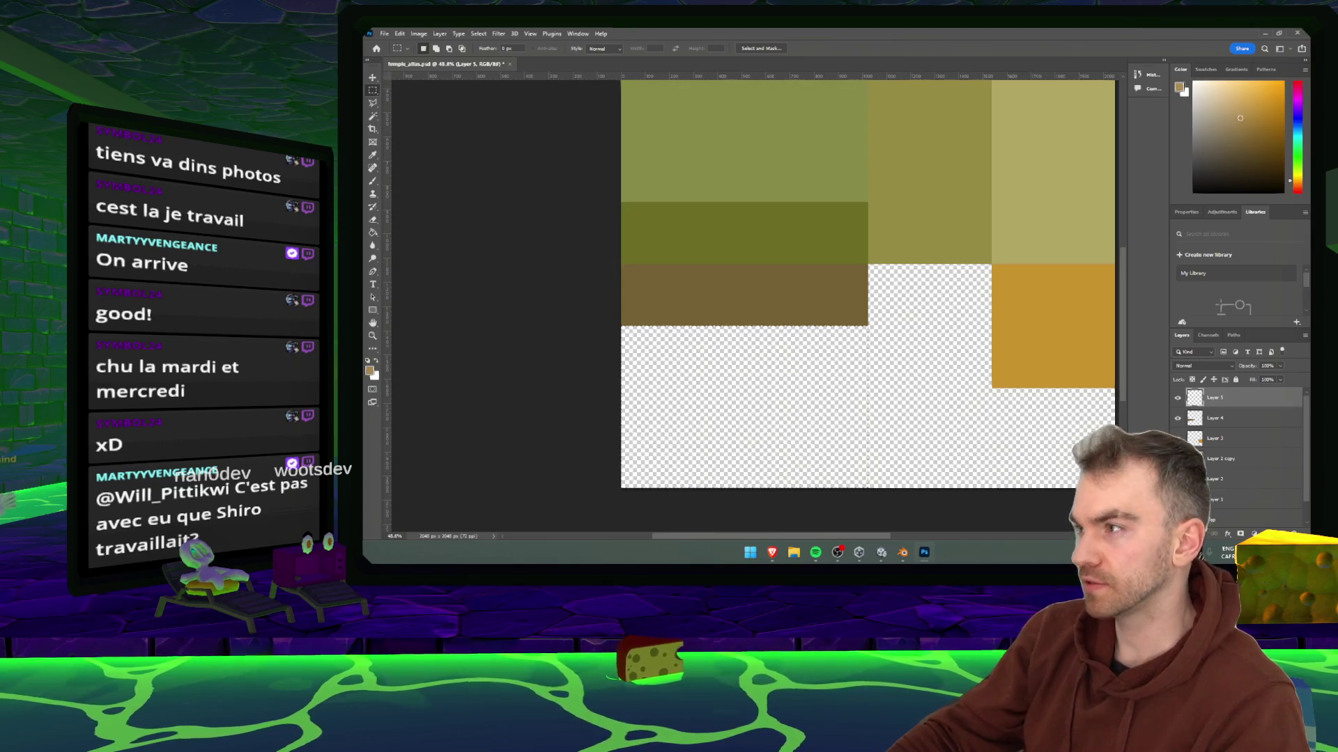
# - Paint-bucket the empty lower-left atlas block warm yellow, then bring Blender forward
pyautogui.click(1299, 175)
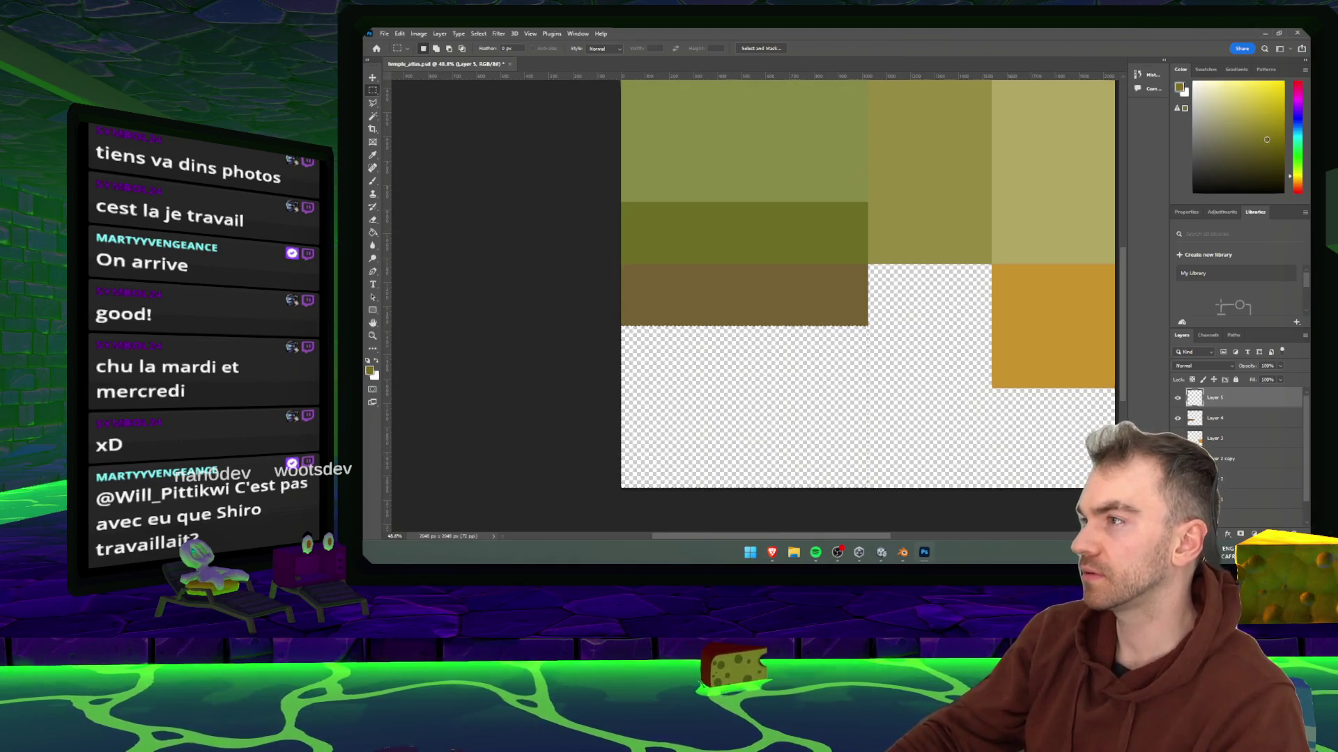
pyautogui.click(790, 387)
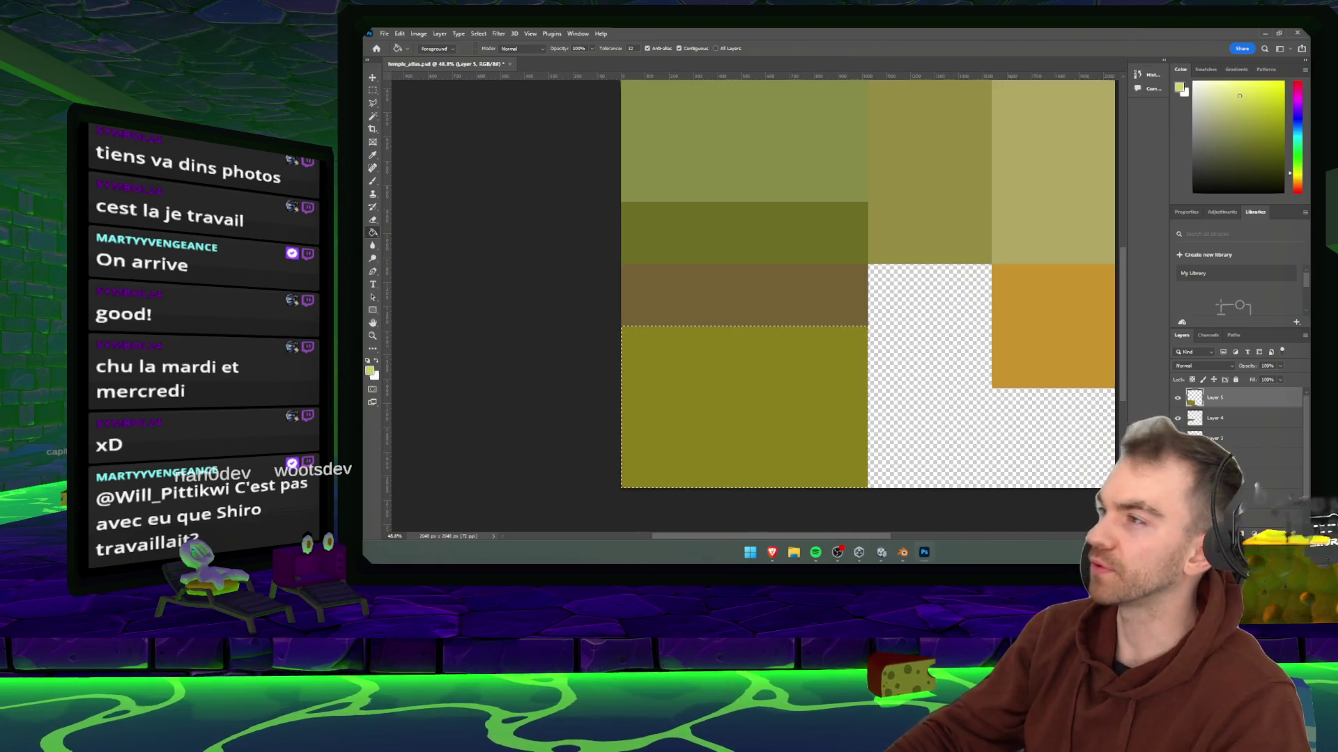
pyautogui.click(754, 361)
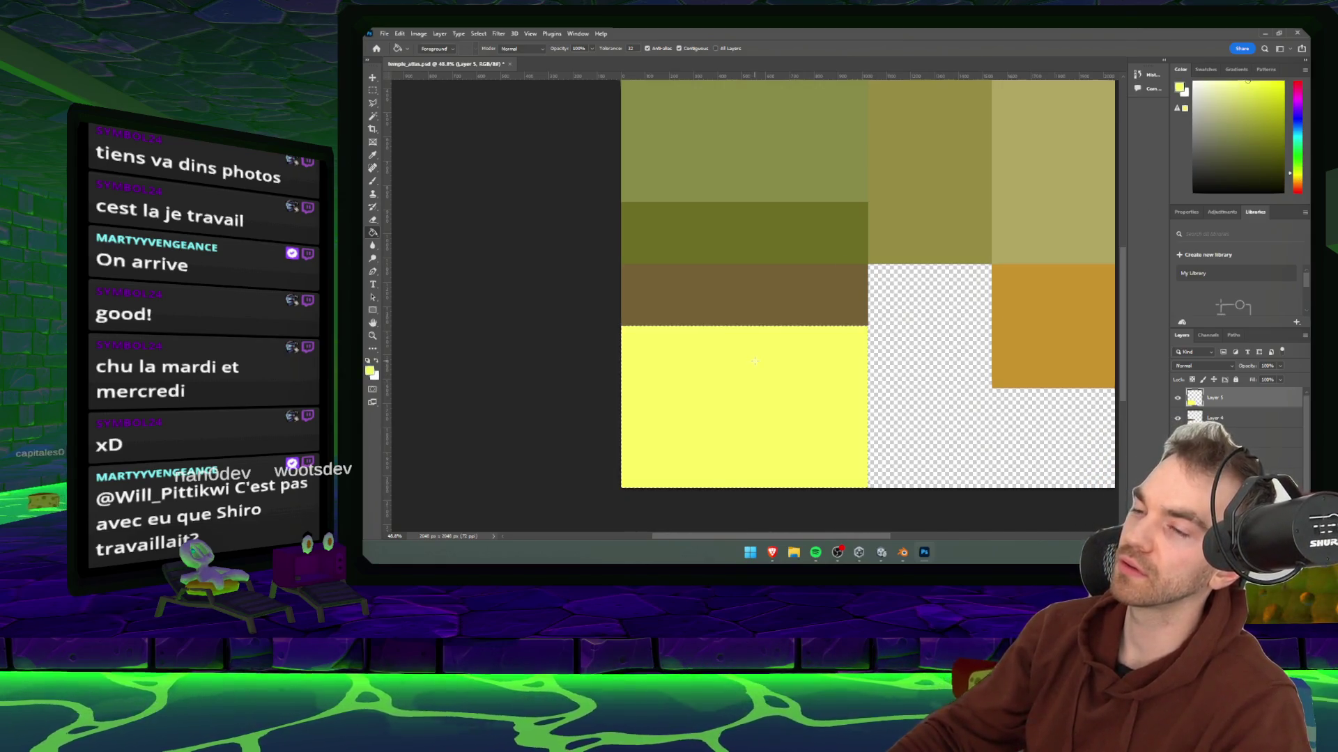
pyautogui.moveTo(1295, 183); pyautogui.dragTo(1293, 177)
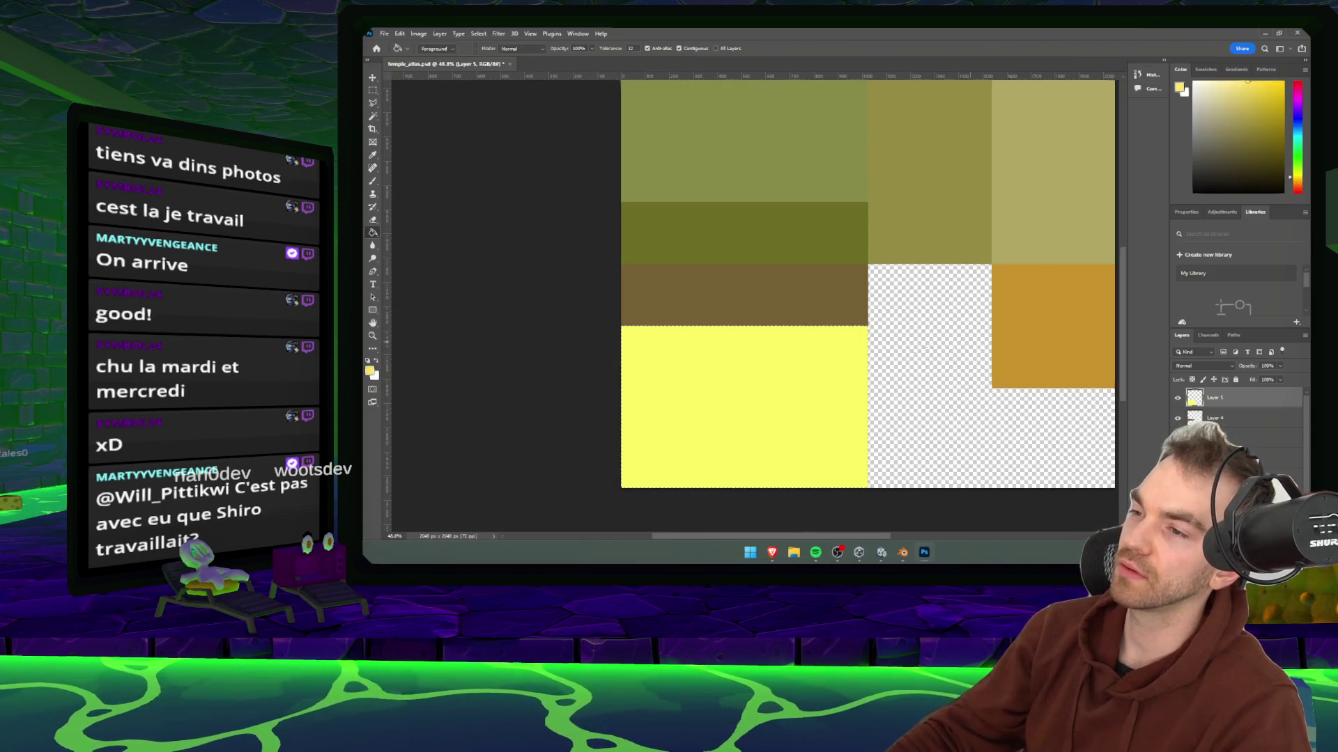
pyautogui.click(819, 375)
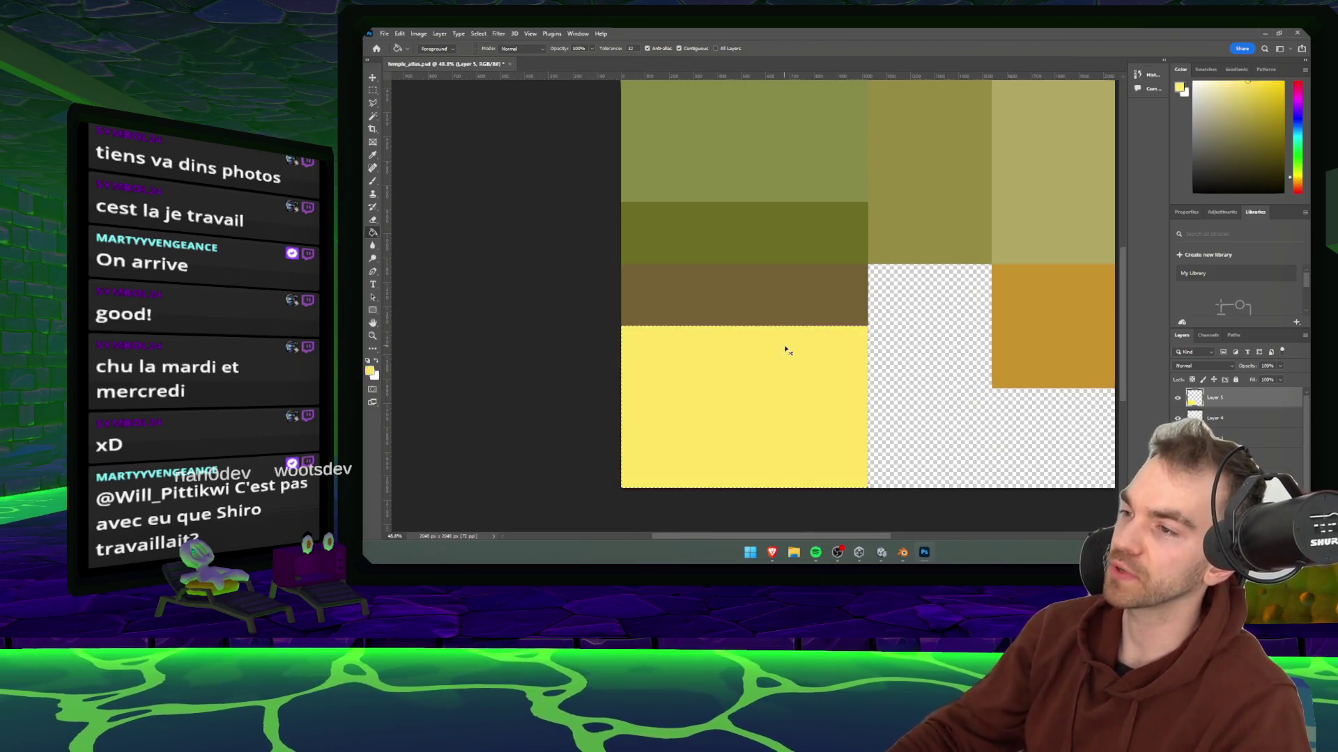
pyautogui.click(899, 553)
pyautogui.click(840, 492)
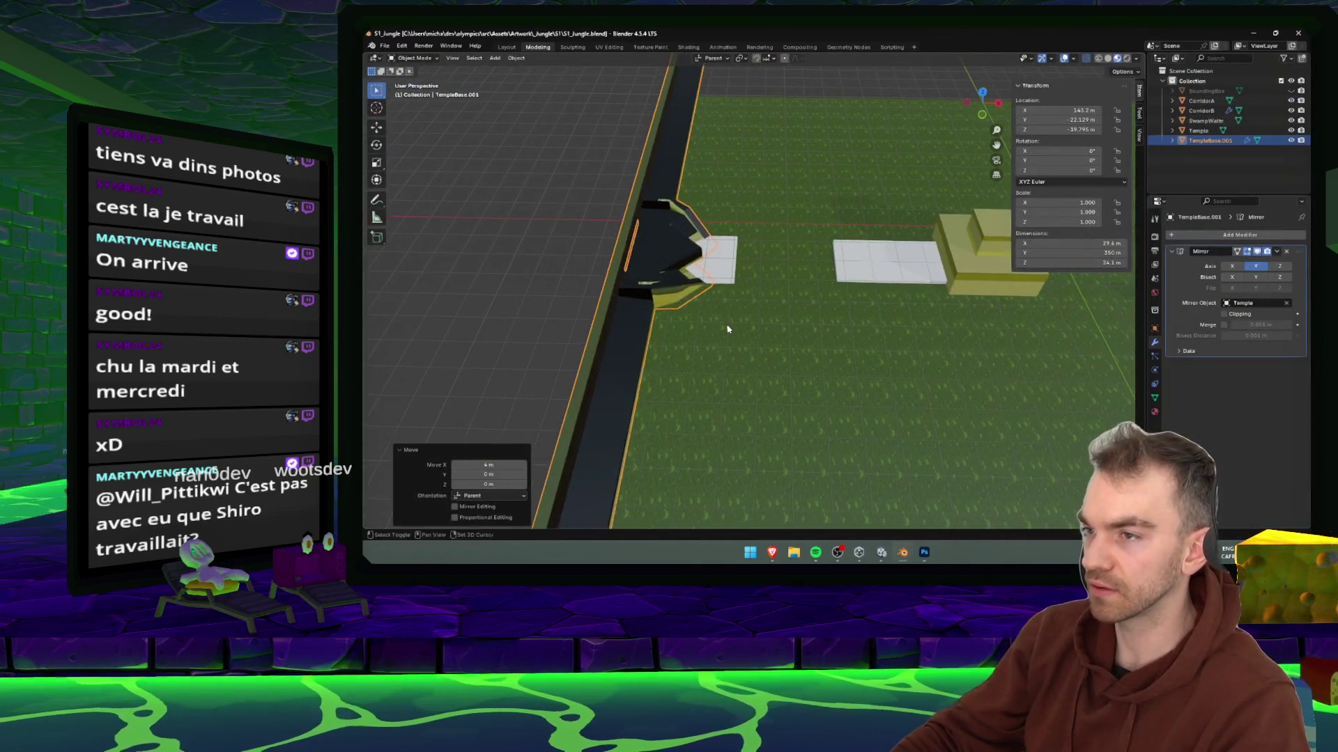
# - Select TempleBase.001's wall-top strip and triangular stair faces, unwrap them Angle Based, and view in UV Editing
pyautogui.press('Tab')
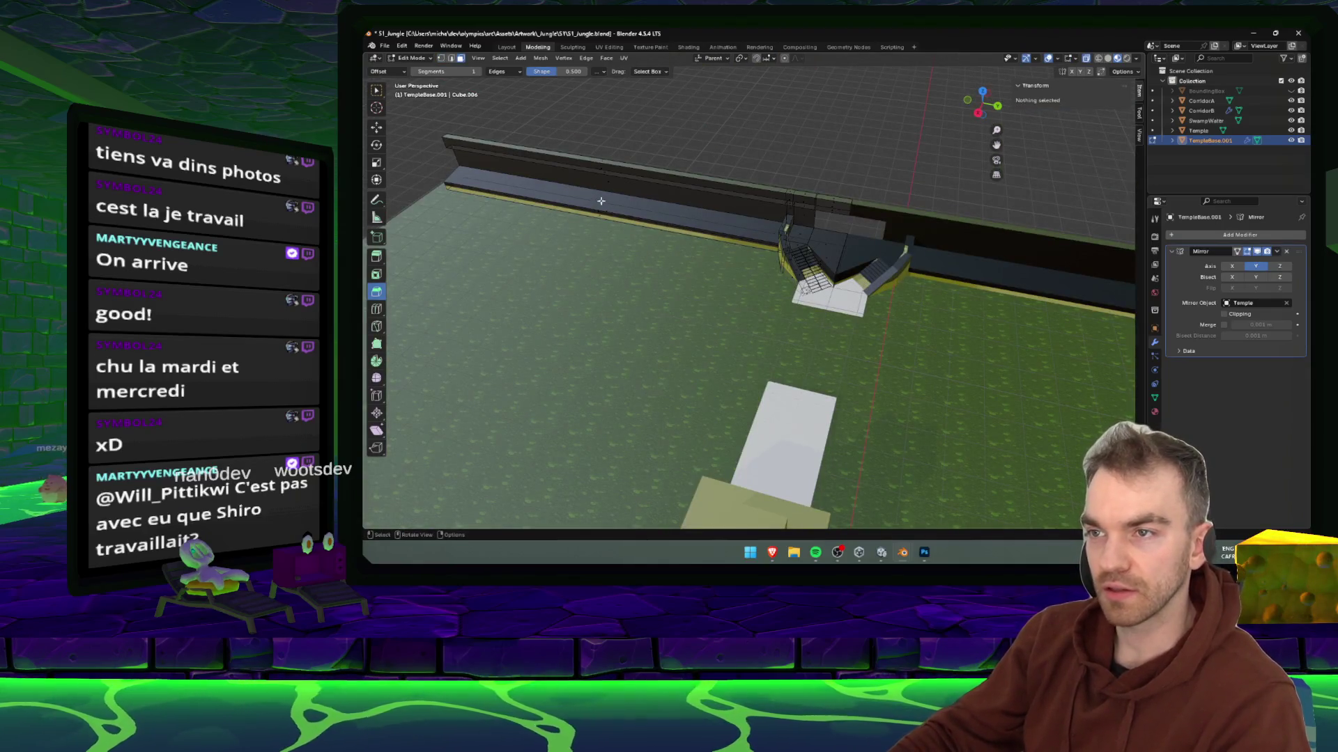
pyautogui.click(601, 201)
pyautogui.scroll(3, 664, 264)
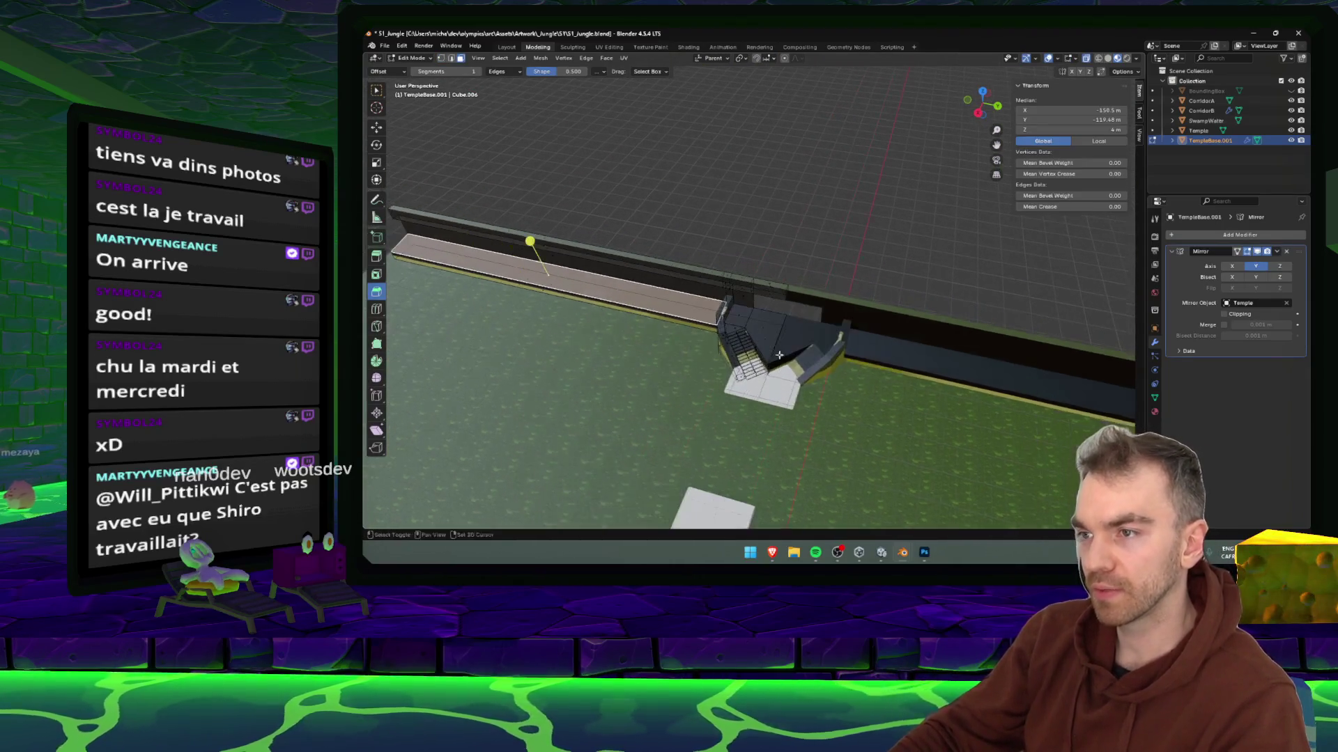
pyautogui.keyDown('shift'); pyautogui.click(728, 331); pyautogui.keyUp('shift')
pyautogui.keyDown('shift'); pyautogui.click(753, 349); pyautogui.keyUp('shift')
pyautogui.scroll(2, 754, 349)
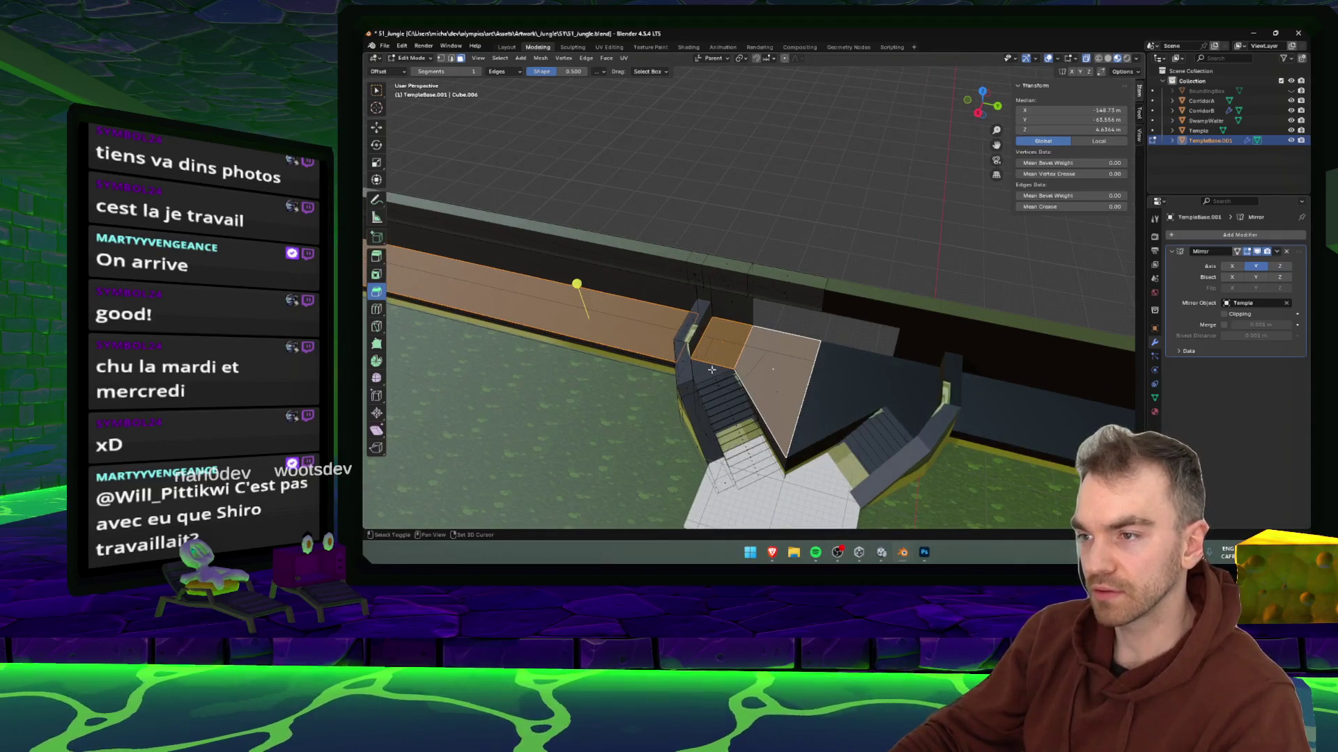
pyautogui.keyDown('shift'); pyautogui.click(709, 370); pyautogui.keyUp('shift')
pyautogui.scroll(-1, 761, 365)
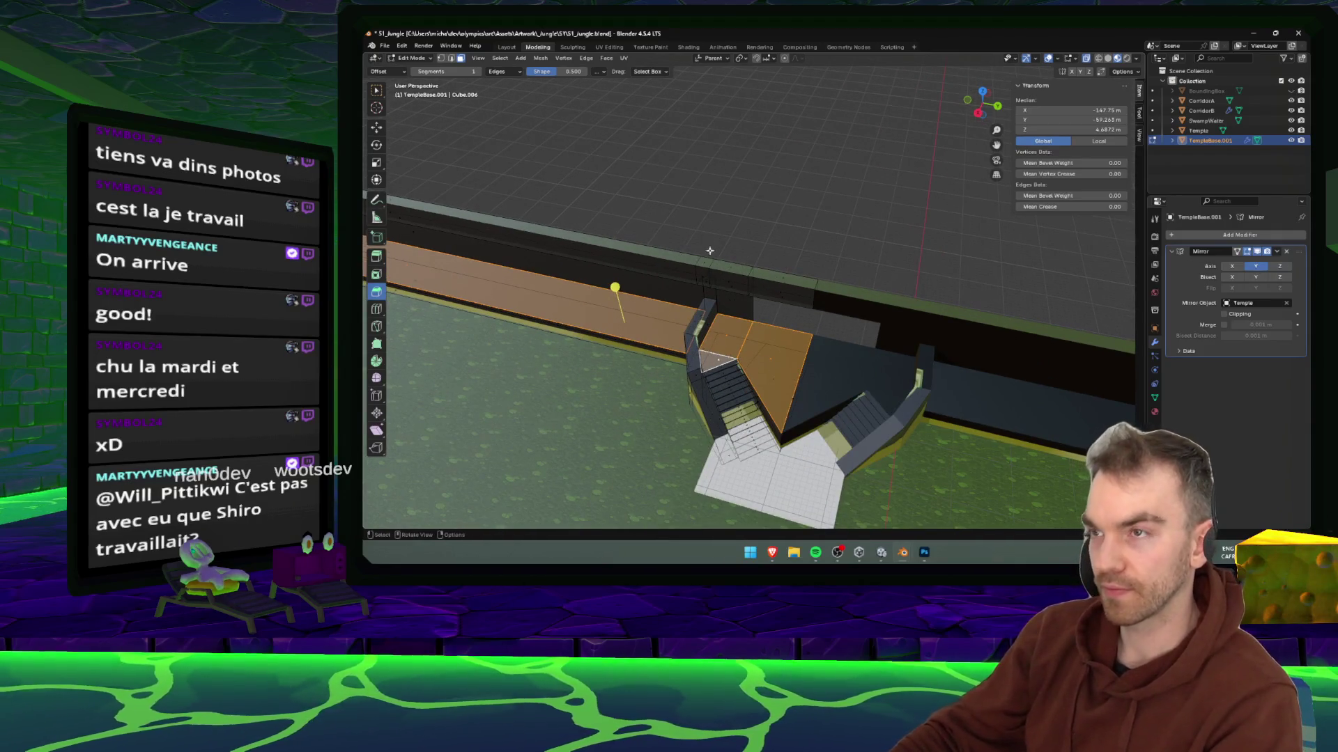
pyautogui.press('u')
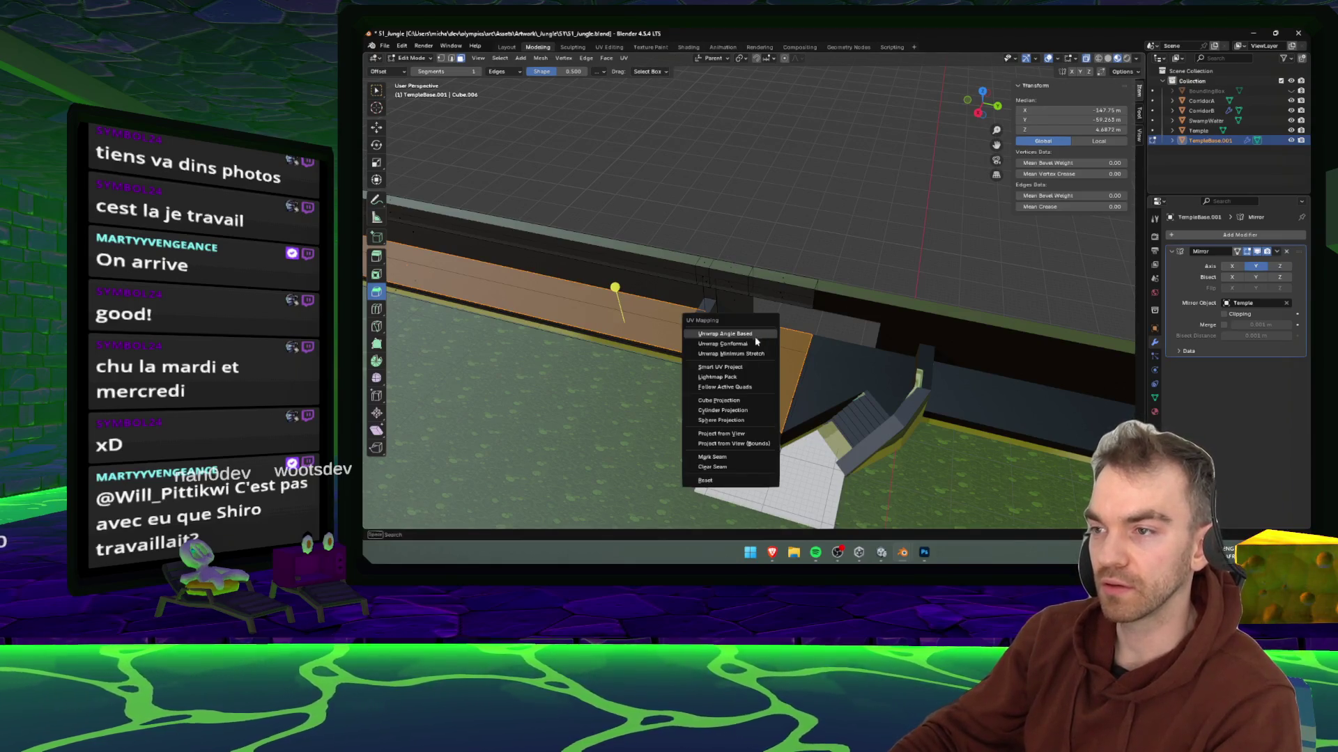
pyautogui.click(725, 334)
pyautogui.click(608, 47)
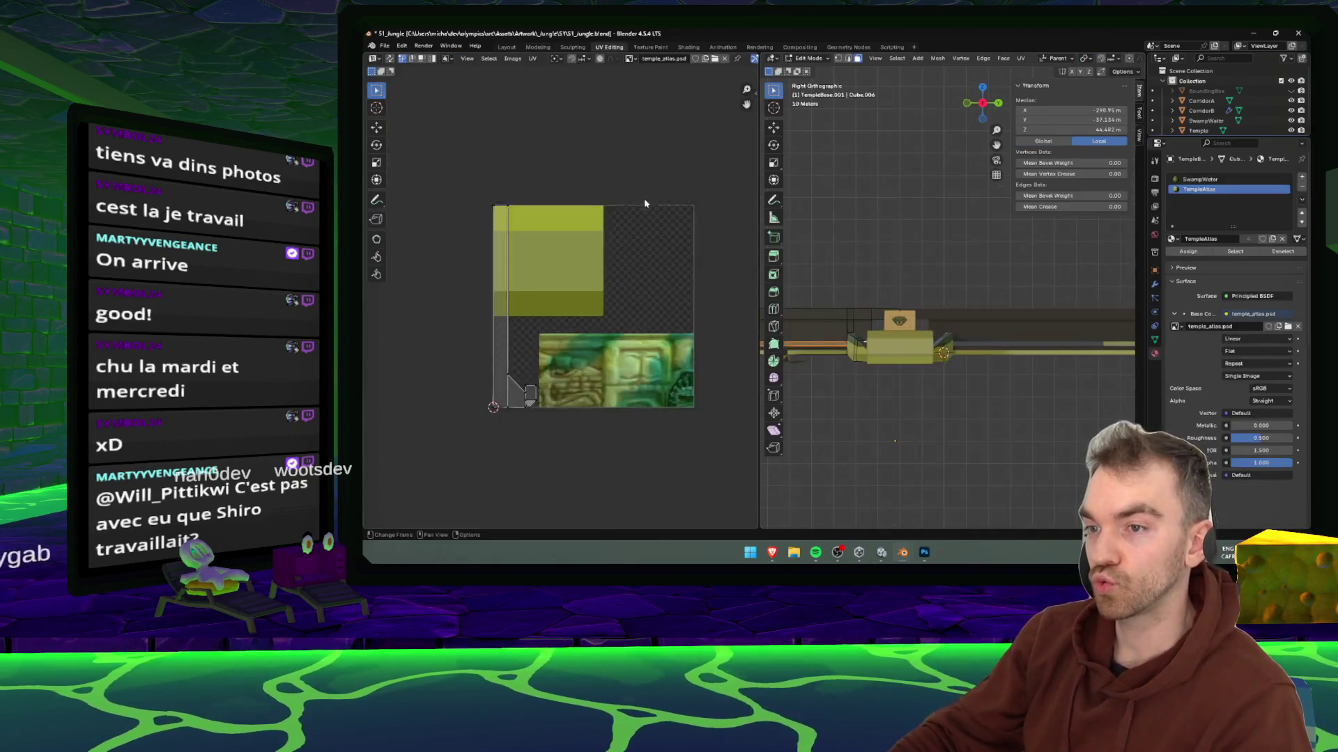
# - Save the blend file and reload the updated temple atlas image
pyautogui.hotkey('ctrl', 's')
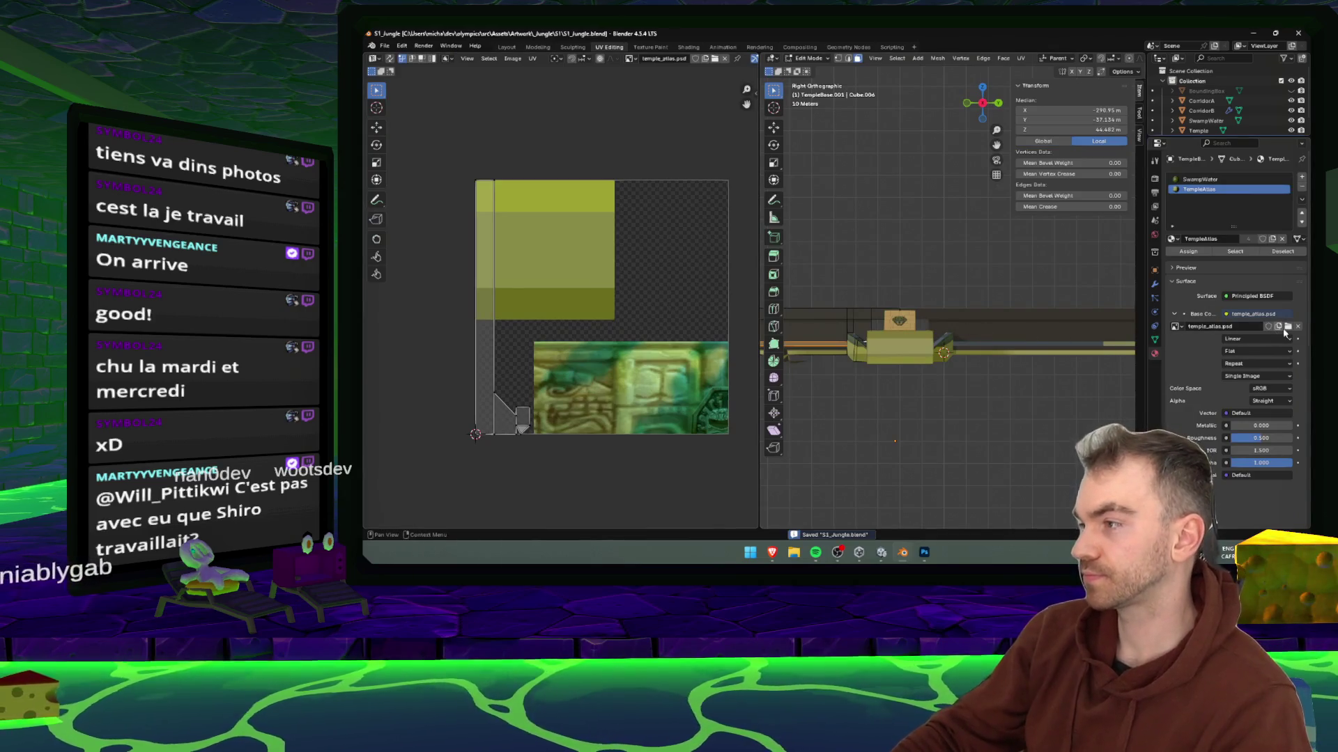
pyautogui.click(1288, 328)
pyautogui.doubleClick(692, 199)
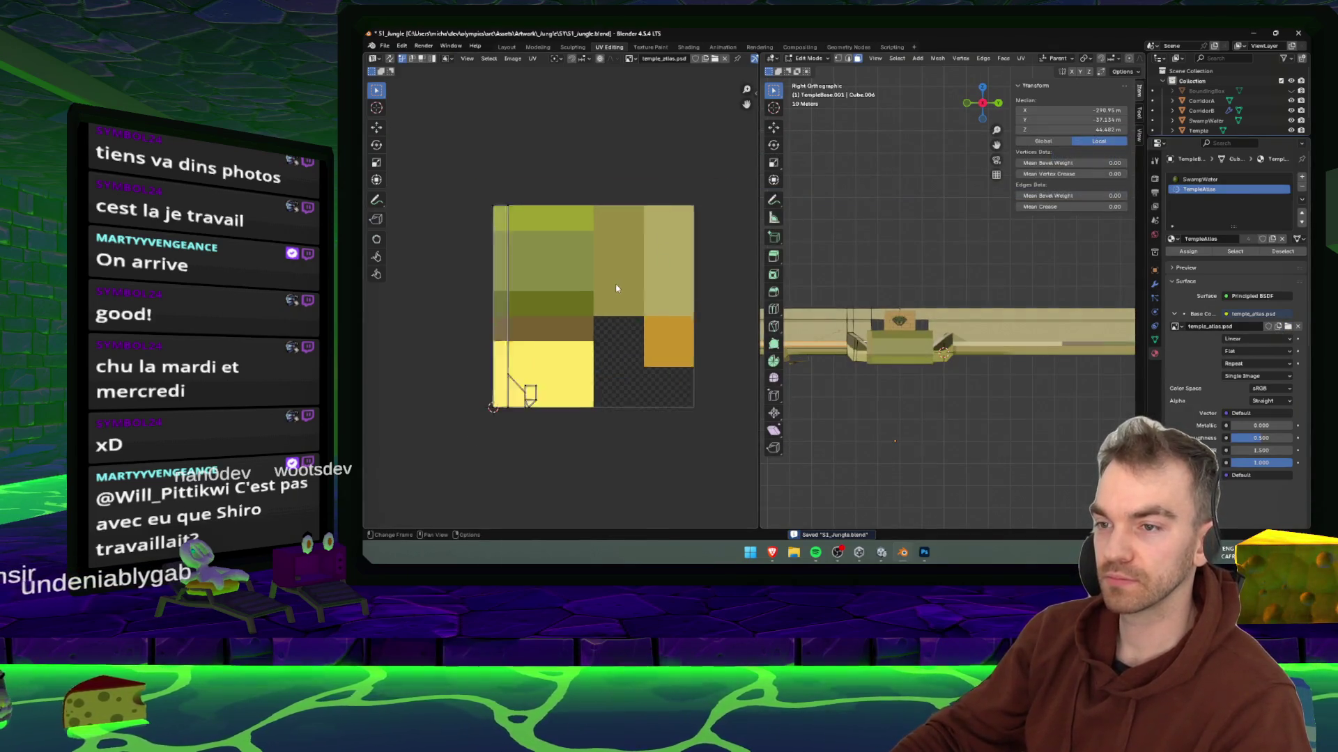
# - Select the stair landing faces on the temple model
pyautogui.moveTo(906, 383); pyautogui.dragTo(945, 389)
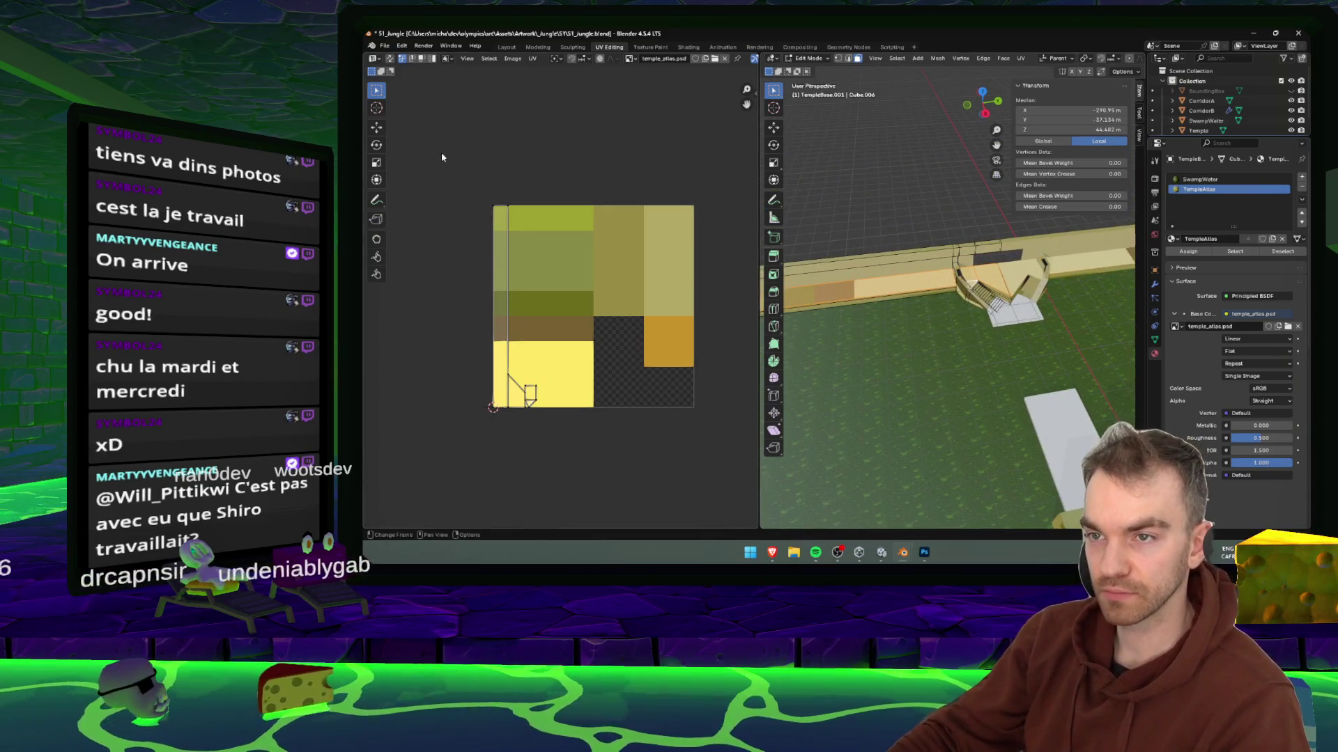
pyautogui.press('a')
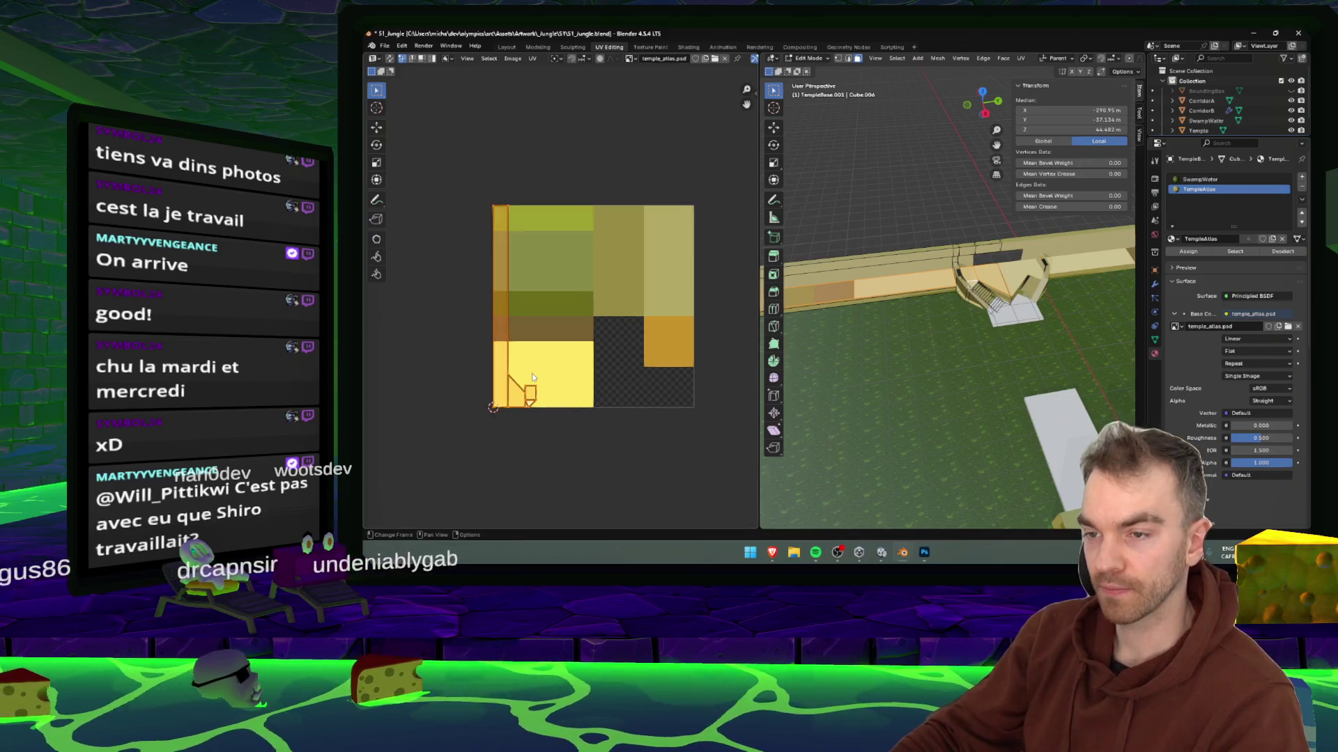
pyautogui.hotkey('alt', 'a')
pyautogui.scroll(3, 543, 379)
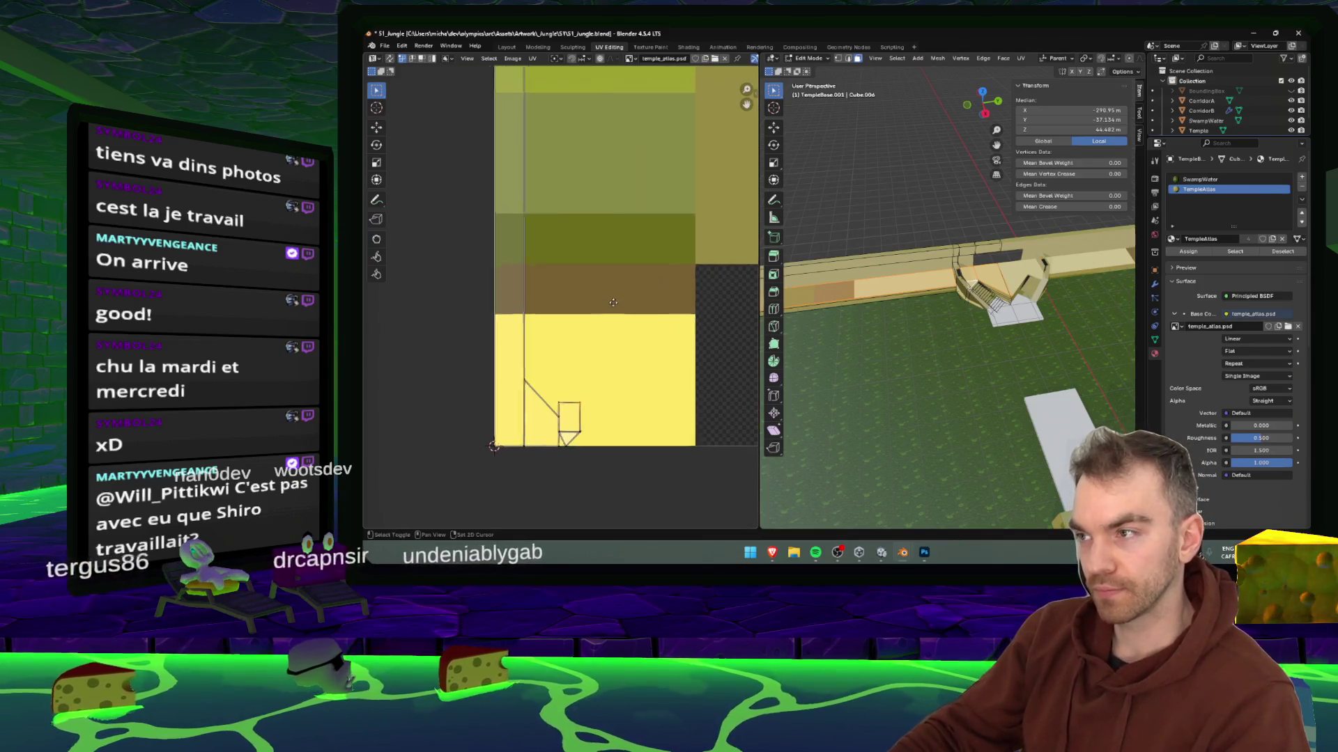
pyautogui.scroll(2, 627, 362)
pyautogui.moveTo(1003, 313); pyautogui.dragTo(1045, 294)
pyautogui.scroll(2, 1045, 294)
pyautogui.click(951, 279)
pyautogui.keyDown('ctrl'); pyautogui.click(949, 281); pyautogui.keyUp('ctrl')
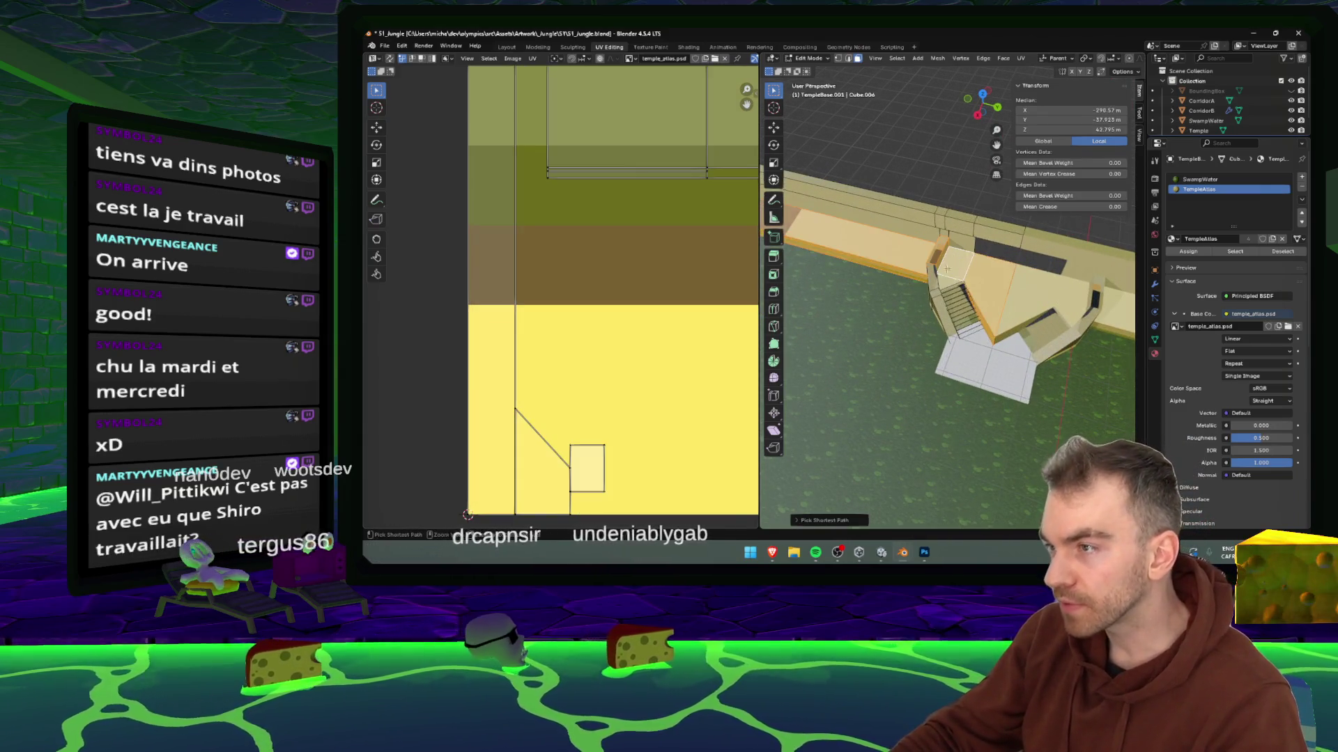
pyautogui.keyDown('ctrl'); pyautogui.click(949, 281); pyautogui.keyUp('ctrl')
pyautogui.scroll(-3, 560, 305)
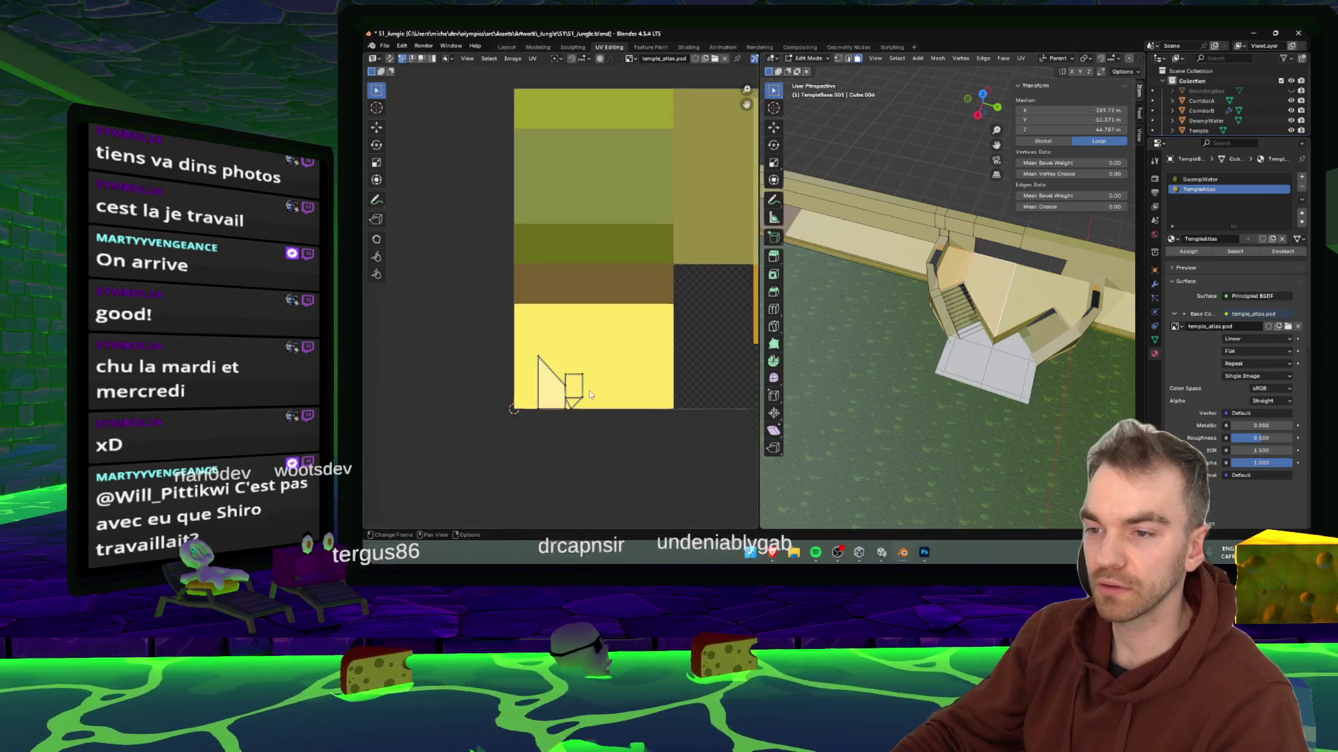
# - Box-select the stair UV island and move it onto the atlas's yellow block
pyautogui.rightClick(679, 306)
pyautogui.press('Escape')
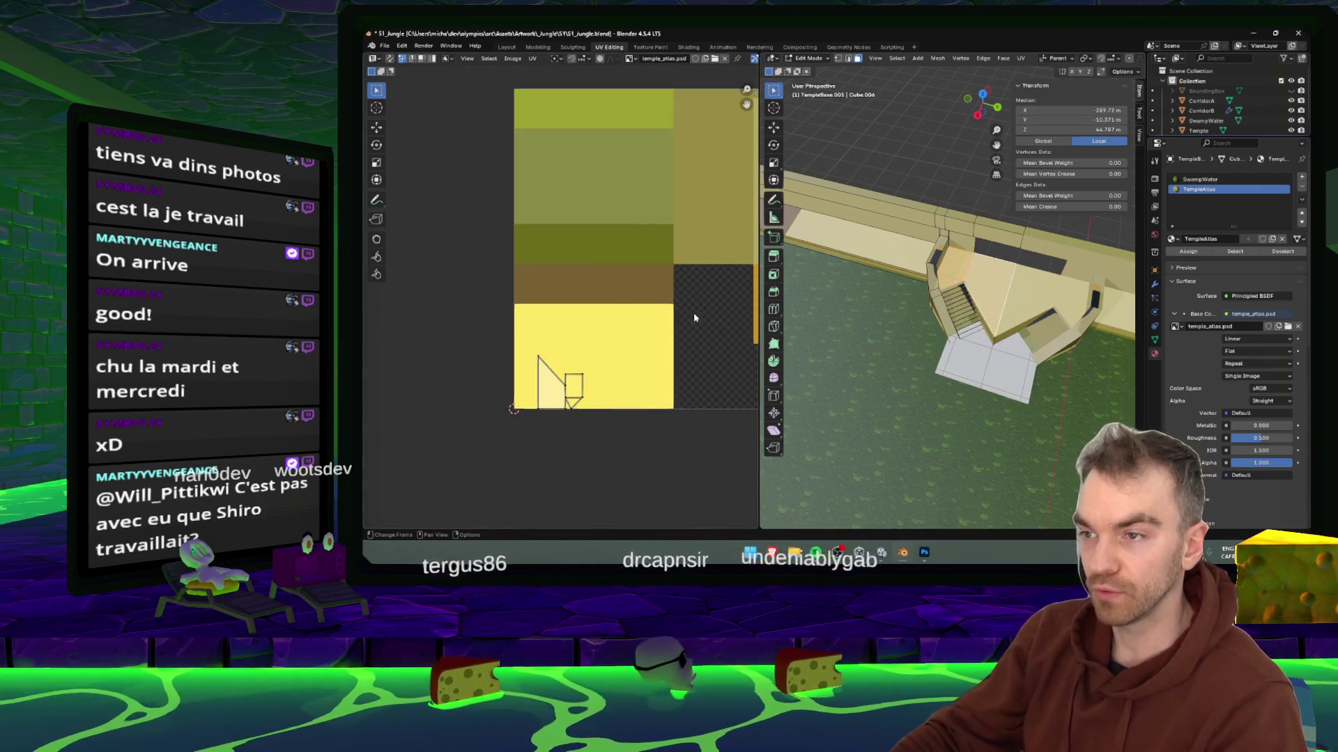
pyautogui.rightClick(682, 322)
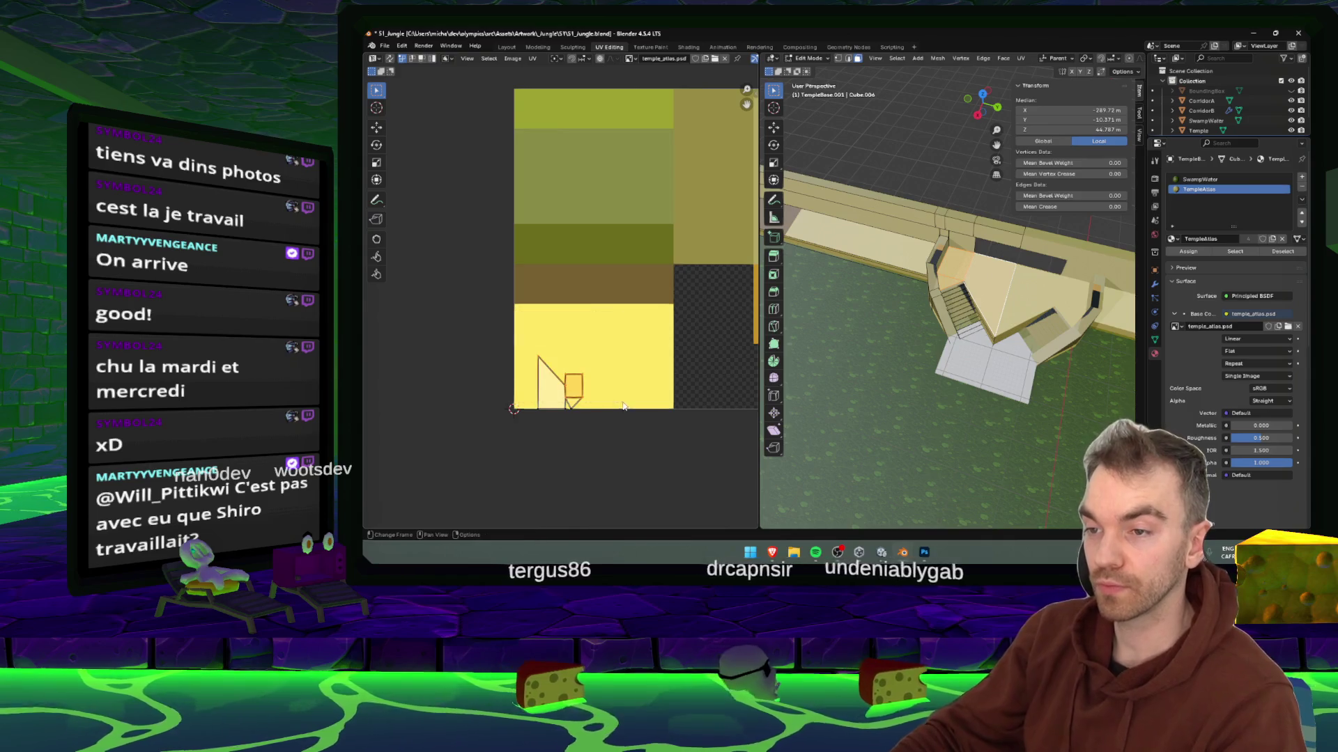
pyautogui.moveTo(504, 320); pyautogui.dragTo(648, 450)
pyautogui.press('g')
pyautogui.click(642, 366)
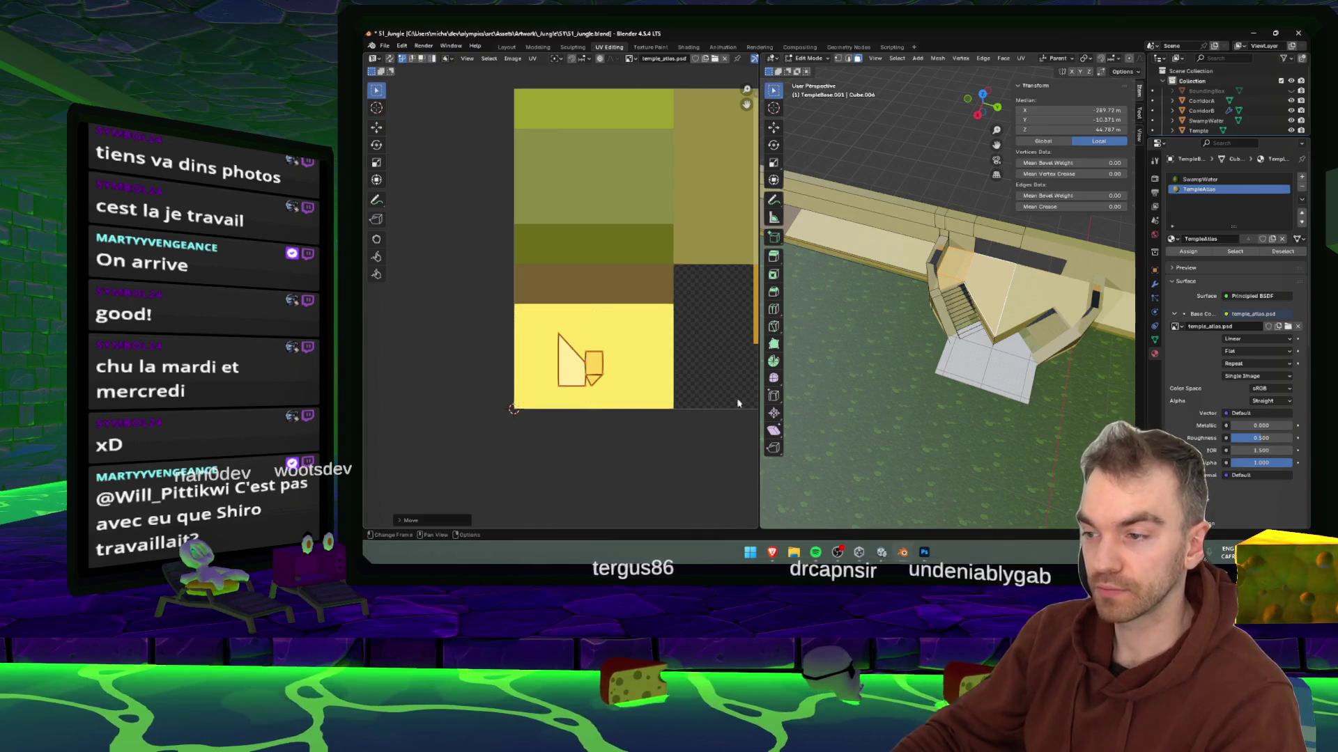
pyautogui.hotkey('alt', 'Tab')
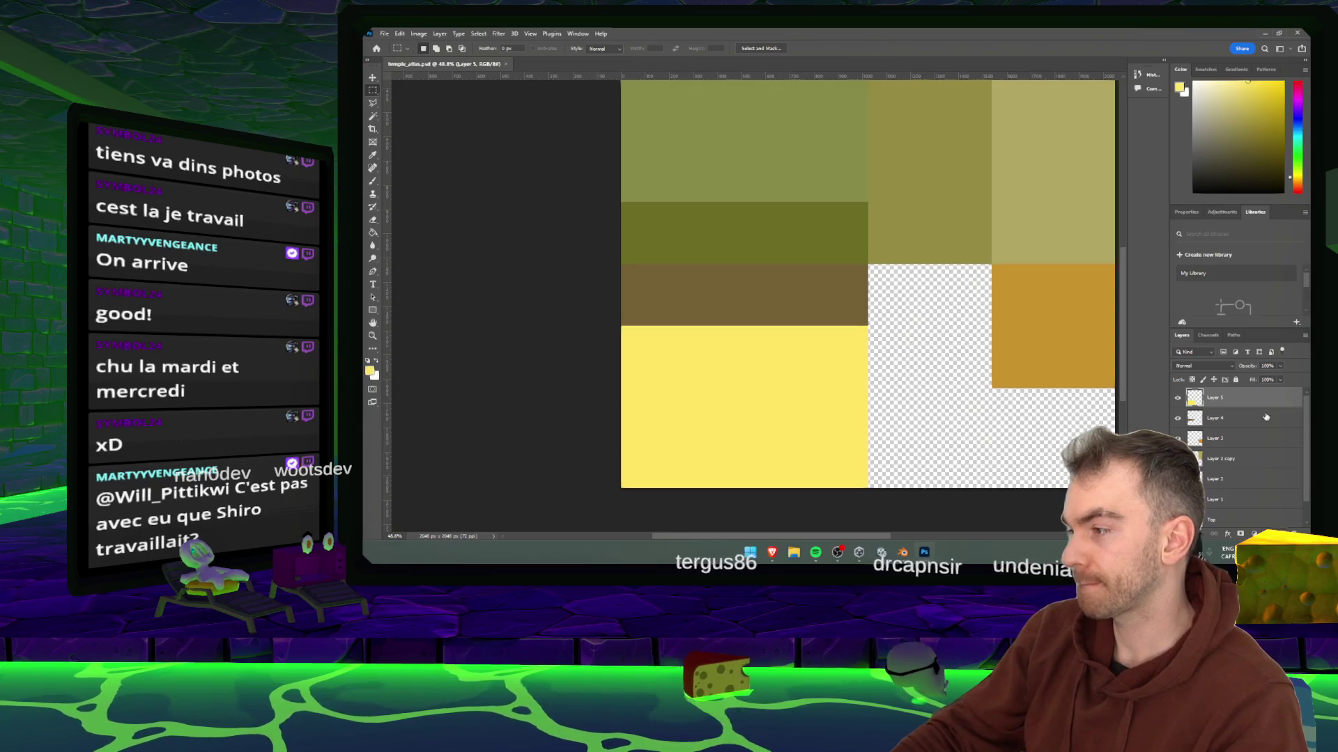
# - Paint thin dark horizontal strokes across the yellow block with a darker brush colour
pyautogui.click(1249, 134)
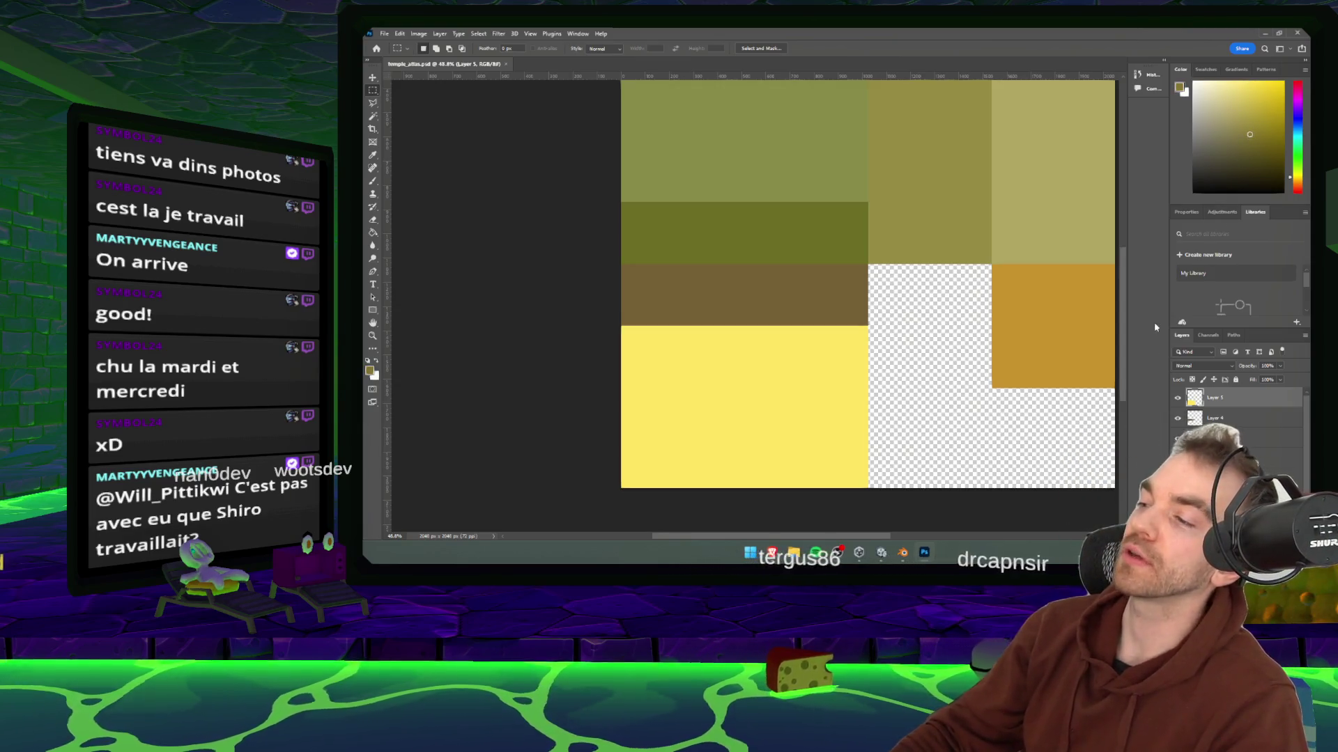
pyautogui.press('b')
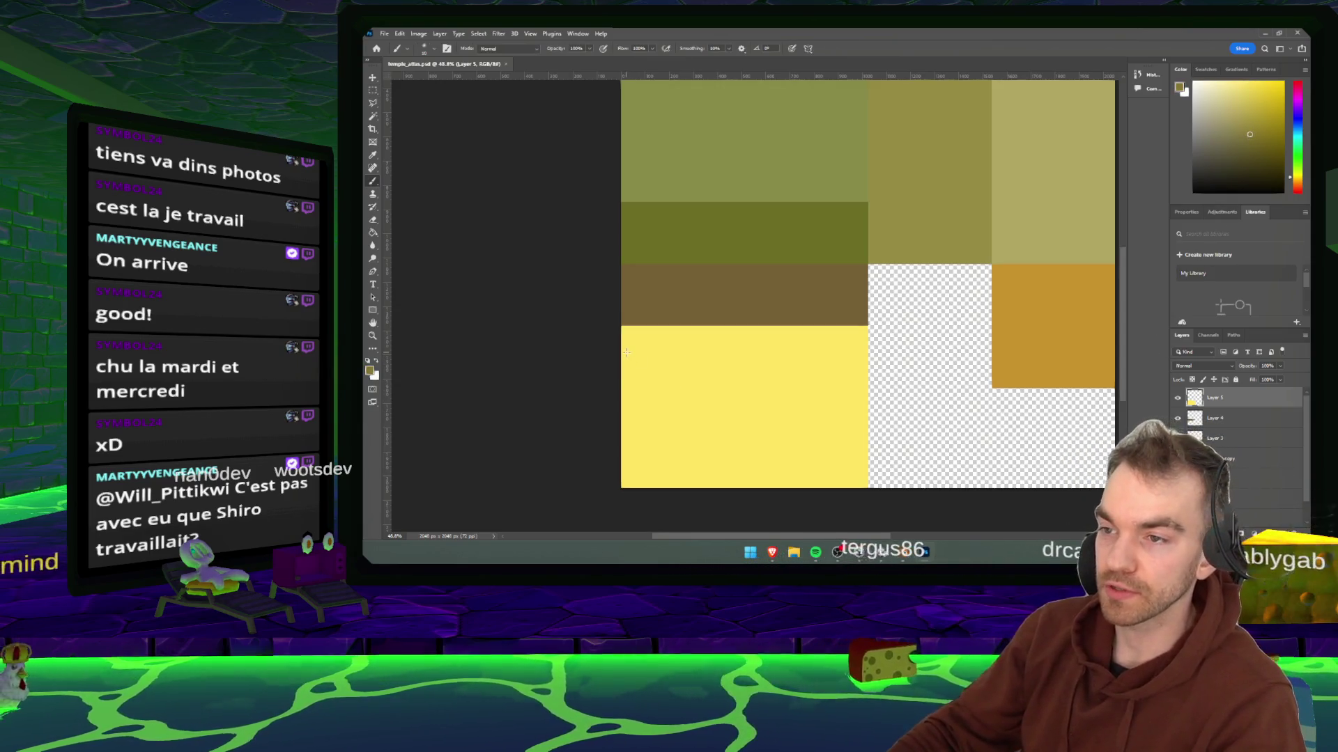
pyautogui.moveTo(677, 347)
pyautogui.mouseDown()
pyautogui.moveTo(791, 359)
pyautogui.moveTo(838, 399)
pyautogui.mouseUp()
pyautogui.moveTo(652, 382); pyautogui.dragTo(715, 380)
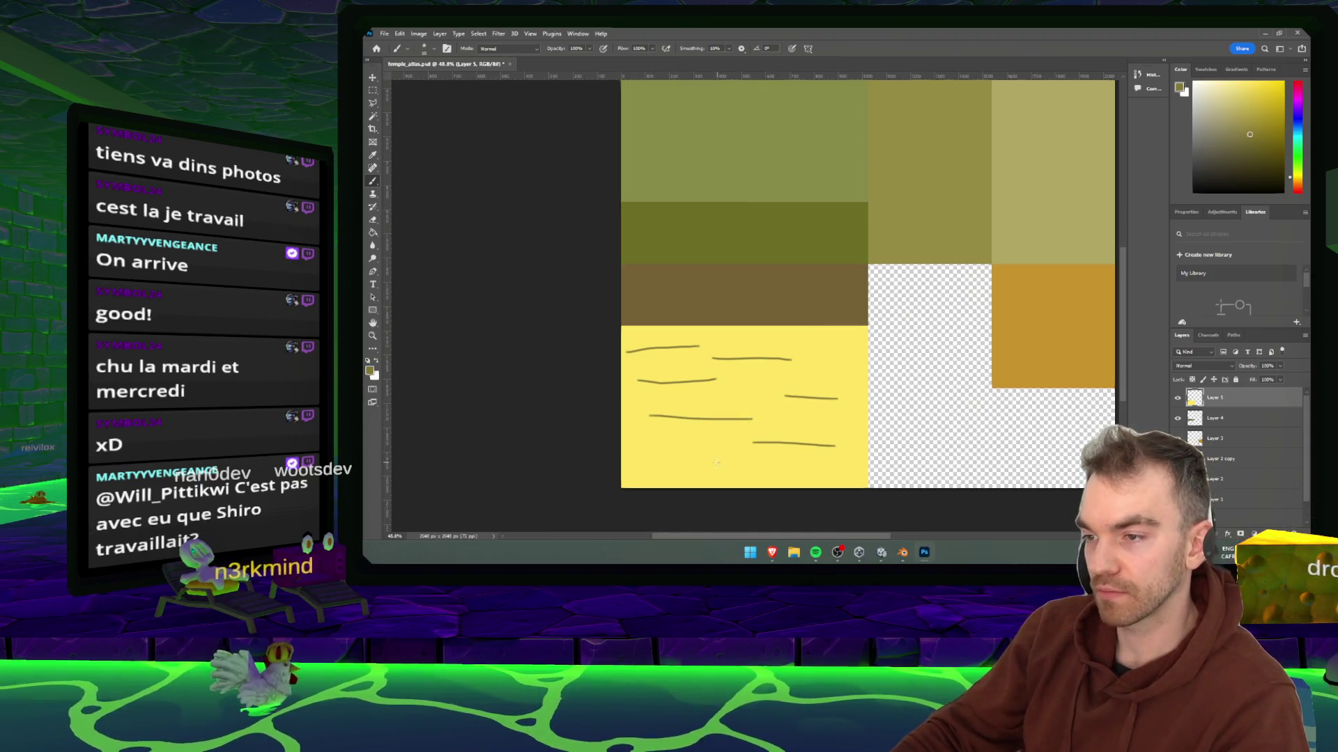
pyautogui.click(876, 552)
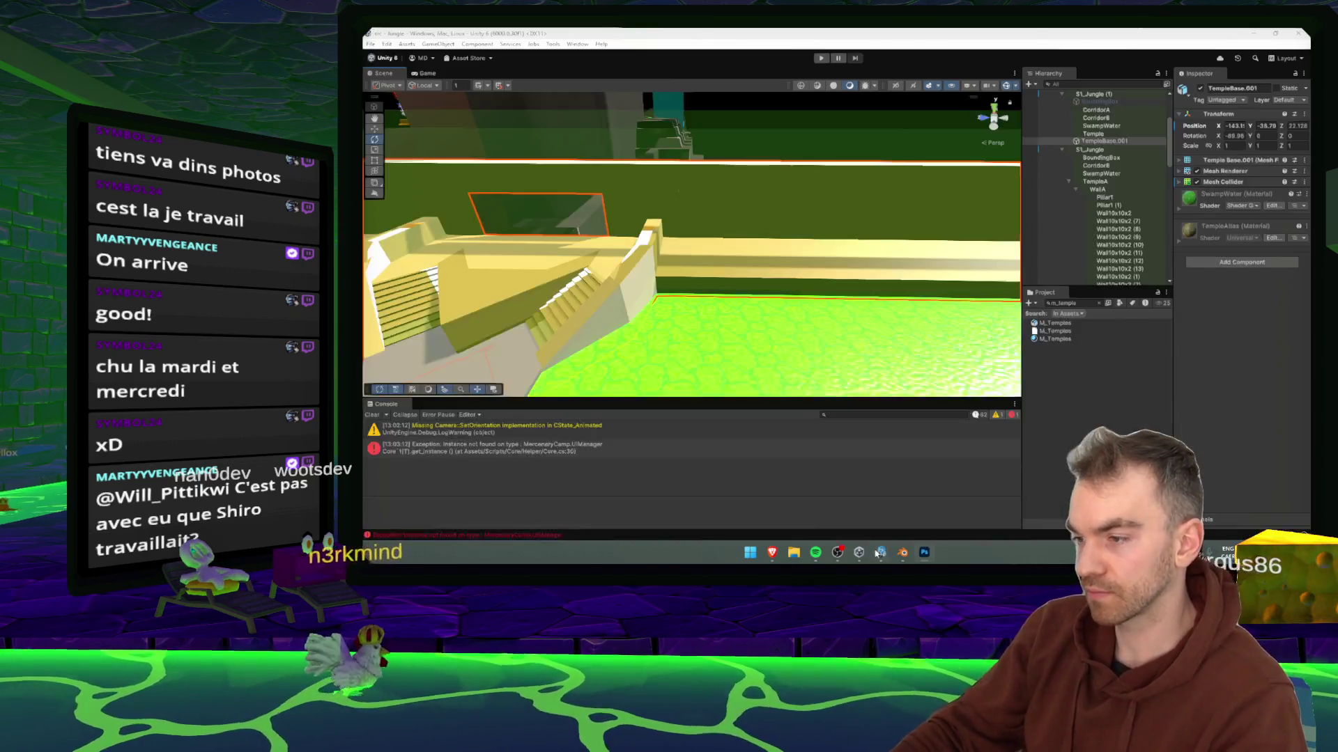
# - Bring the S1_Jungle Blender project to the front
pyautogui.moveTo(729, 278); pyautogui.dragTo(627, 282)
pyautogui.moveTo(901, 561)
pyautogui.click(983, 510)
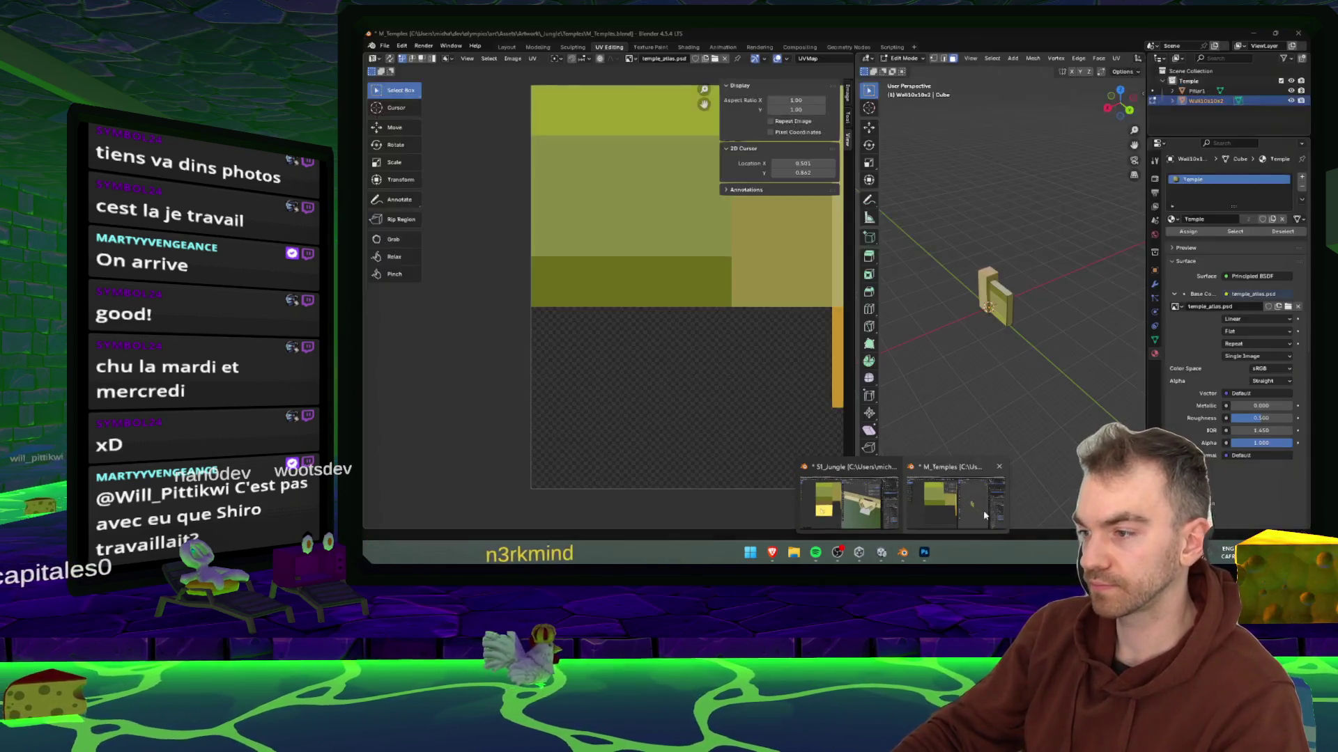
pyautogui.scroll(2, 644, 278)
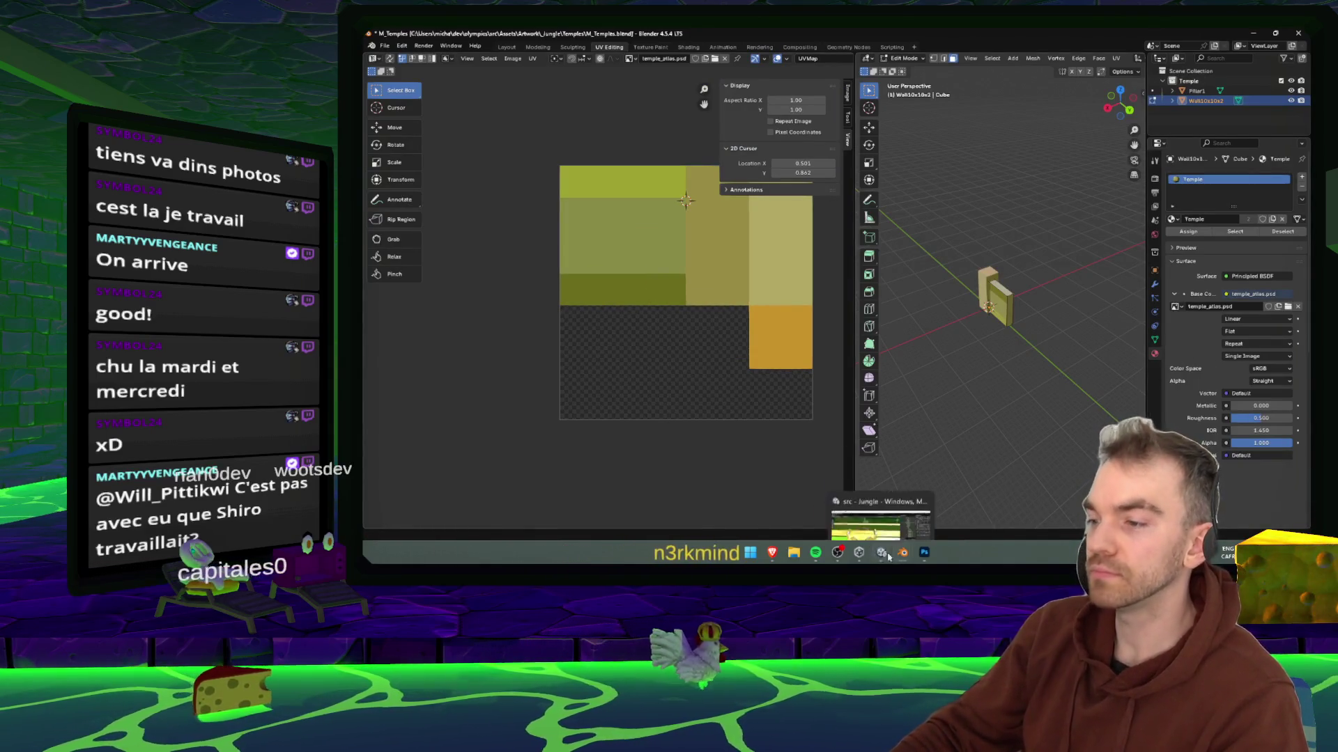
pyautogui.moveTo(879, 556)
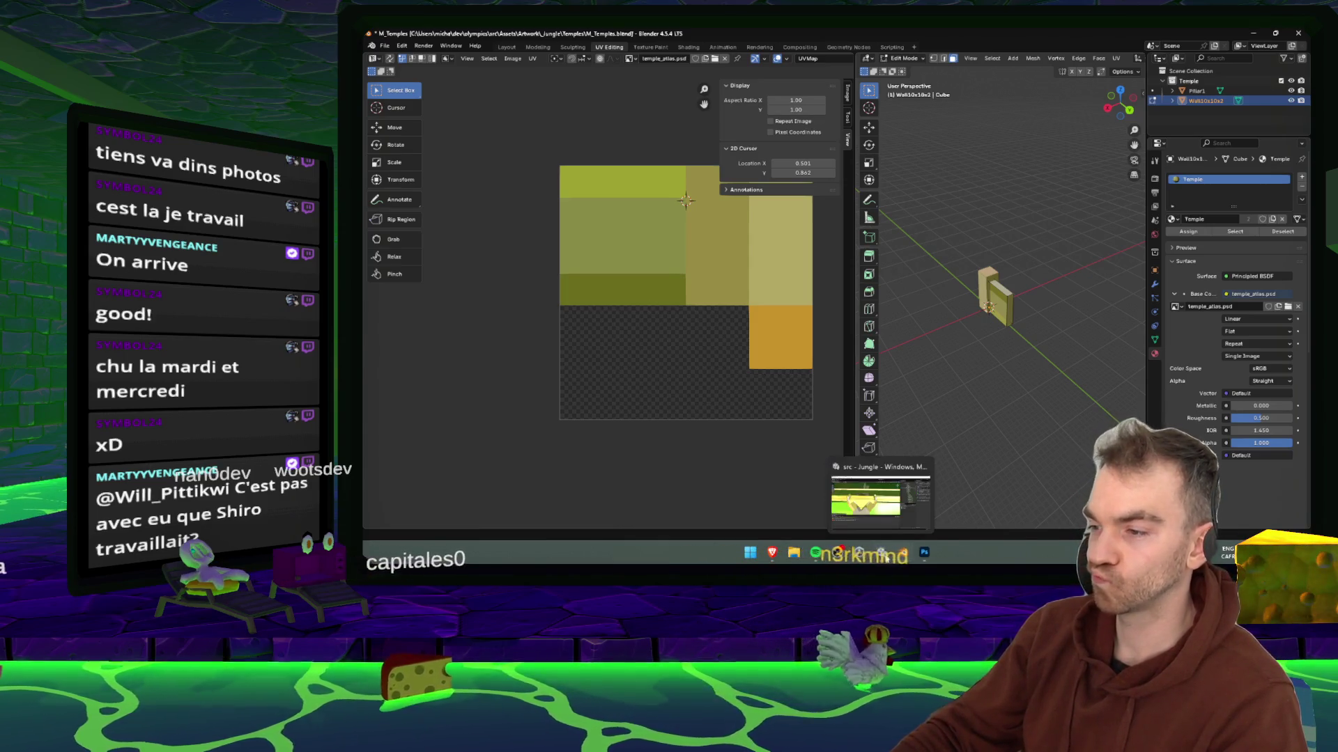
pyautogui.click(848, 498)
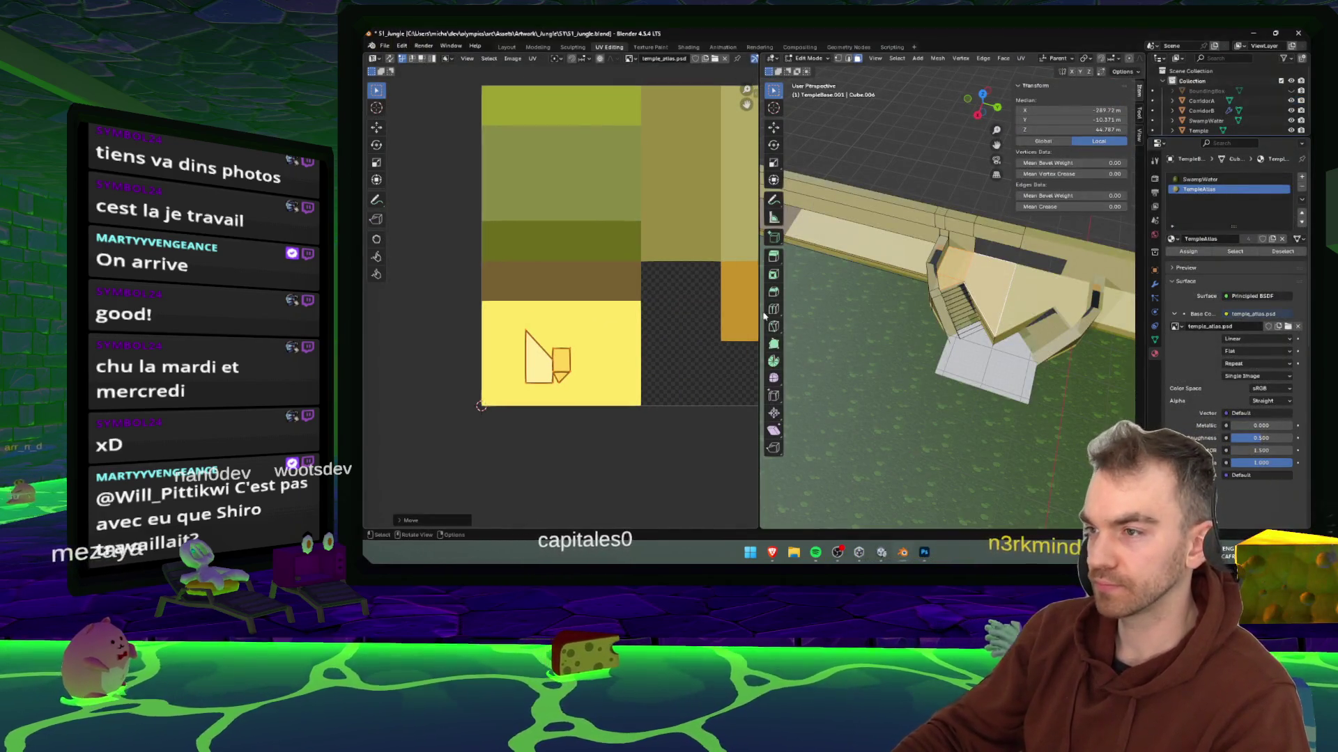
# - Reload temple_atlas.psd from the Temples folder as the material's texture
pyautogui.hotkey('alt', 'r')
pyautogui.click(1287, 327)
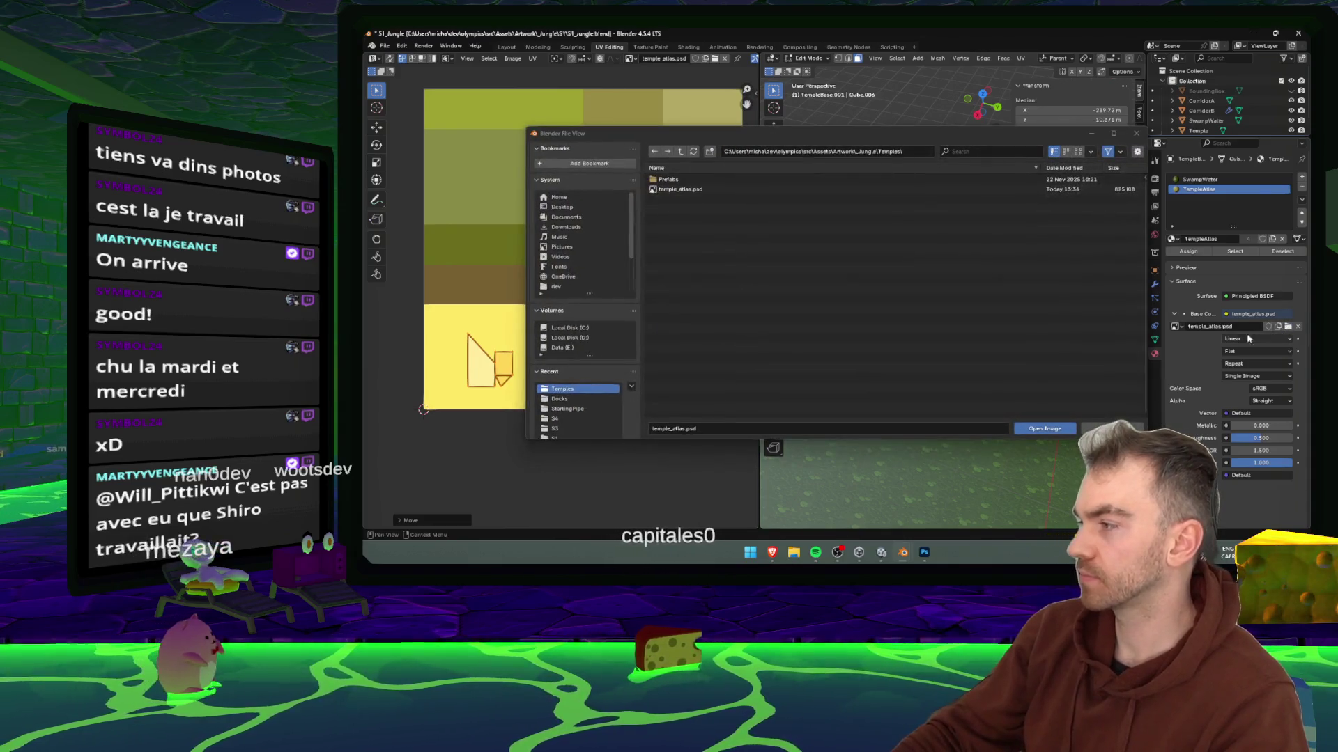
pyautogui.click(685, 190)
pyautogui.doubleClick(685, 190)
pyautogui.scroll(4, 568, 331)
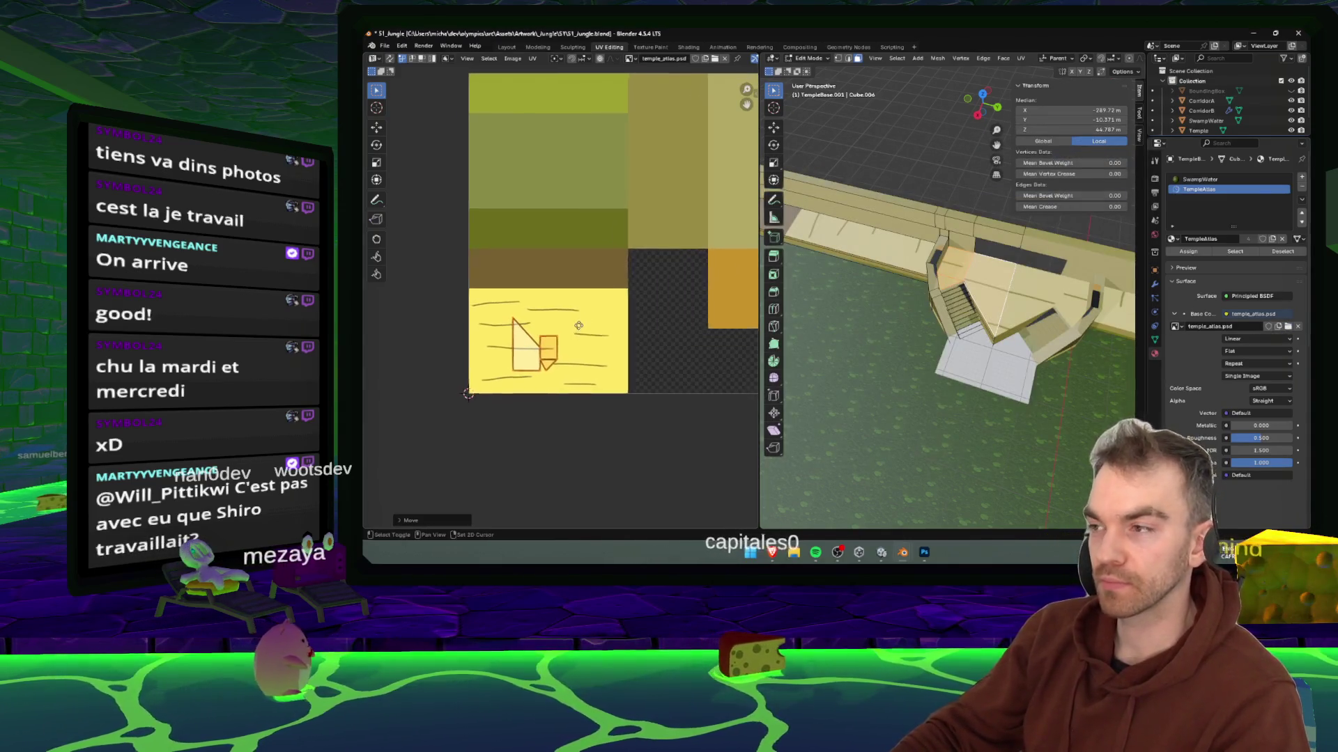
# - Move and scale the UV island onto the yellow block
pyautogui.press('g')
pyautogui.click(577, 325)
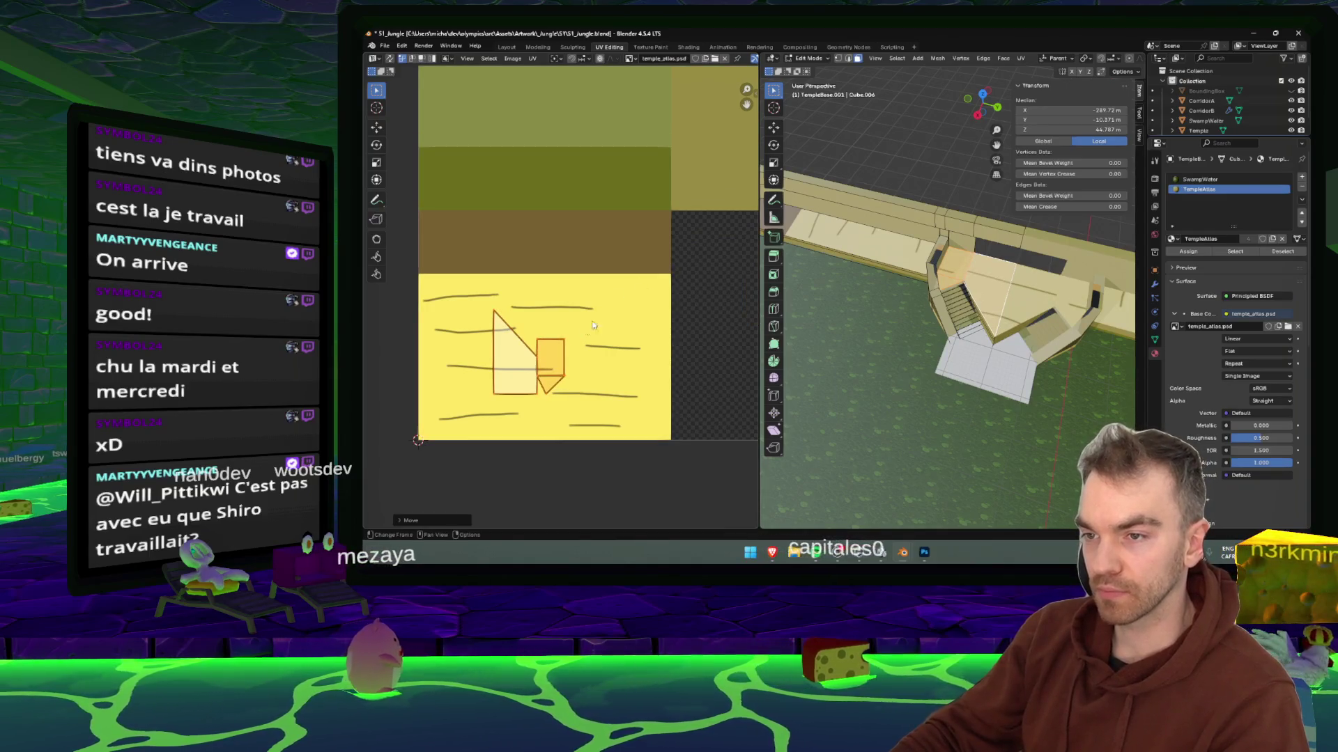
pyautogui.press('s')
pyautogui.click(619, 307)
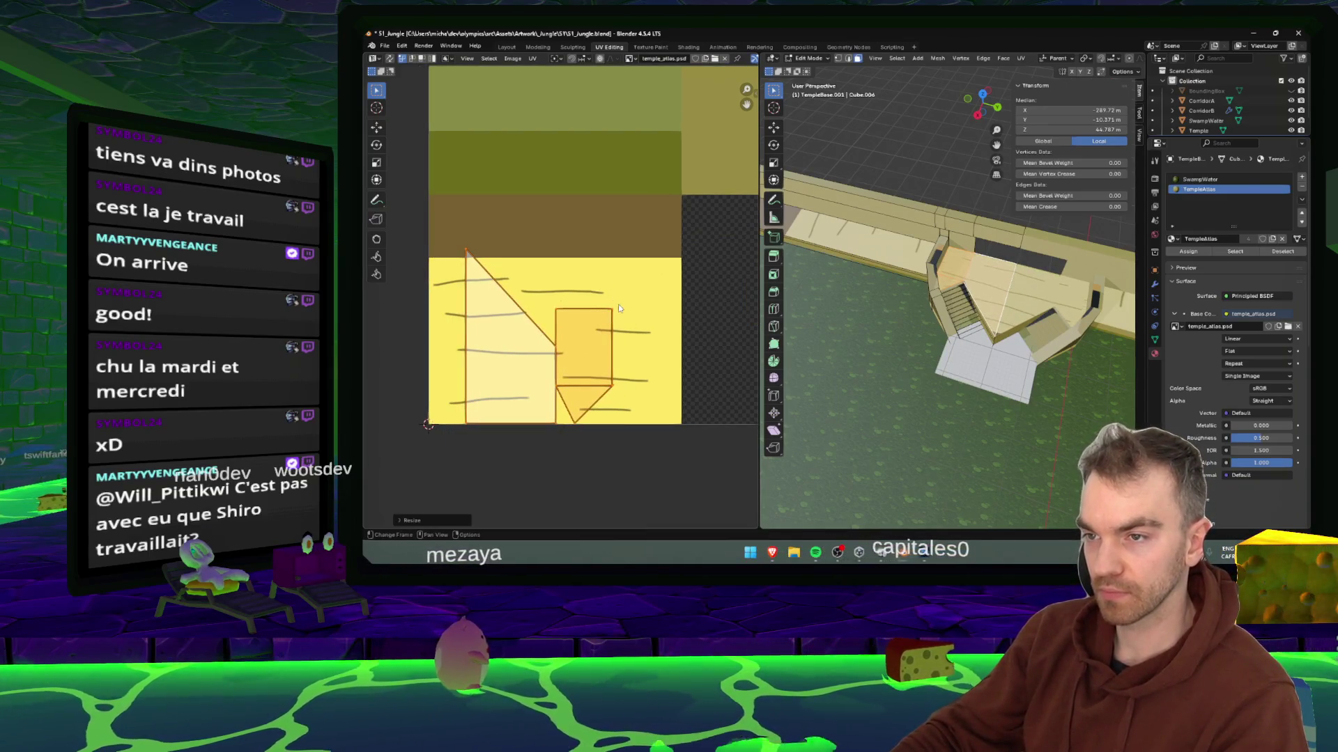
pyautogui.press('g')
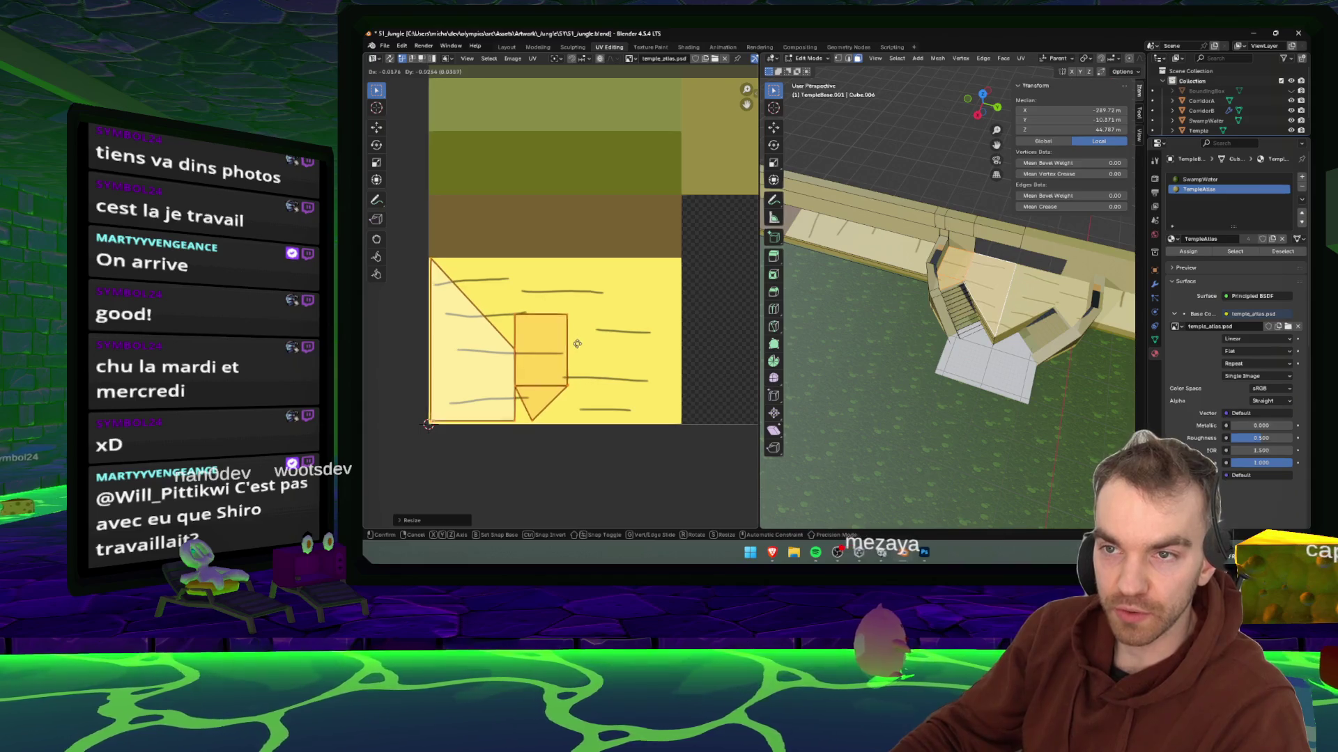
pyautogui.click(577, 345)
pyautogui.press('s')
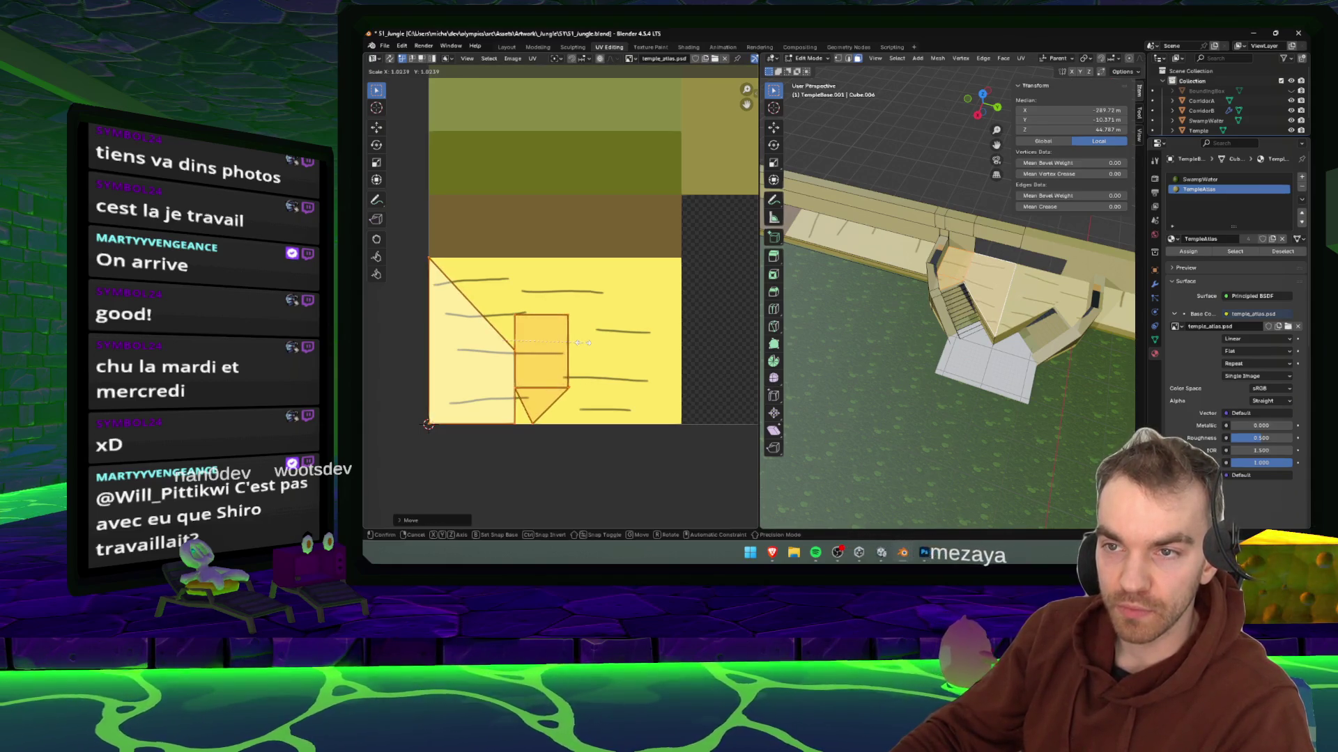
pyautogui.click(577, 343)
pyautogui.press('g')
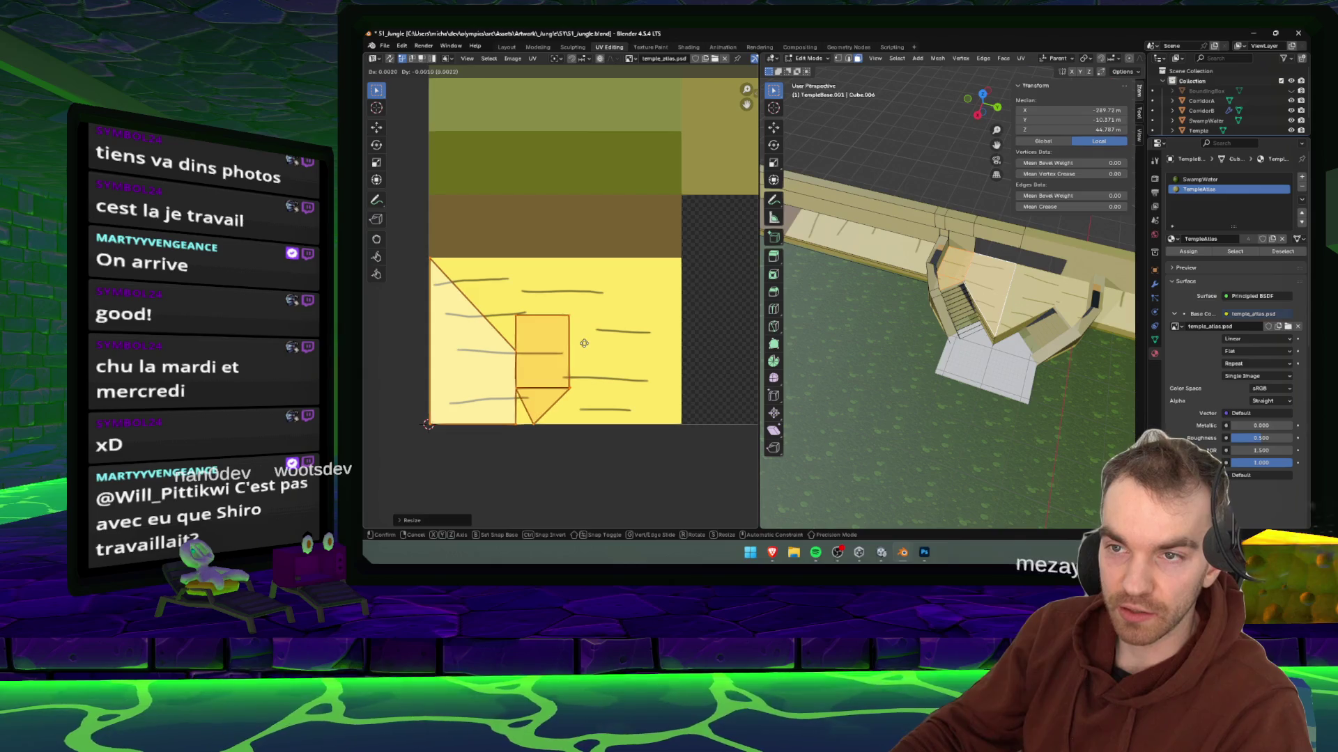
pyautogui.click(584, 343)
pyautogui.click(625, 297)
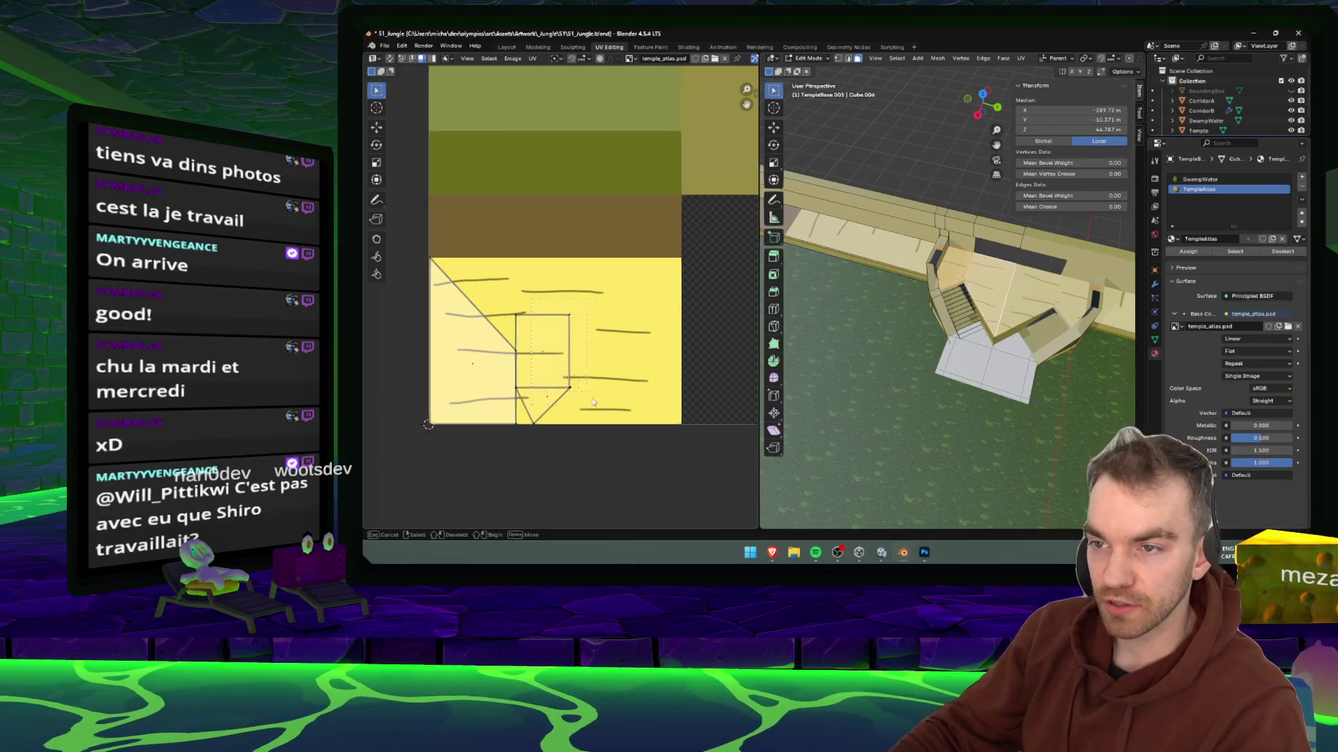
# - Flip the whole UV island 180 degrees, settle it upright in the yellow block, and save
pyautogui.moveTo(506, 305); pyautogui.dragTo(597, 426)
pyautogui.press('g')
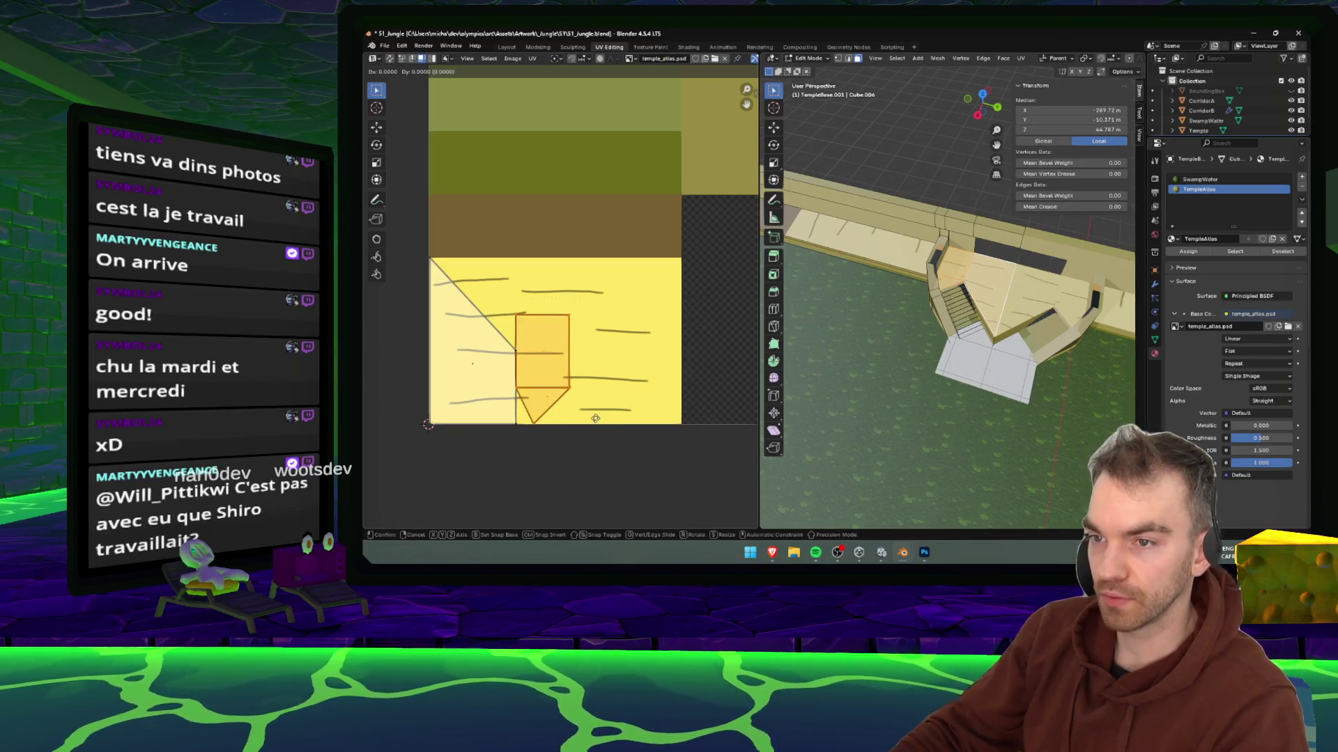
pyautogui.click(596, 456)
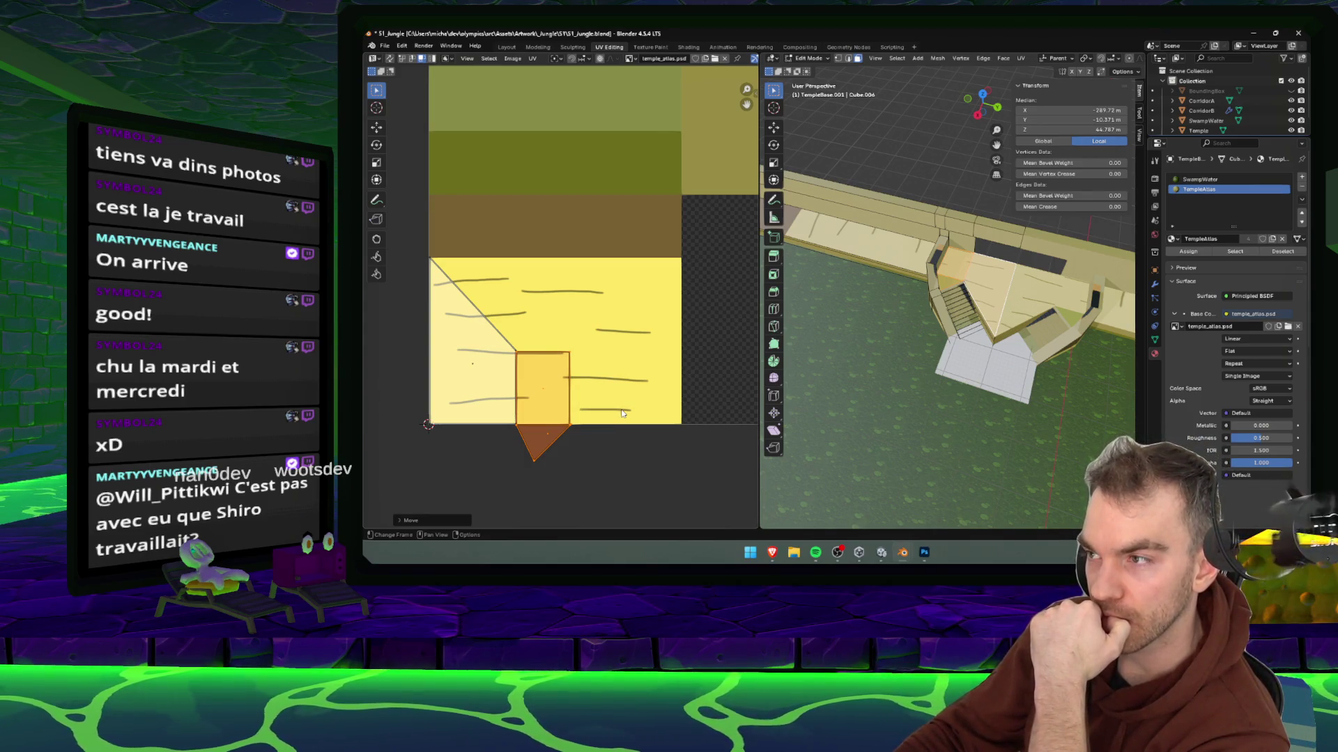
pyautogui.press('r')
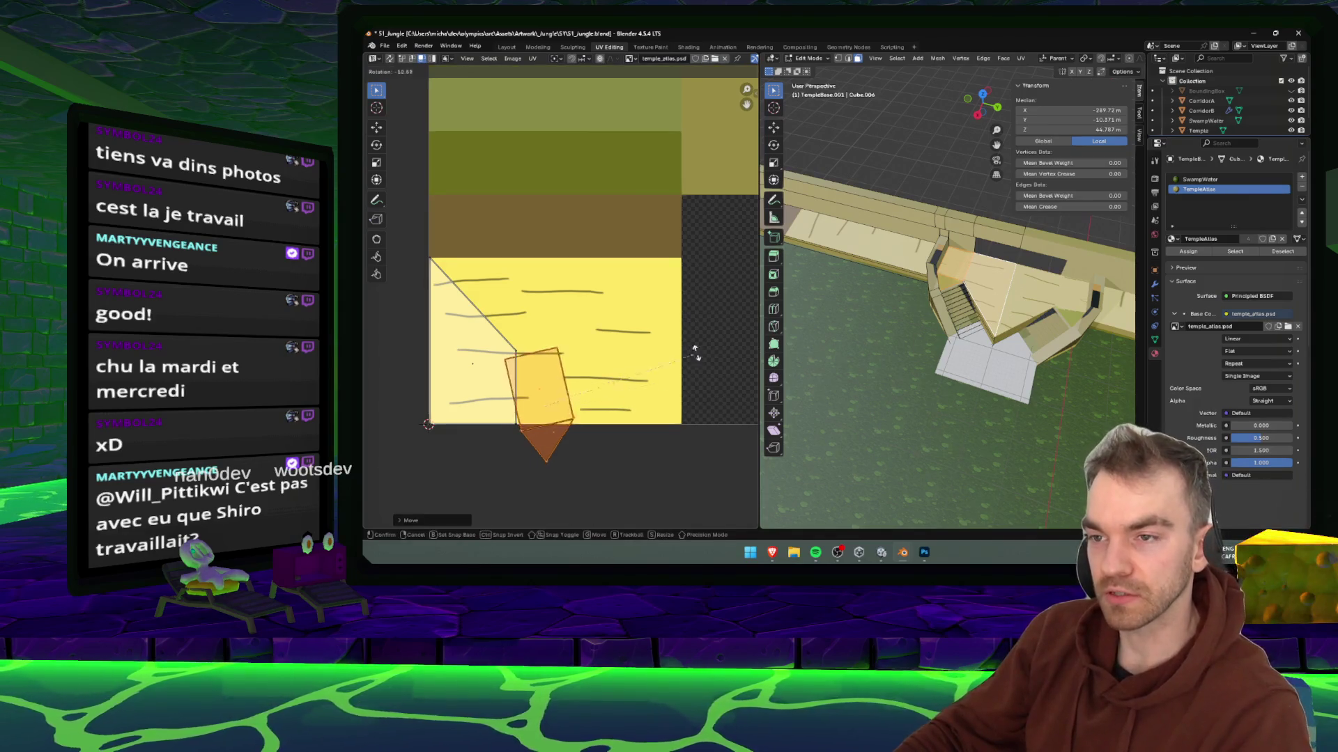
pyautogui.click(709, 432)
pyautogui.press('g')
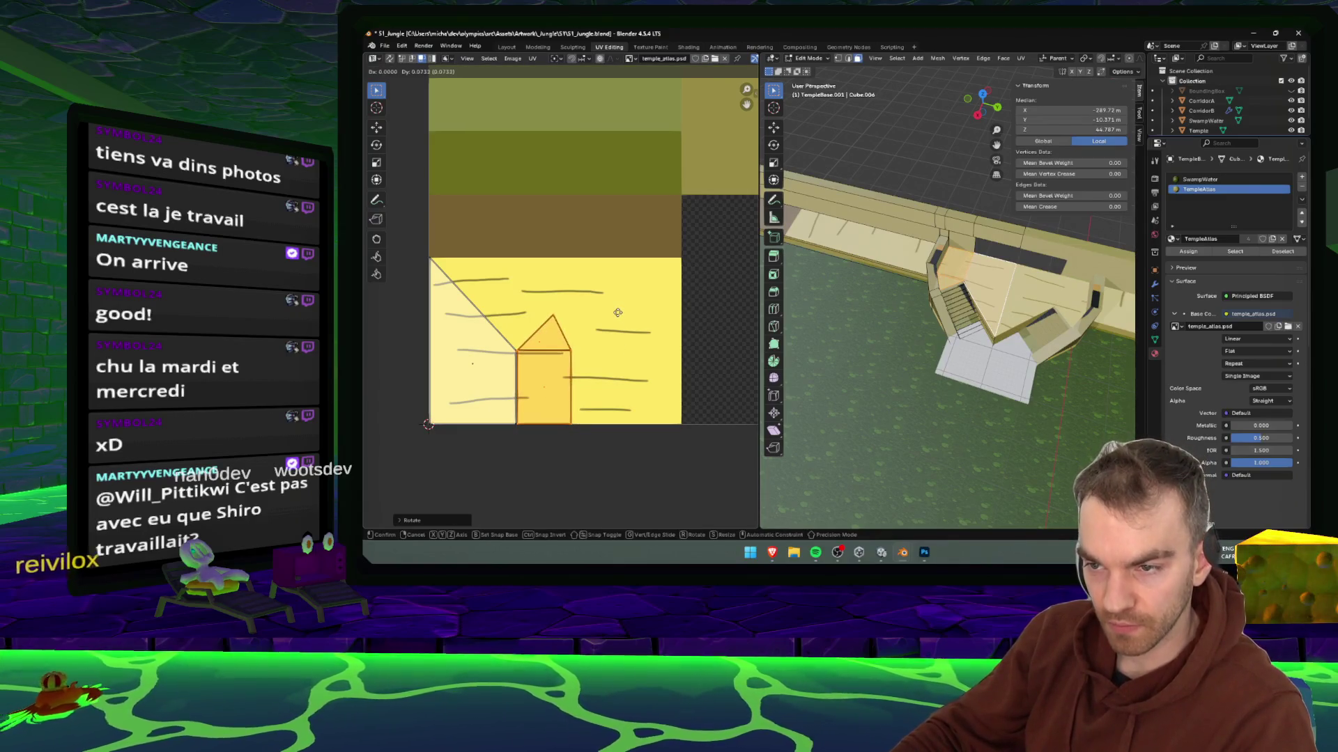
pyautogui.click(616, 312)
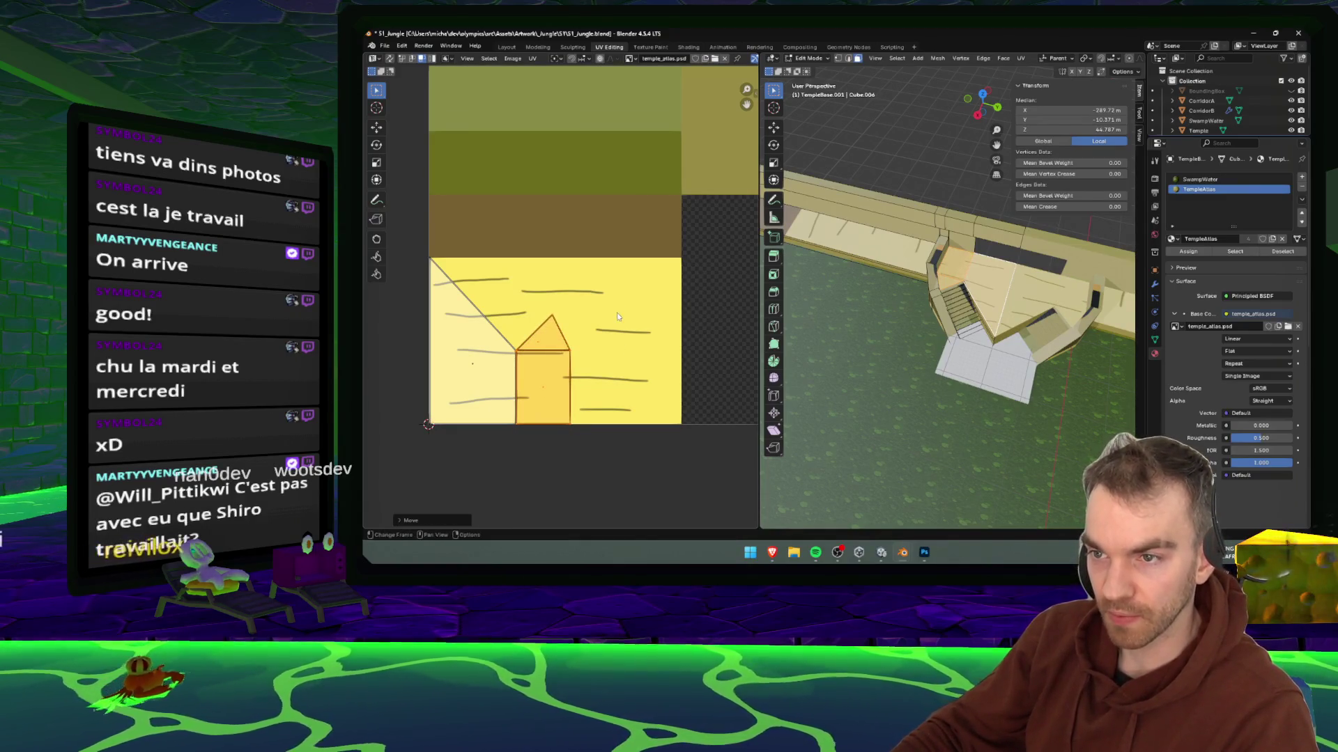
pyautogui.hotkey('ctrl', 's')
pyautogui.click(616, 323)
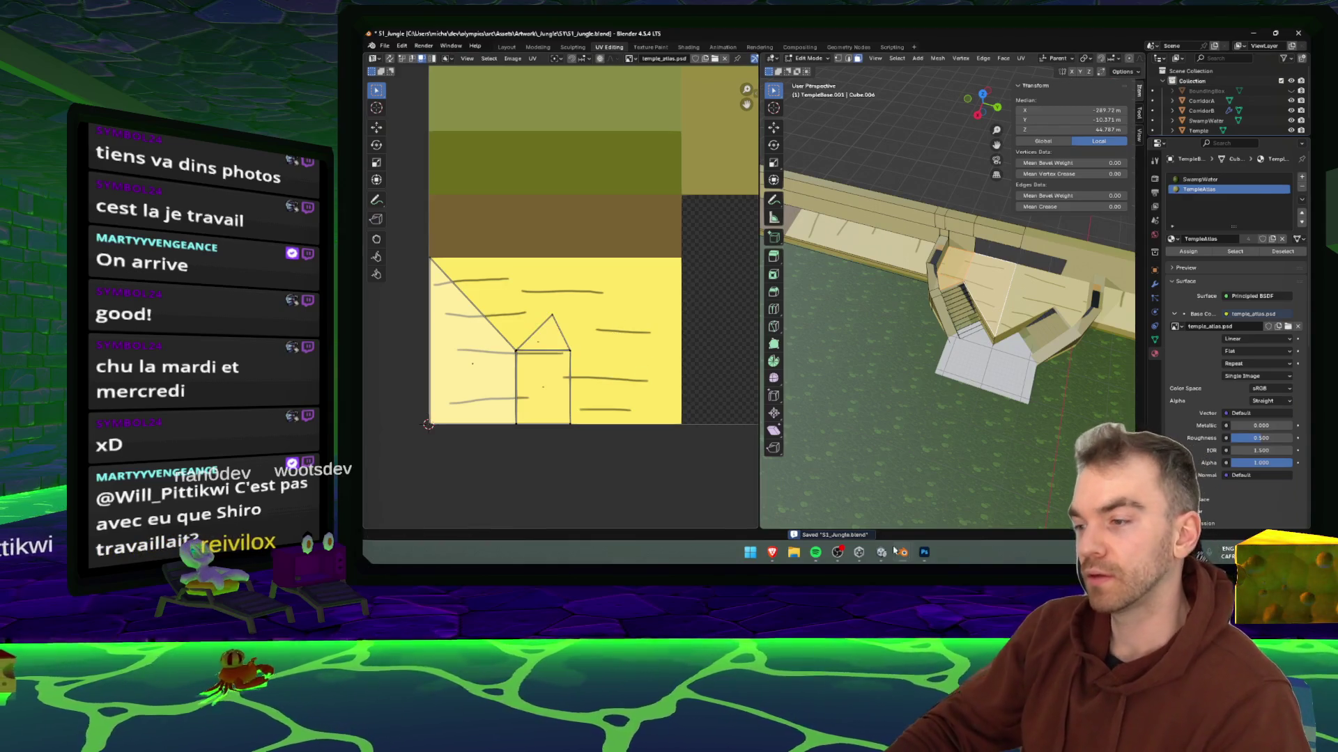
pyautogui.click(925, 554)
pyautogui.hscroll(2, 822, 363)
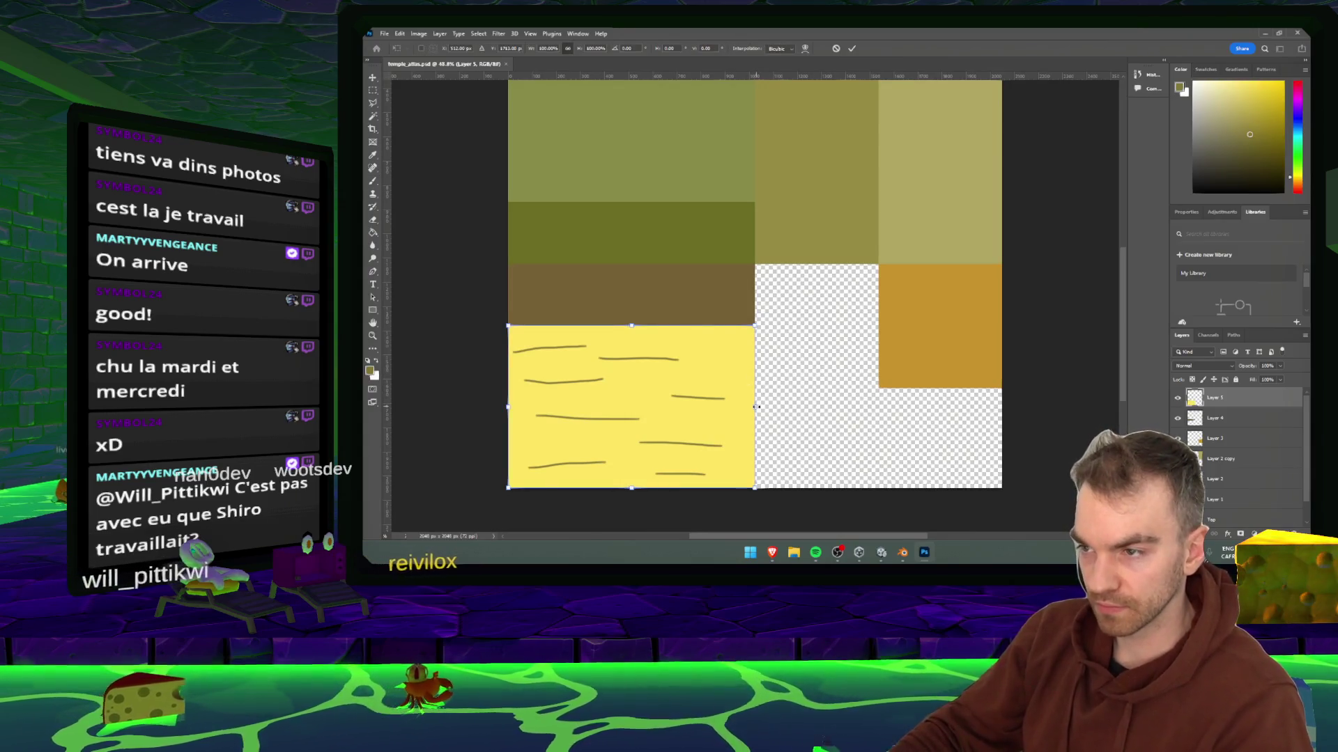
# - Narrow the yellow layer to about 75% width, working out the size in Calculator
pyautogui.hotkey('ctrl', 't')
pyautogui.moveTo(754, 407)
pyautogui.mouseDown()
pyautogui.moveTo(639, 407)
pyautogui.moveTo(708, 405)
pyautogui.mouseUp()
pyautogui.press('super')
pyautogui.write('calc')
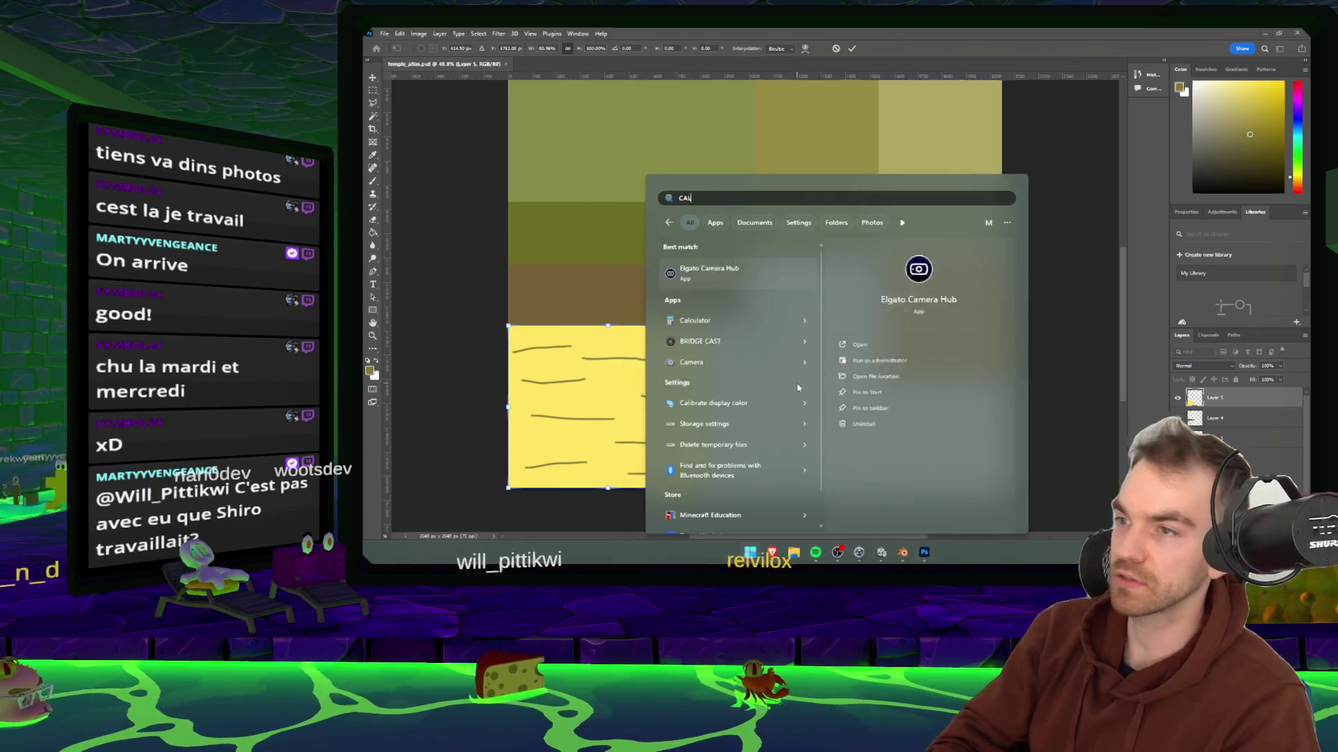
pyautogui.press('Return')
pyautogui.write('512')
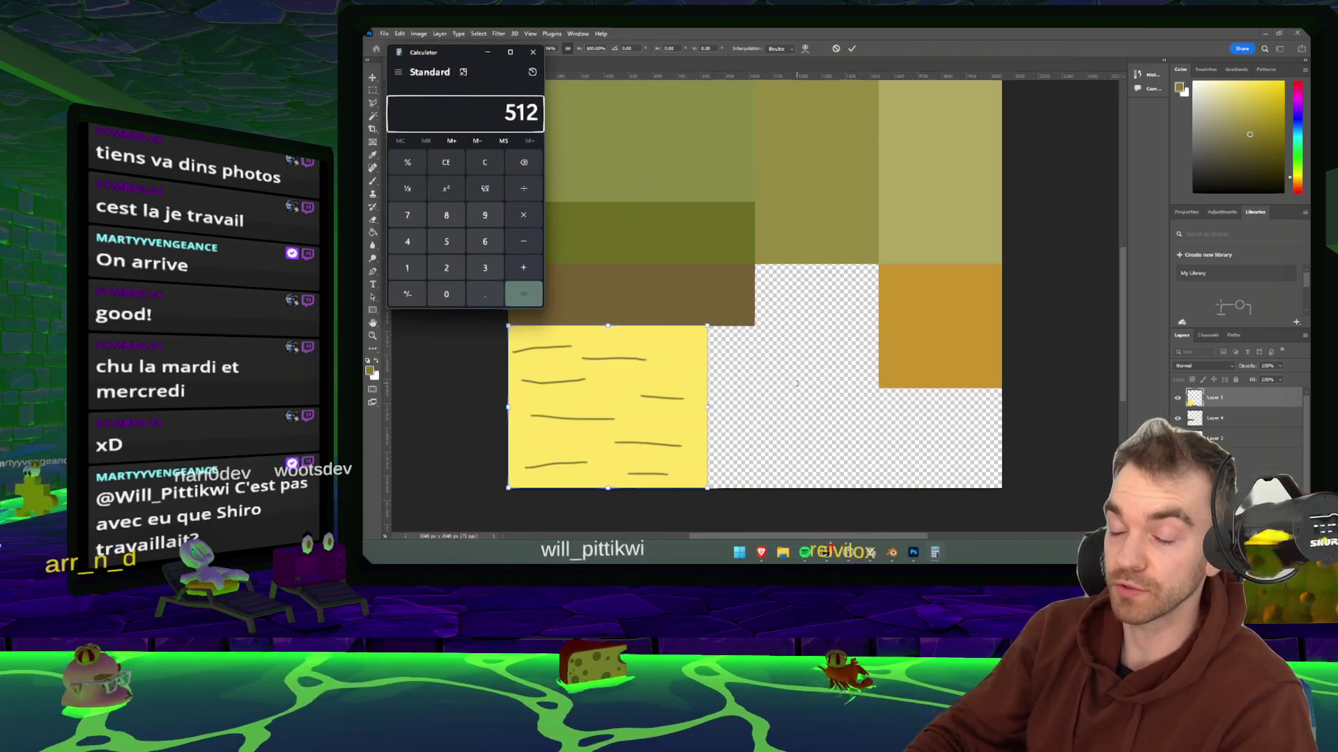
pyautogui.write('/25')
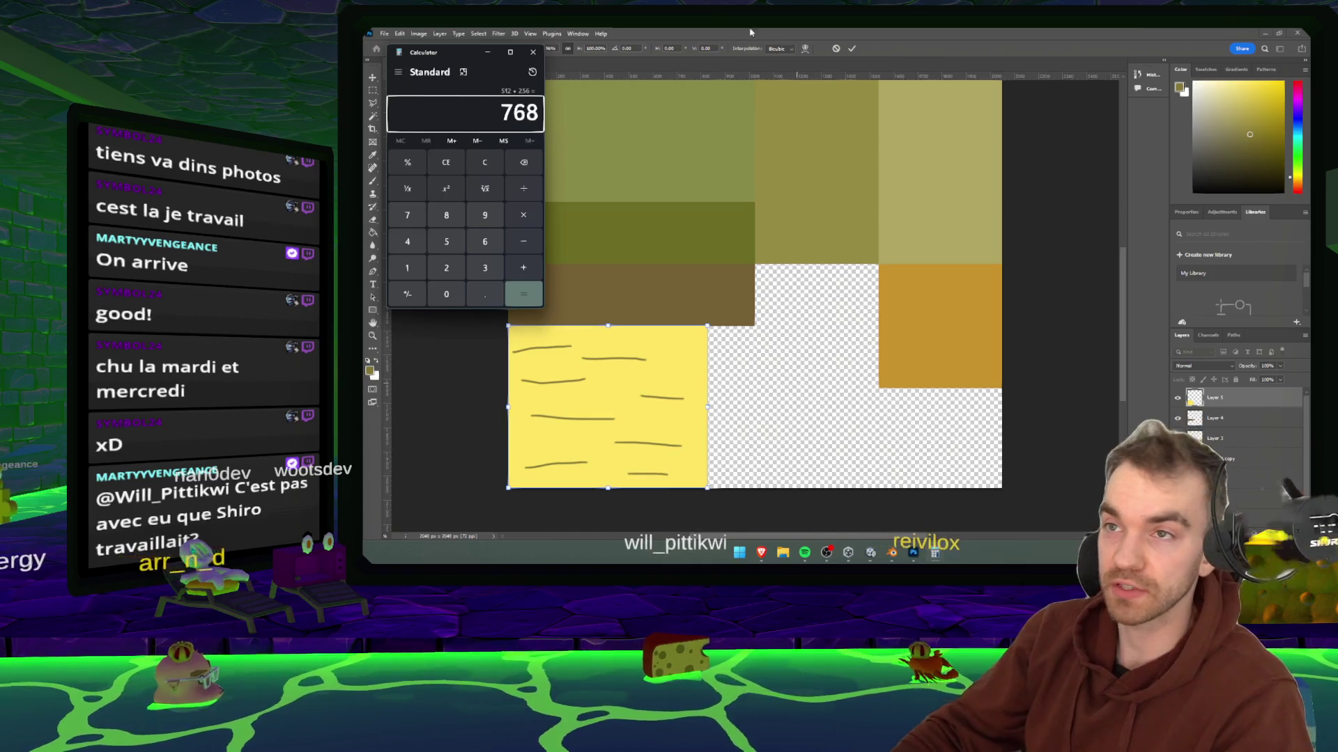
pyautogui.click(533, 52)
pyautogui.moveTo(706, 402); pyautogui.dragTo(691, 407)
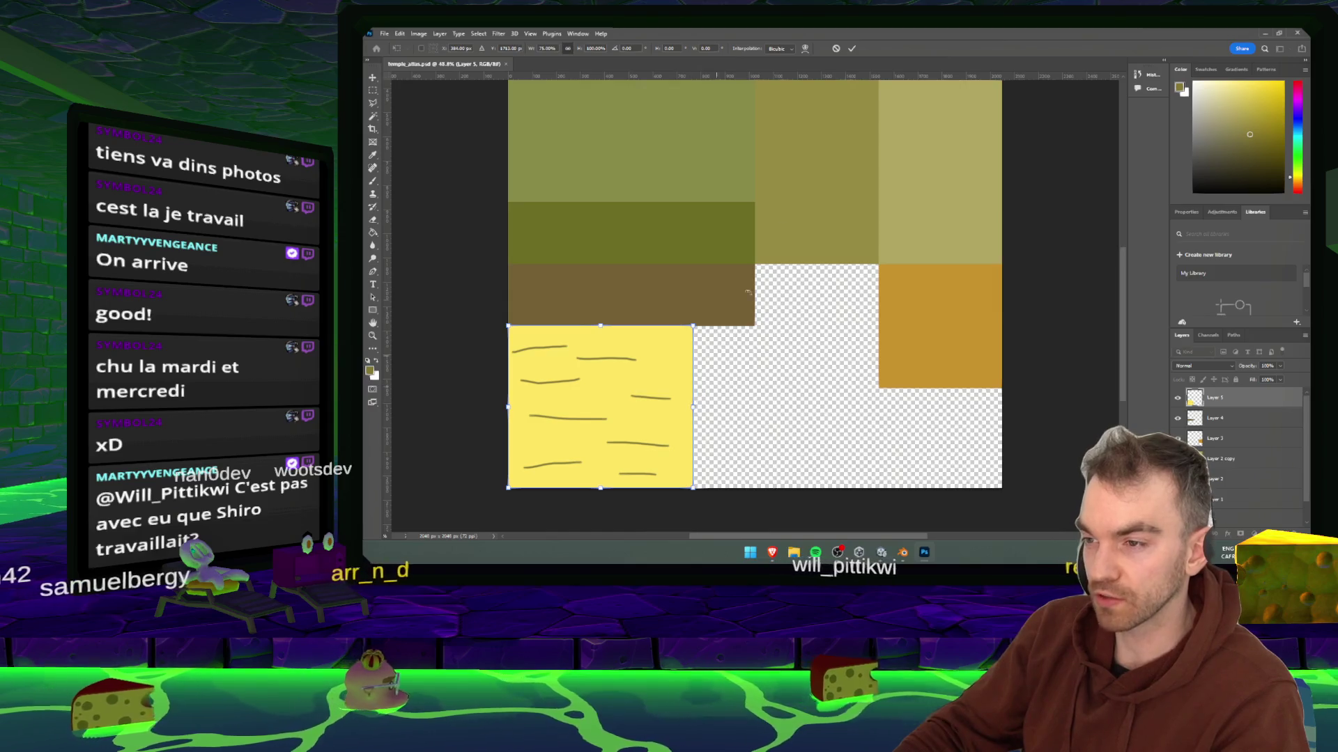
# - Commit the yellow layer transform and enlarge the brush to 32 px
pyautogui.press('Return')
pyautogui.press('b')
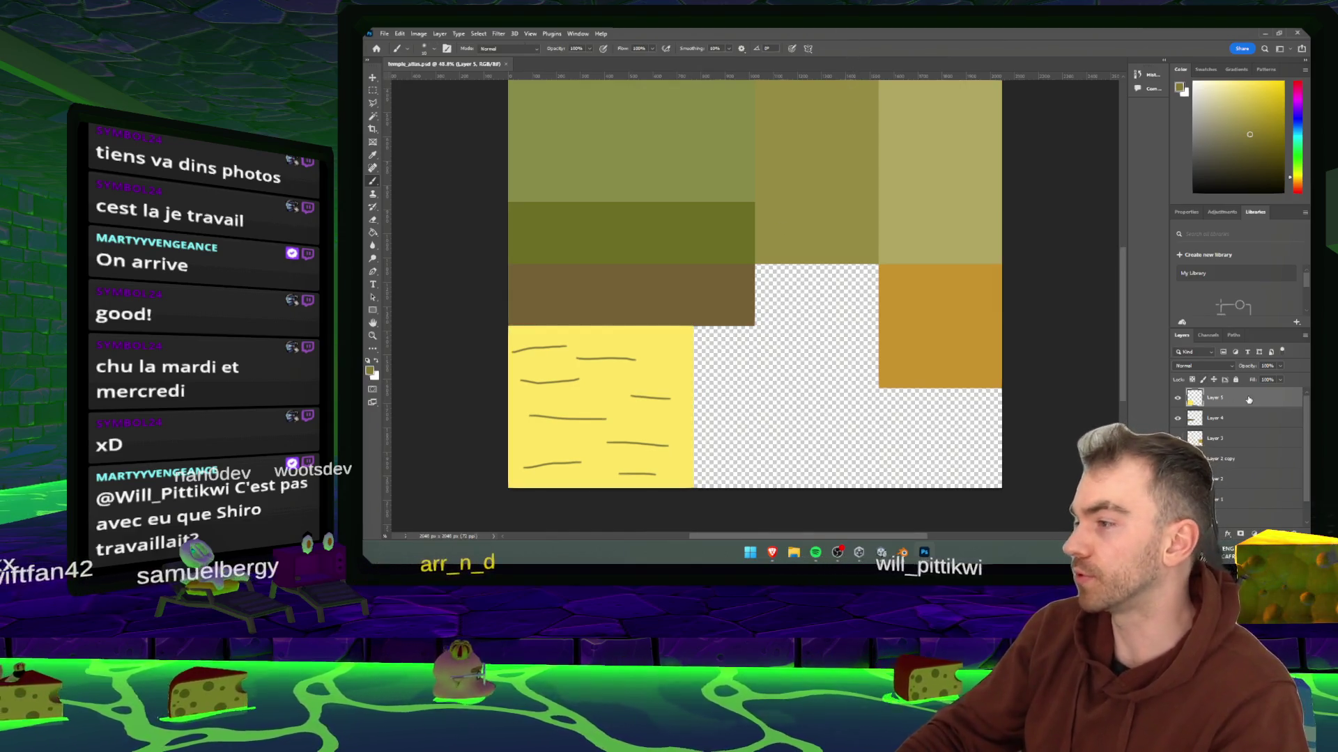
pyautogui.scroll(2, 535, 348)
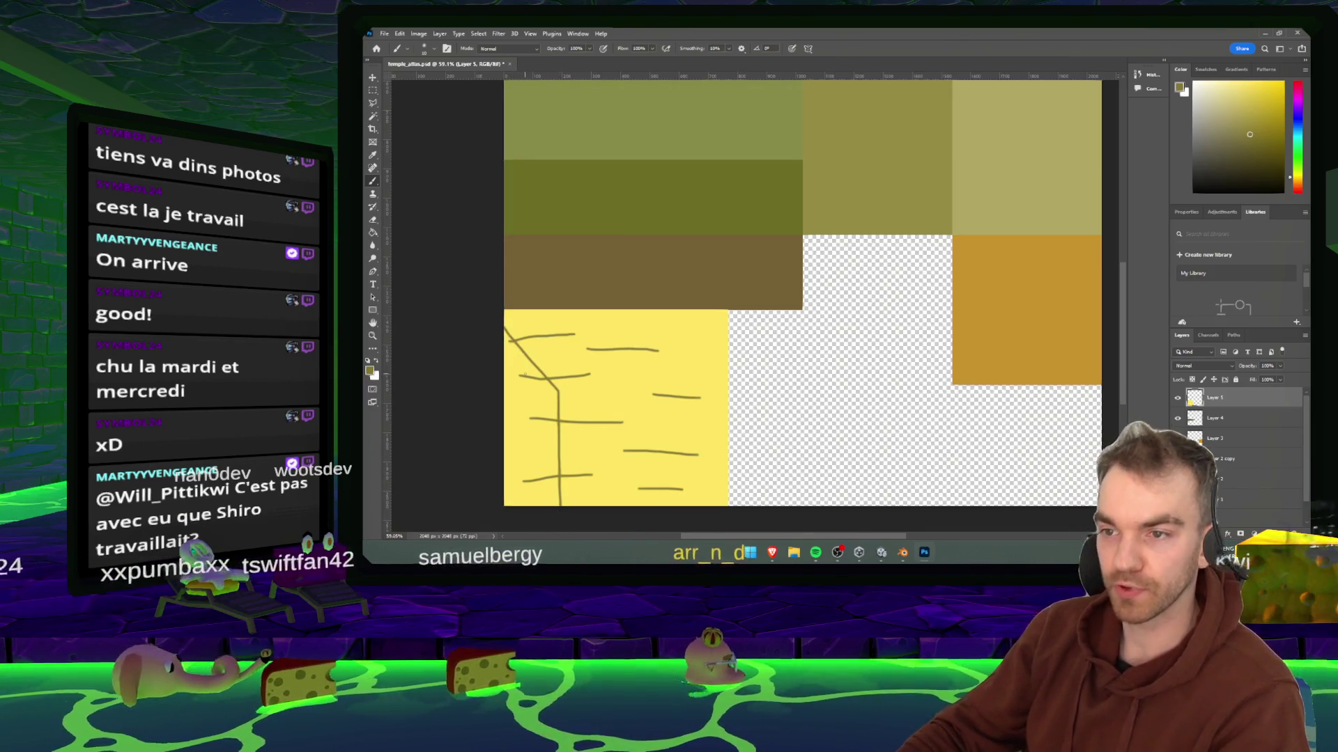
pyautogui.press('e')
pyautogui.scroll(9, 533, 409)
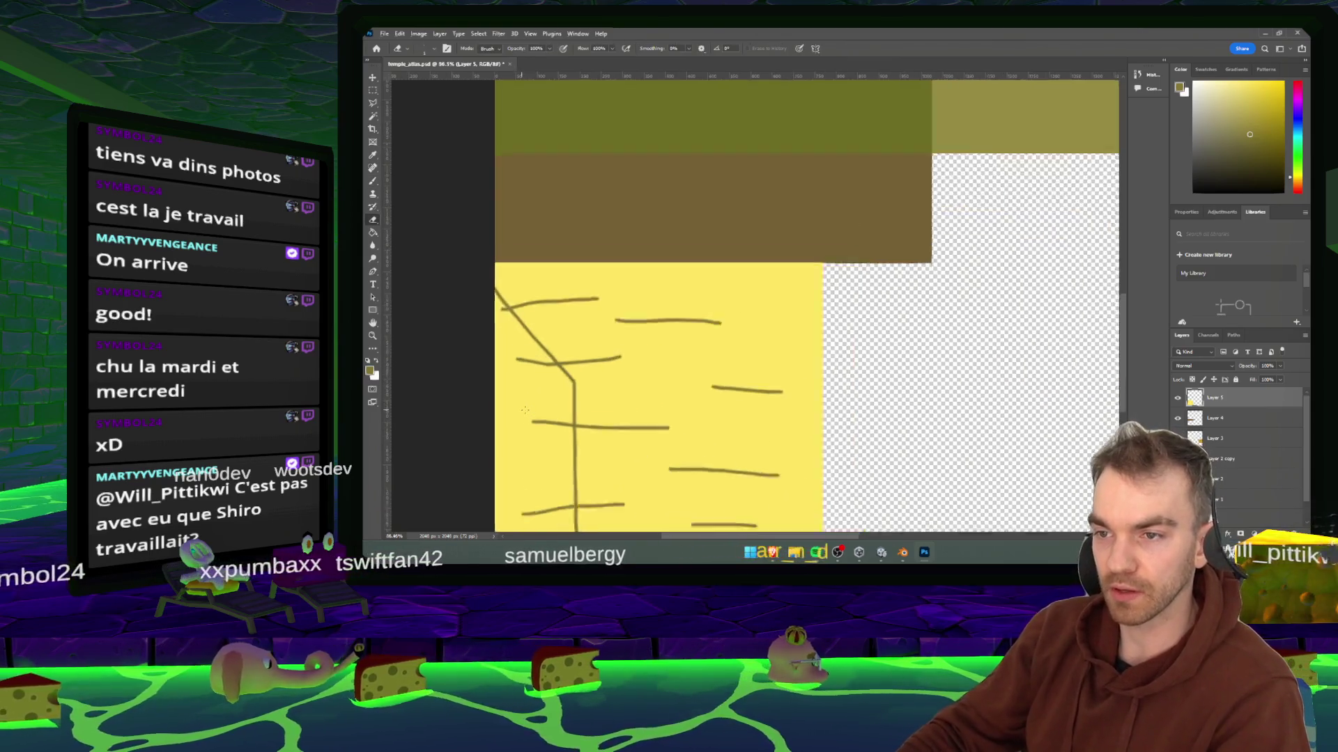
pyautogui.press('b')
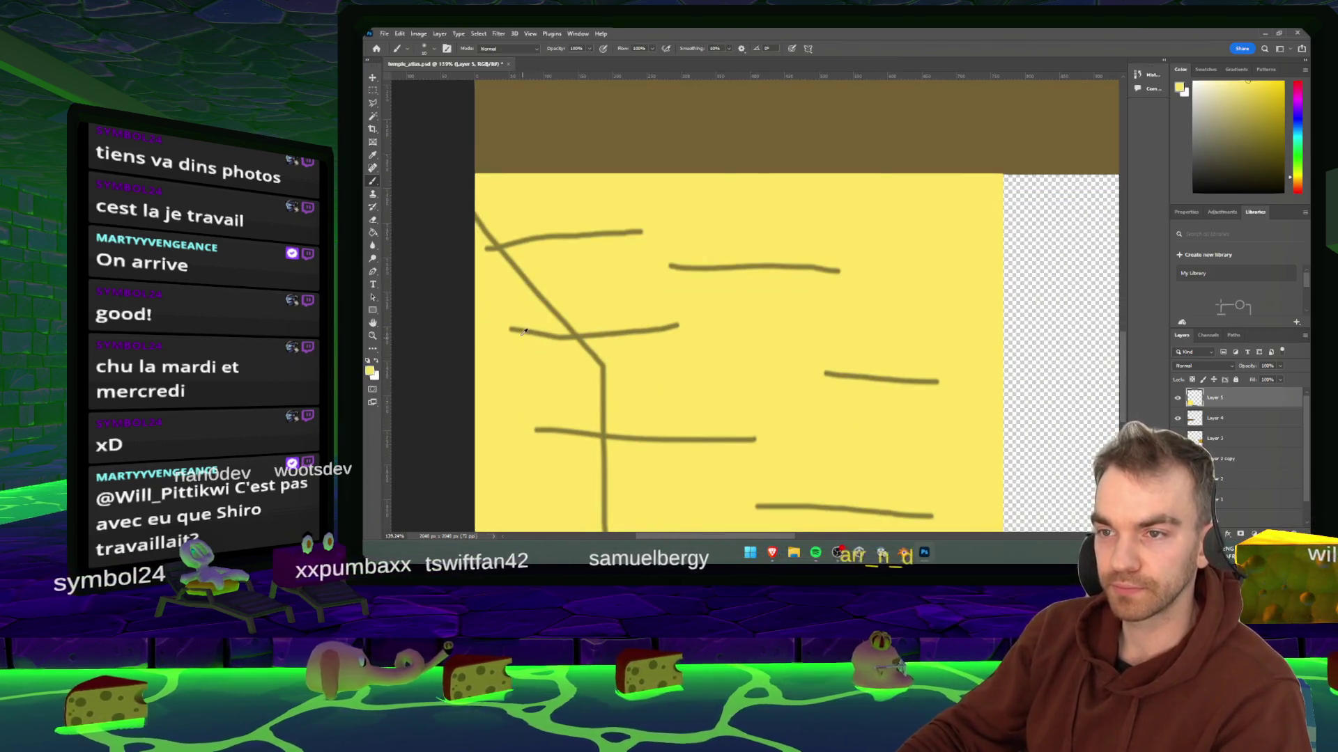
pyautogui.click(425, 48)
pyautogui.moveTo(420, 80); pyautogui.dragTo(430, 81)
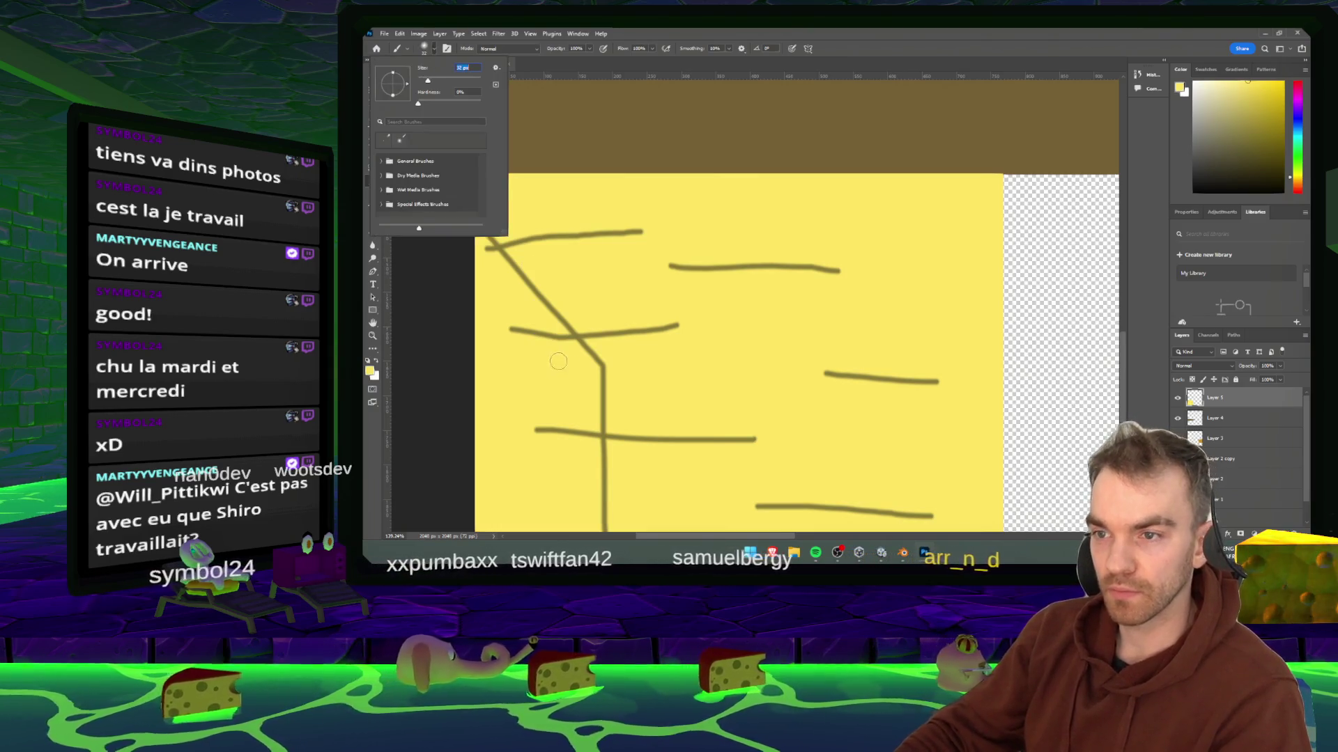
pyautogui.click(558, 362)
# - Paint out the left ends of the dark strokes in yellow
pyautogui.moveTo(511, 332); pyautogui.dragTo(576, 336)
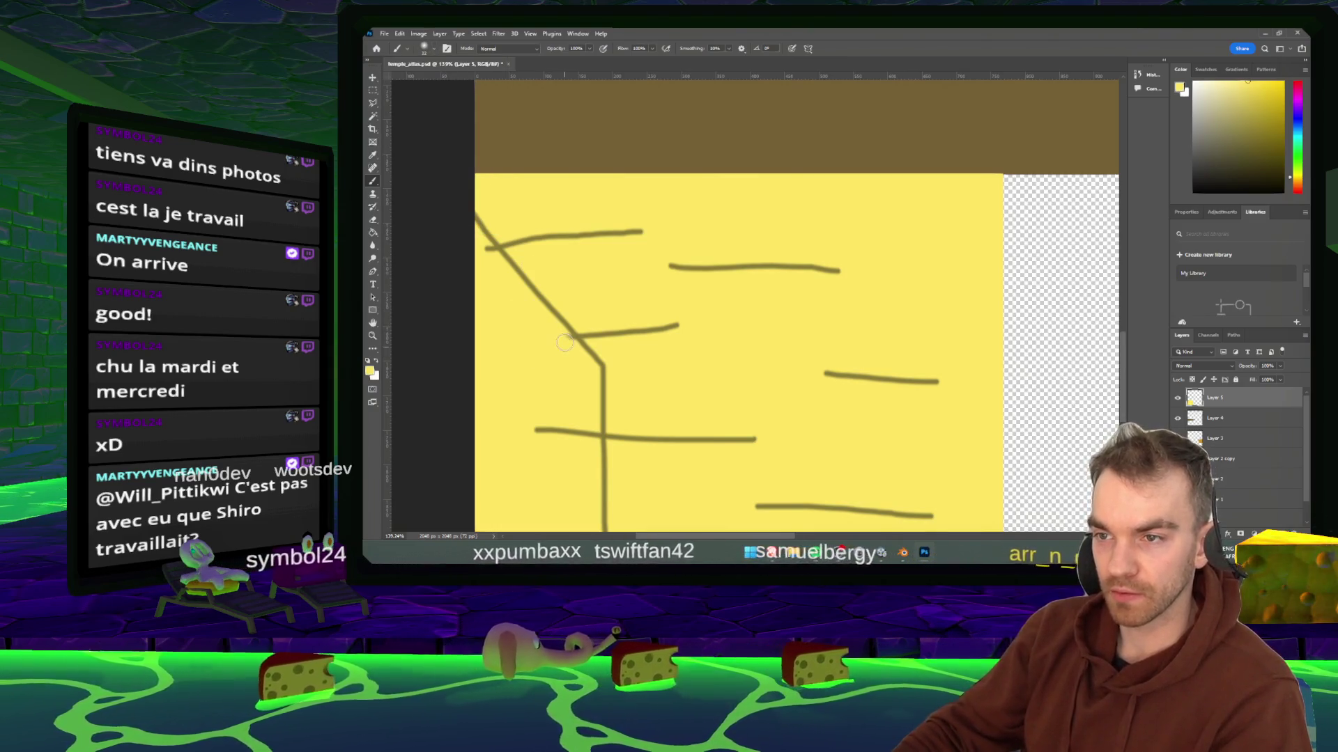
pyautogui.moveTo(481, 249); pyautogui.dragTo(492, 248)
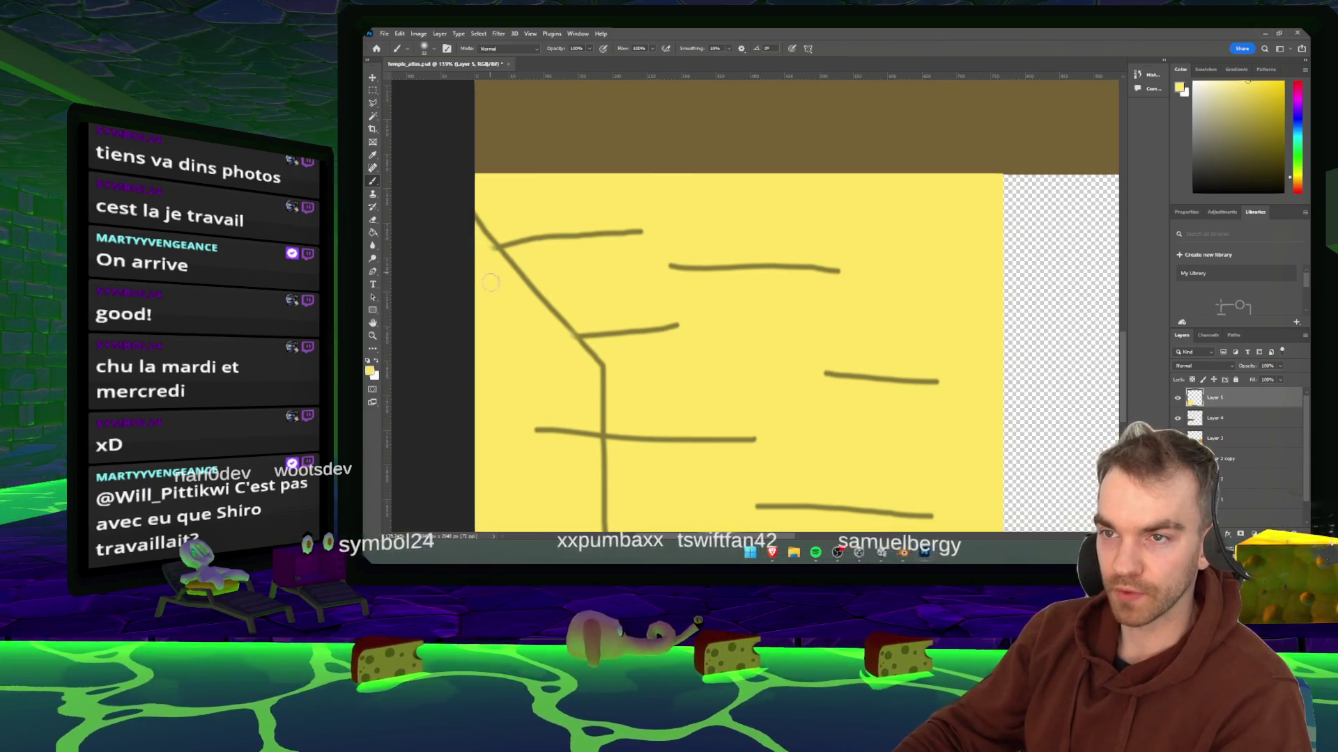
pyautogui.scroll(-3, 526, 254)
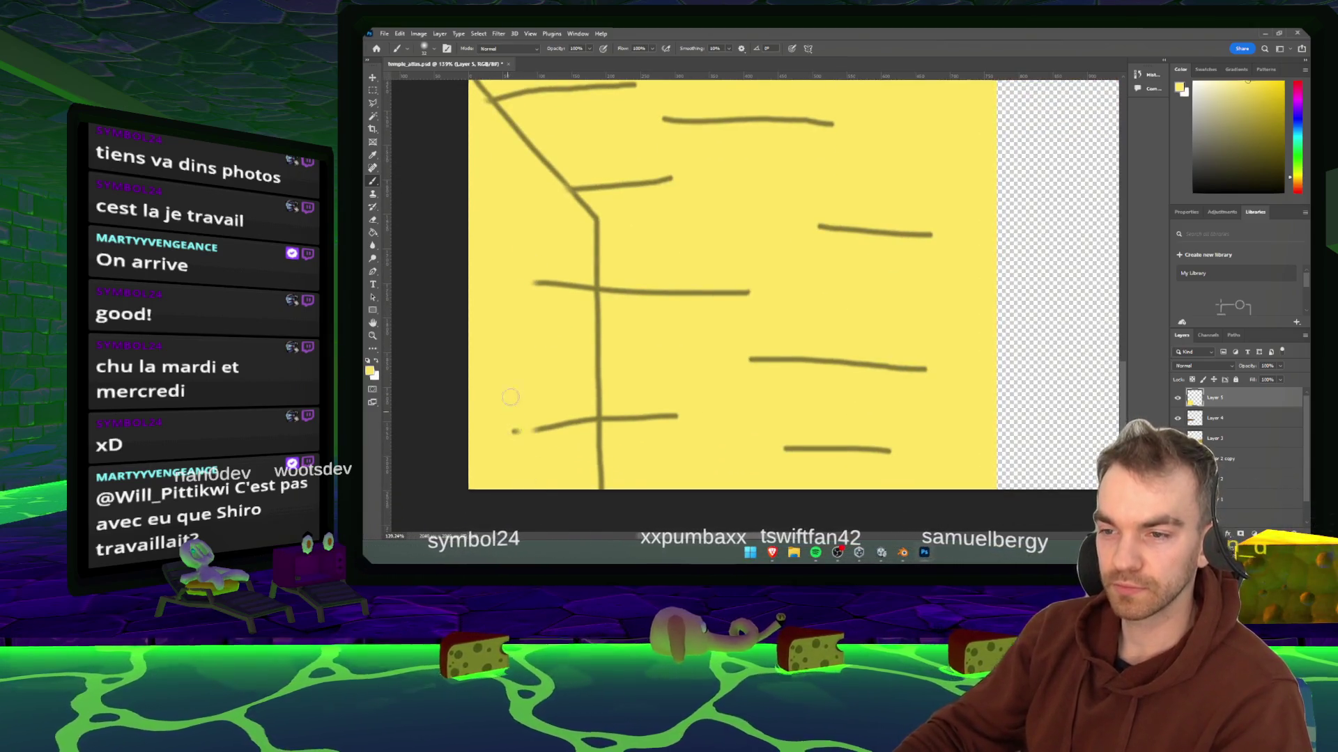
pyautogui.moveTo(510, 397); pyautogui.dragTo(558, 391)
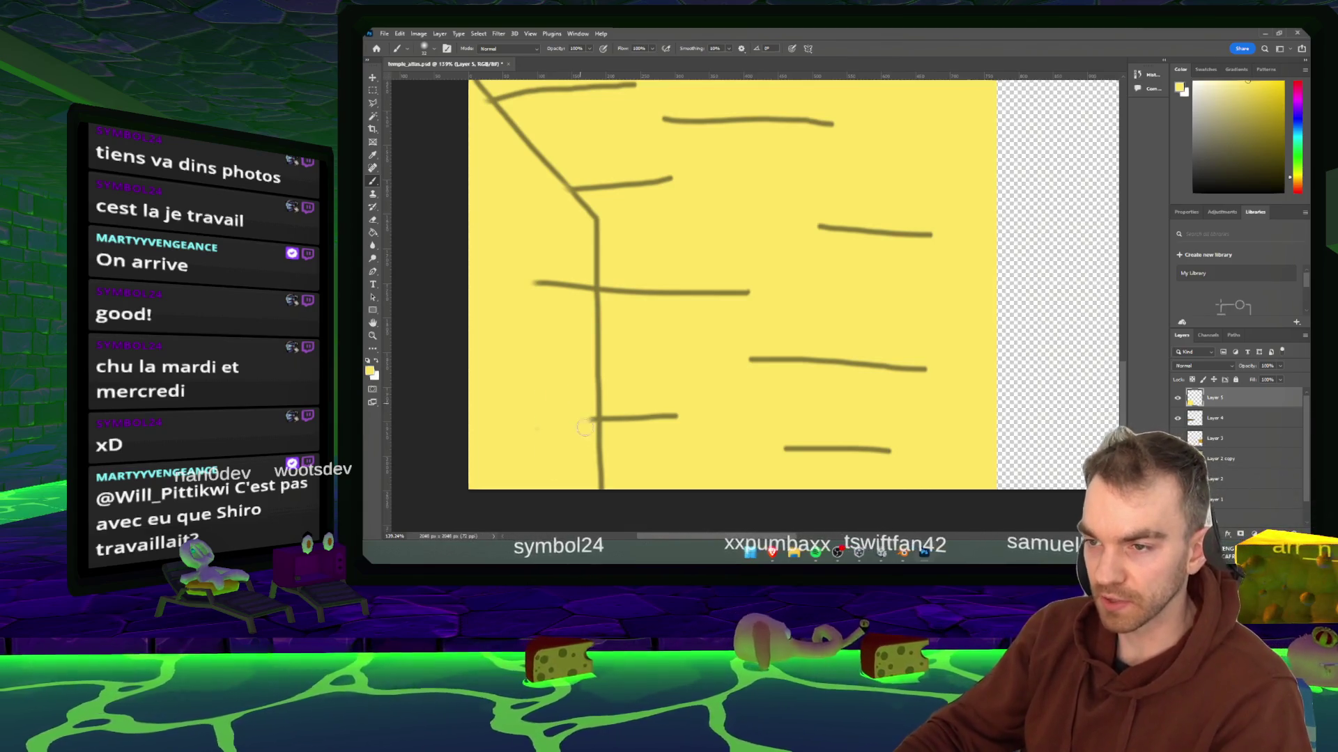
pyautogui.moveTo(534, 283); pyautogui.dragTo(584, 291)
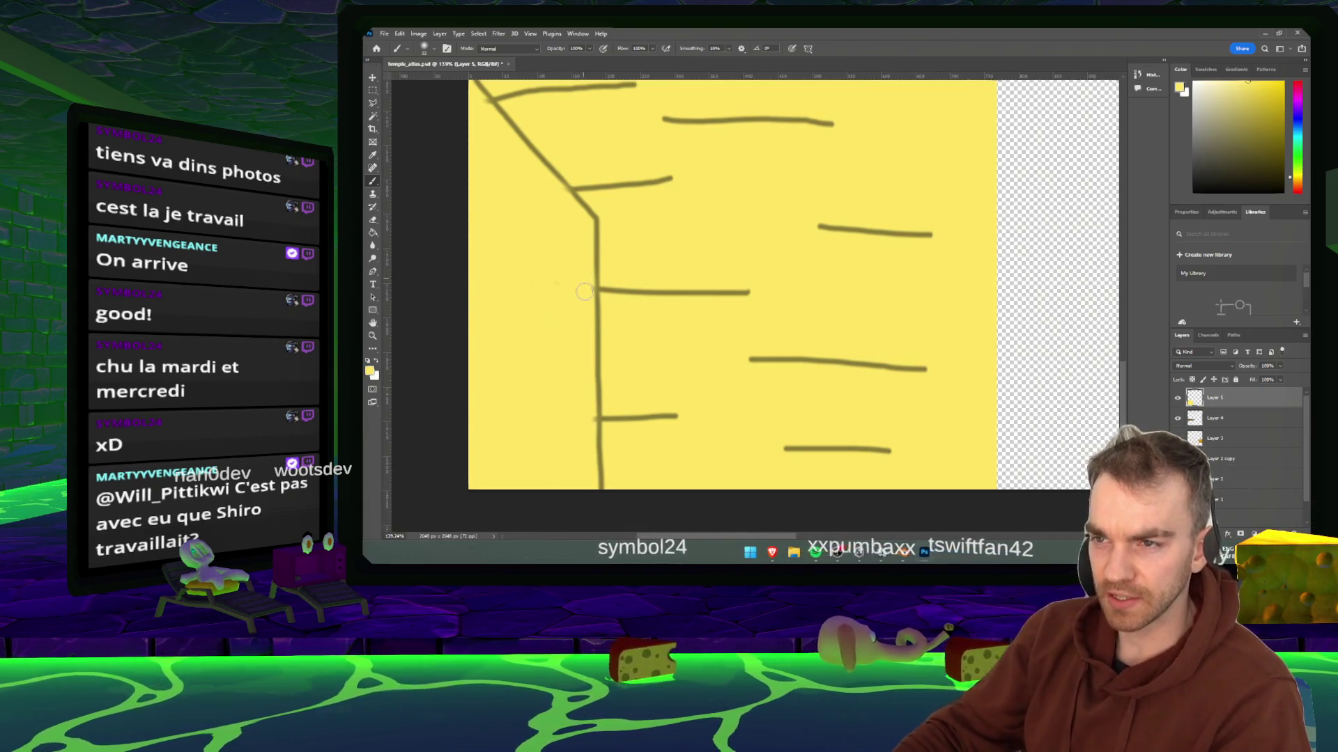
# - Paint a wavy dark olive line down the yellow block's left edge
pyautogui.keyDown('alt'); pyautogui.click(600, 293); pyautogui.keyUp('alt')
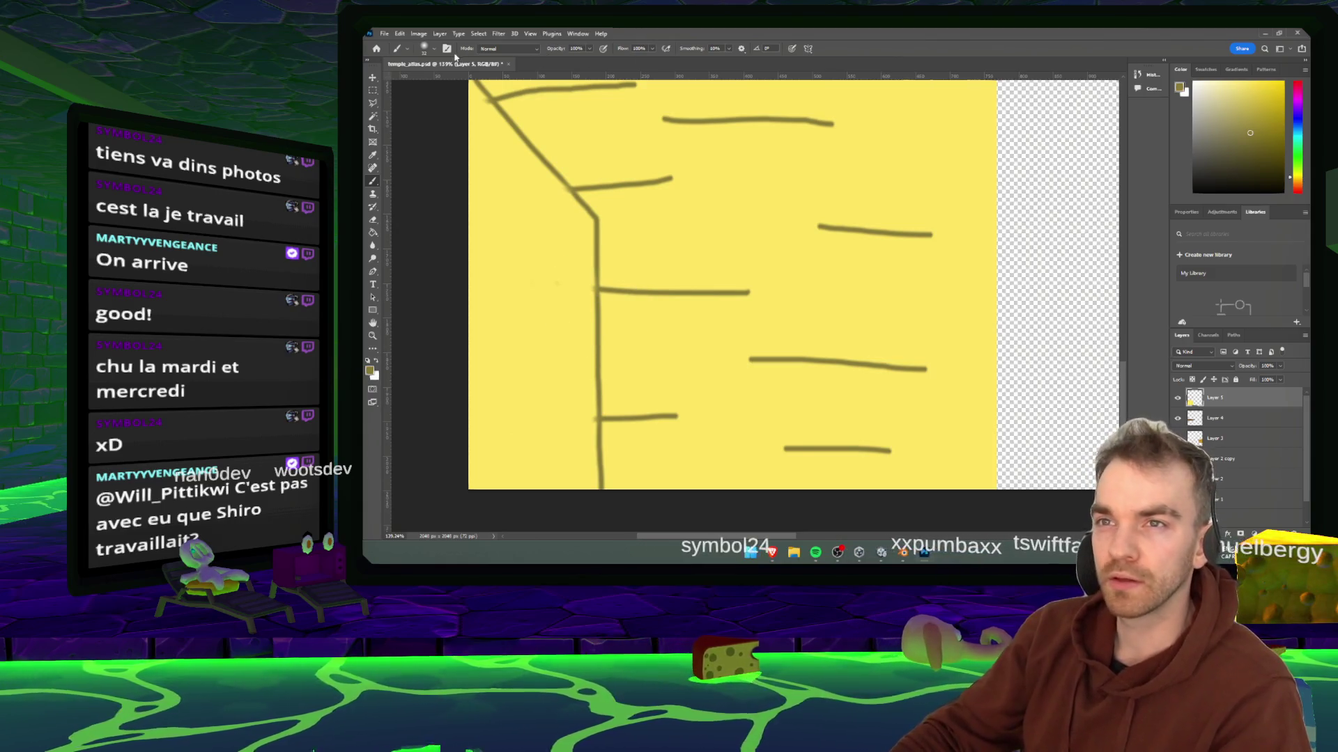
pyautogui.click(431, 55)
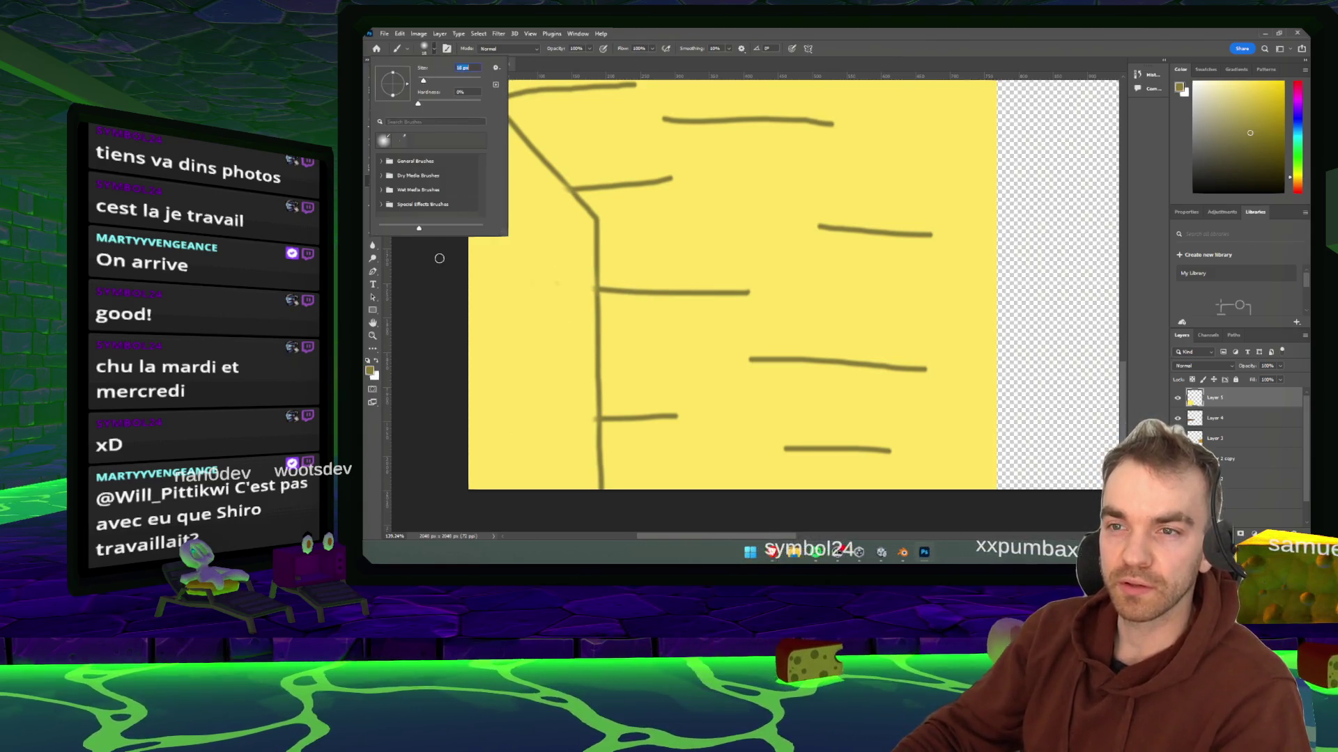
pyautogui.press('Return')
pyautogui.moveTo(461, 180)
pyautogui.mouseDown()
pyautogui.moveTo(482, 225)
pyautogui.moveTo(509, 221)
pyautogui.moveTo(507, 285)
pyautogui.moveTo(540, 320)
pyautogui.moveTo(500, 408)
pyautogui.mouseUp()
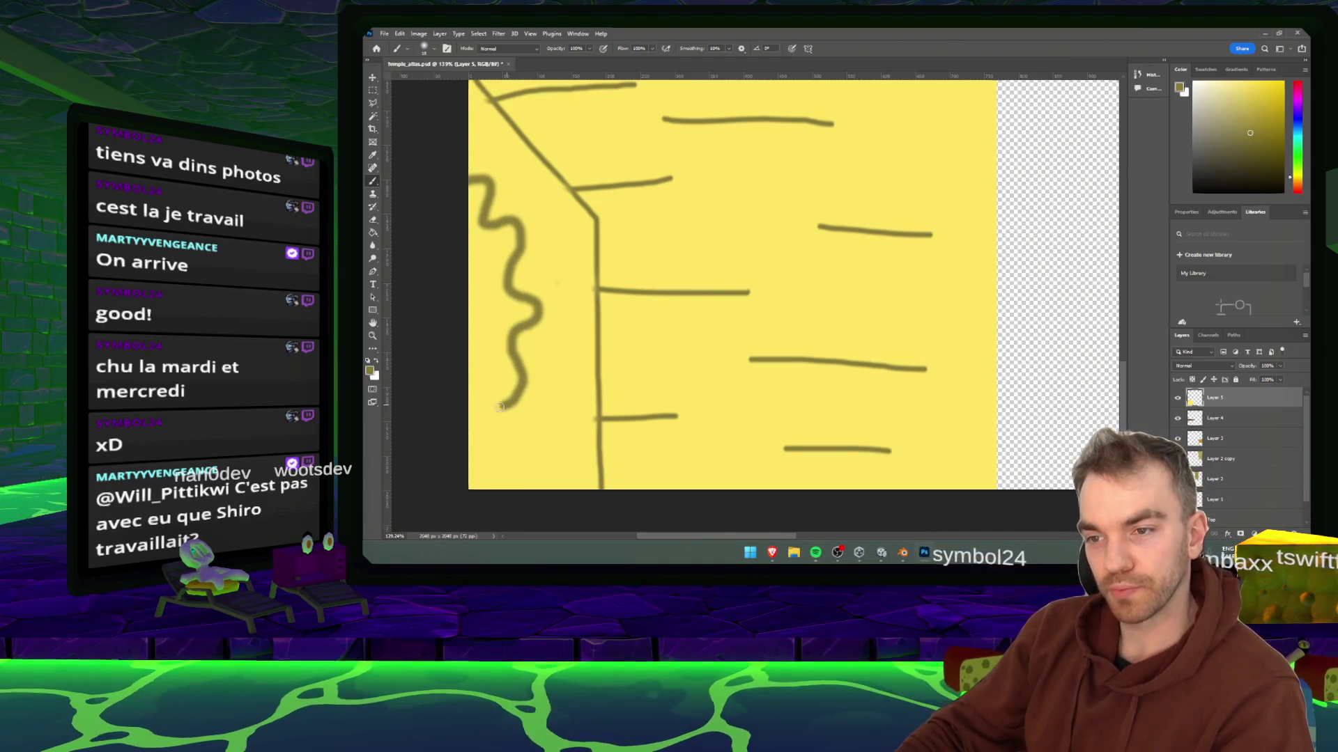
pyautogui.click(884, 554)
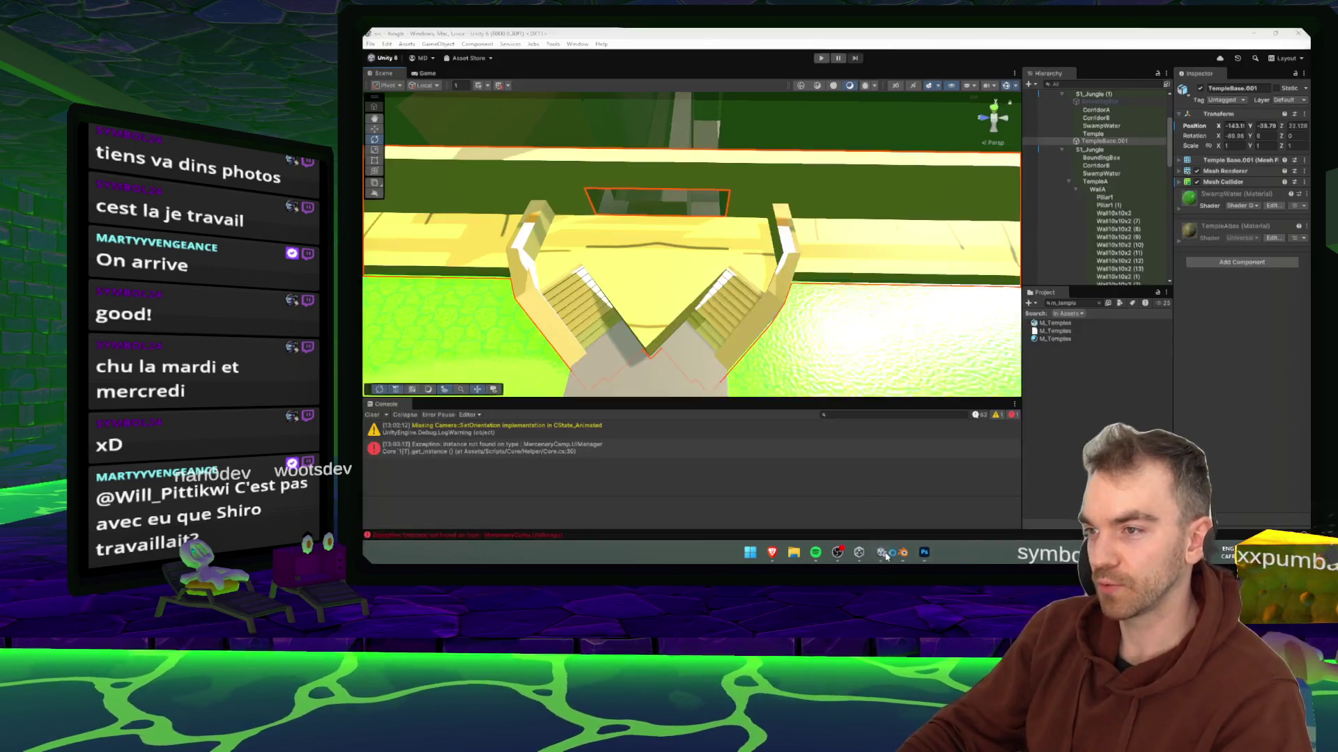
# - Pan and zoom Unity's scene onto TempleBase.001 to inspect the wavy outline
pyautogui.moveTo(727, 242)
pyautogui.mouseDown()
pyautogui.moveTo(779, 261)
pyautogui.moveTo(756, 252)
pyautogui.moveTo(759, 233)
pyautogui.moveTo(760, 264)
pyautogui.moveTo(721, 263)
pyautogui.moveTo(748, 236)
pyautogui.mouseUp()
pyautogui.scroll(10, 755, 252)
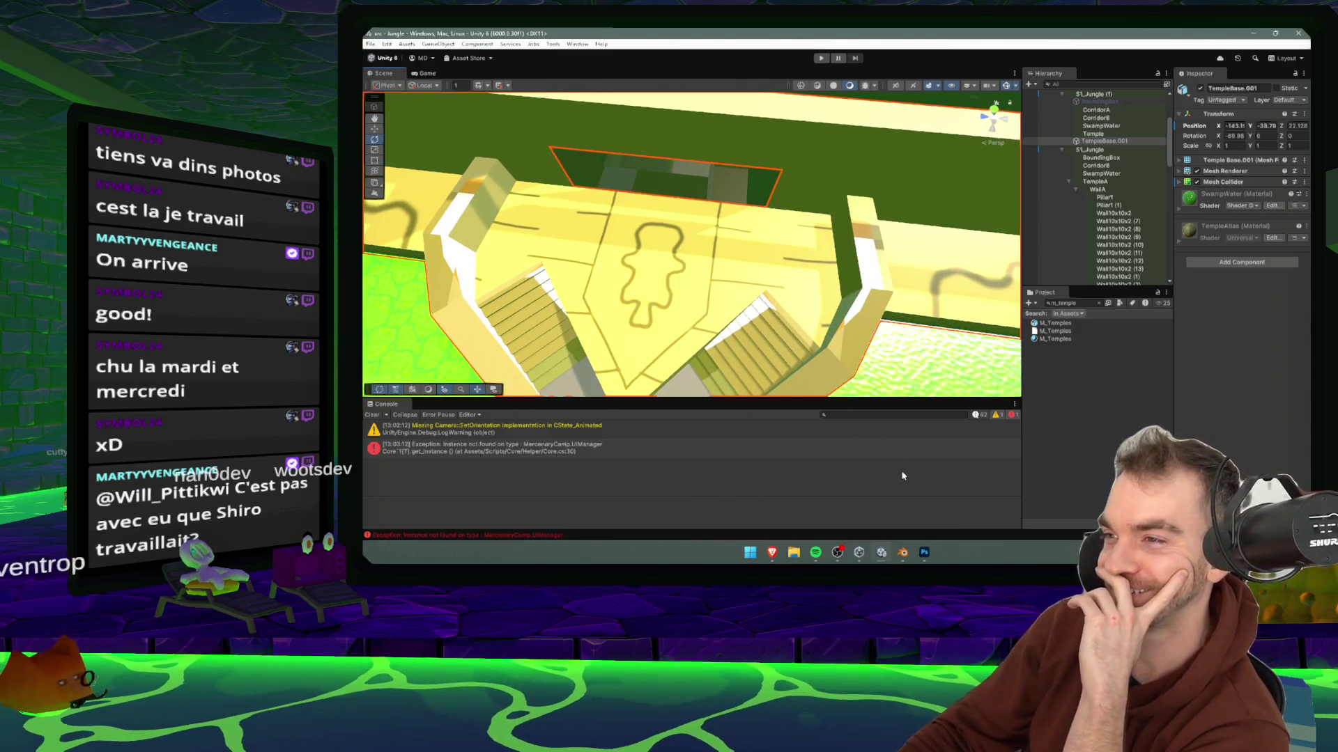
pyautogui.click(923, 553)
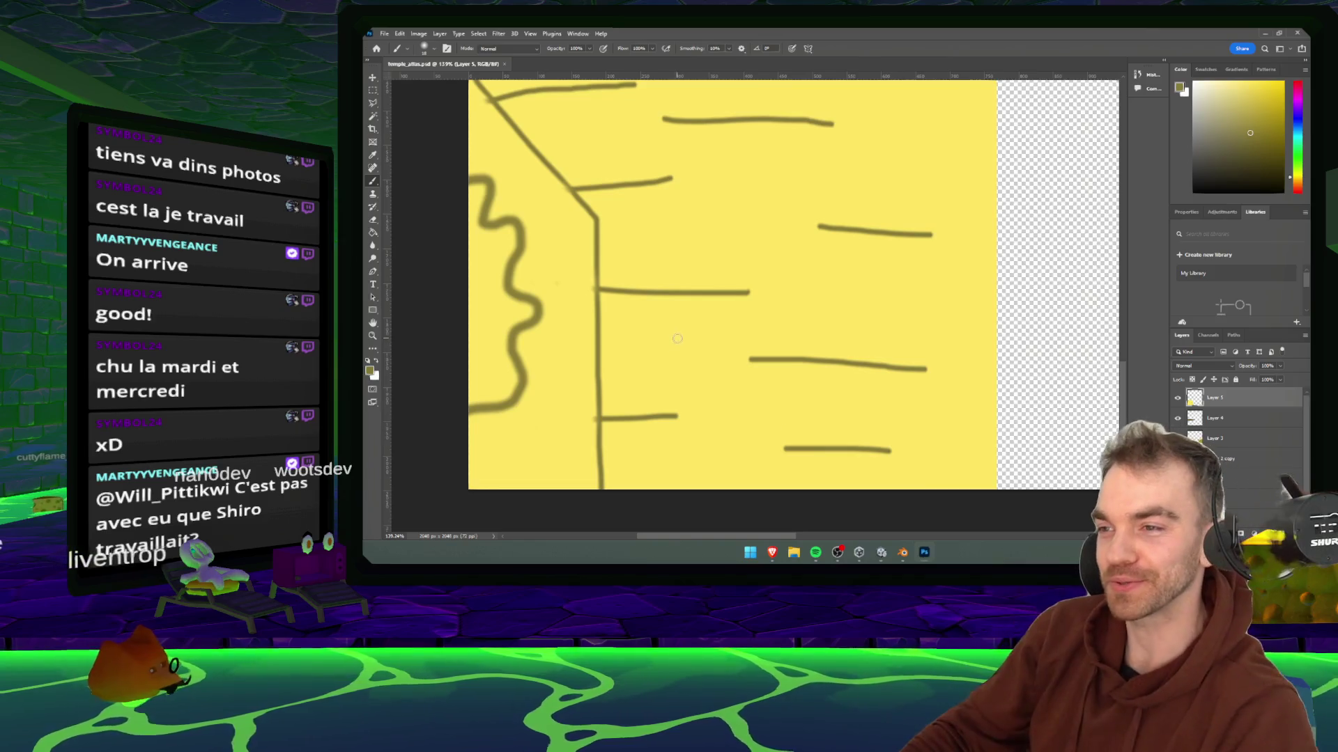
# - Paint a vertical dark line through the treads and check it in Unity
pyautogui.scroll(-1, 677, 339)
pyautogui.moveTo(685, 460); pyautogui.dragTo(681, 150)
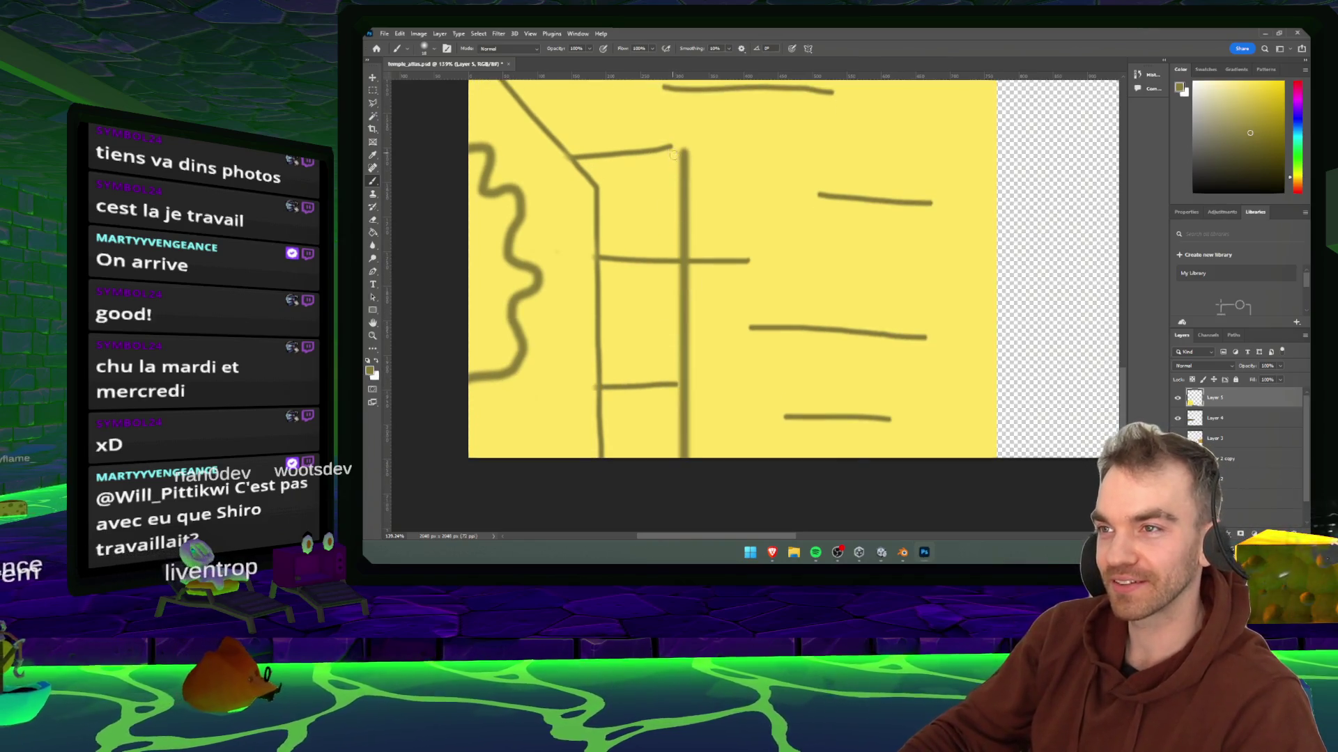
pyautogui.hotkey('alt', 'Tab')
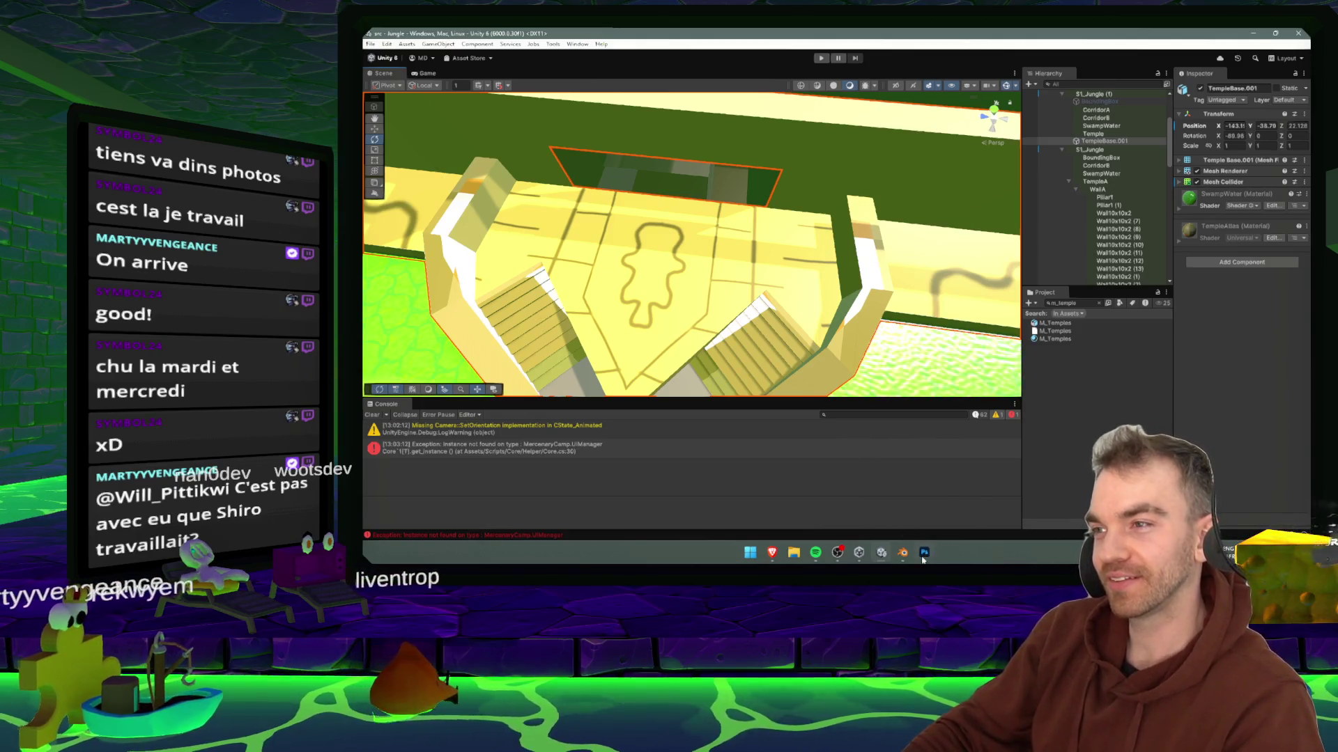
pyautogui.moveTo(923, 553)
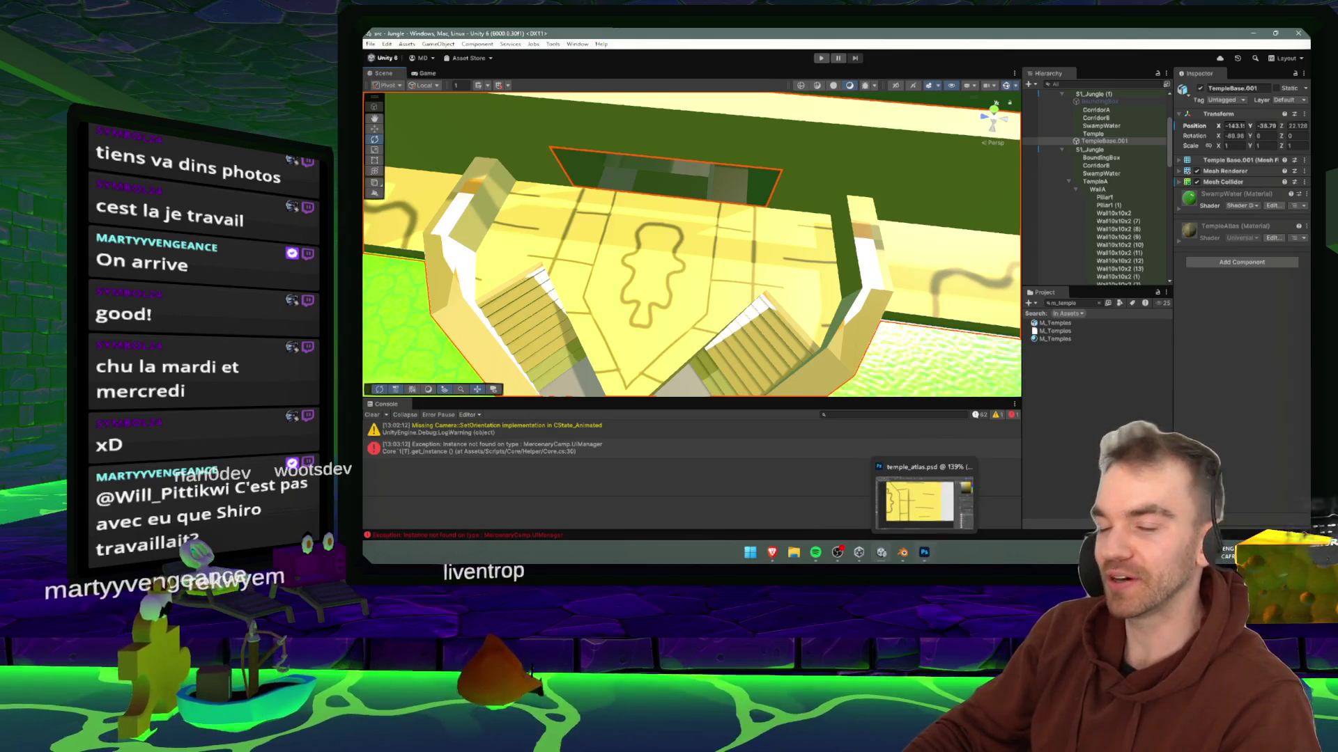
pyautogui.click(923, 554)
pyautogui.moveTo(635, 407); pyautogui.dragTo(634, 222)
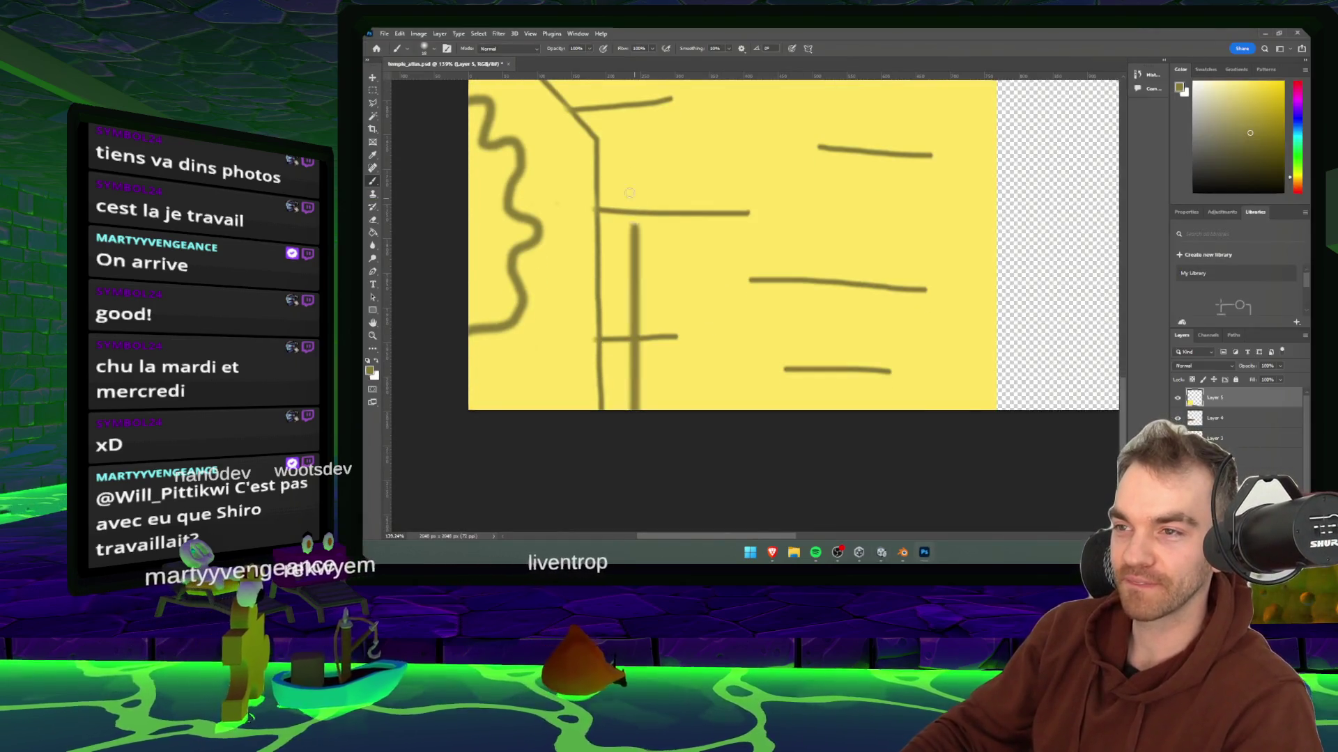
pyautogui.click(883, 555)
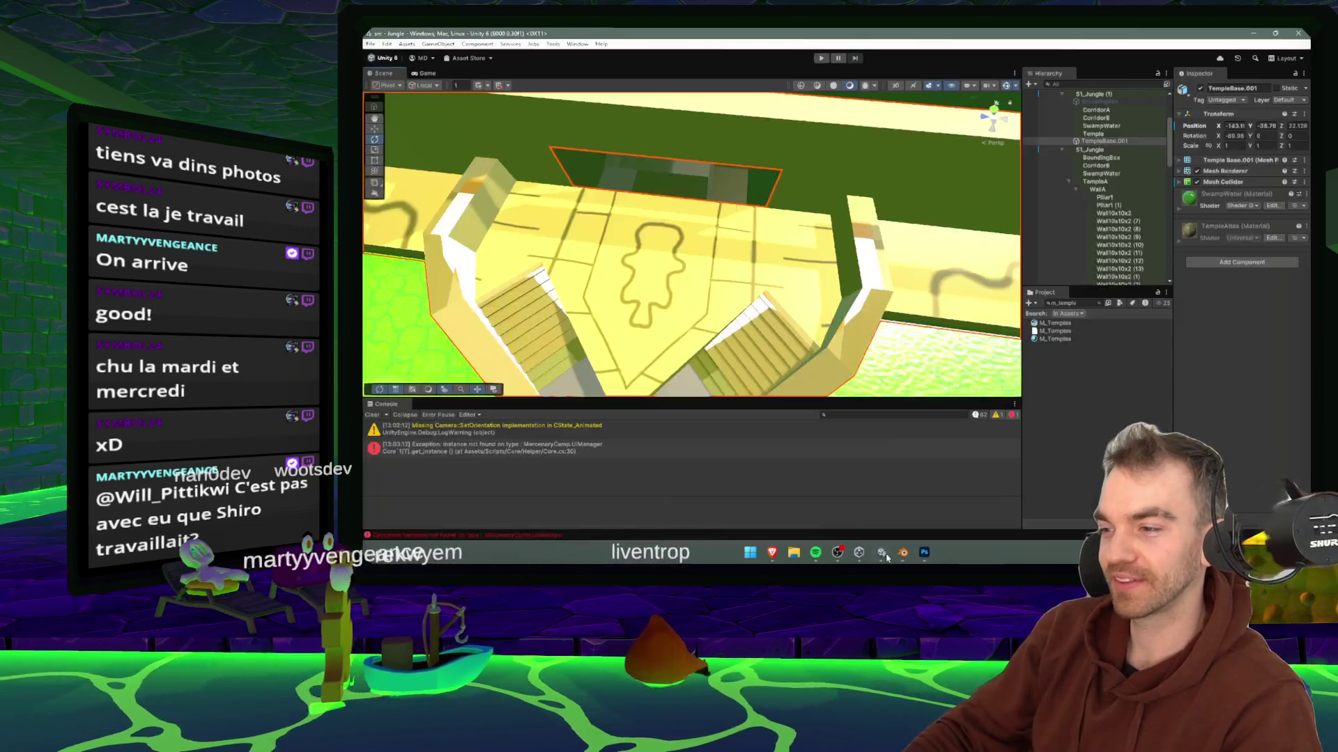
# - Undo the misplaced vertical line and redraw it from the bottom upward
pyautogui.click(921, 560)
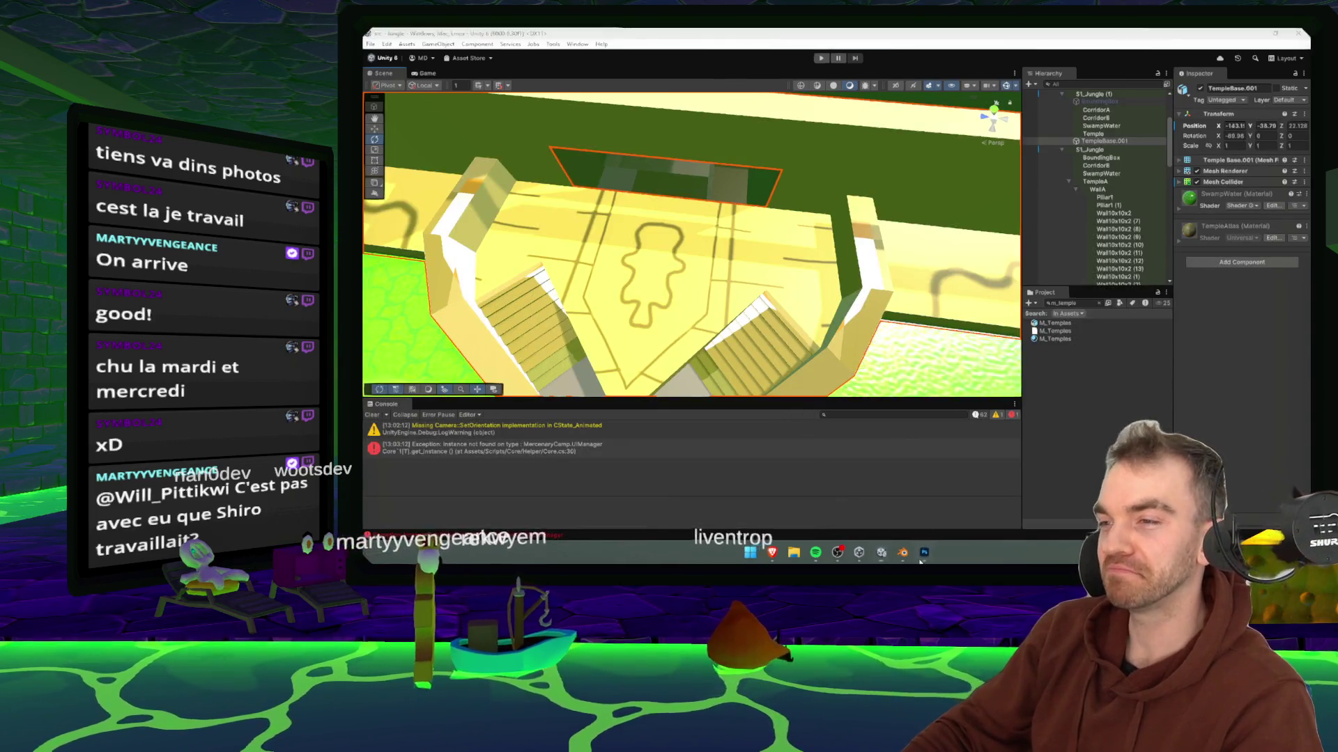
pyautogui.scroll(5, 634, 232)
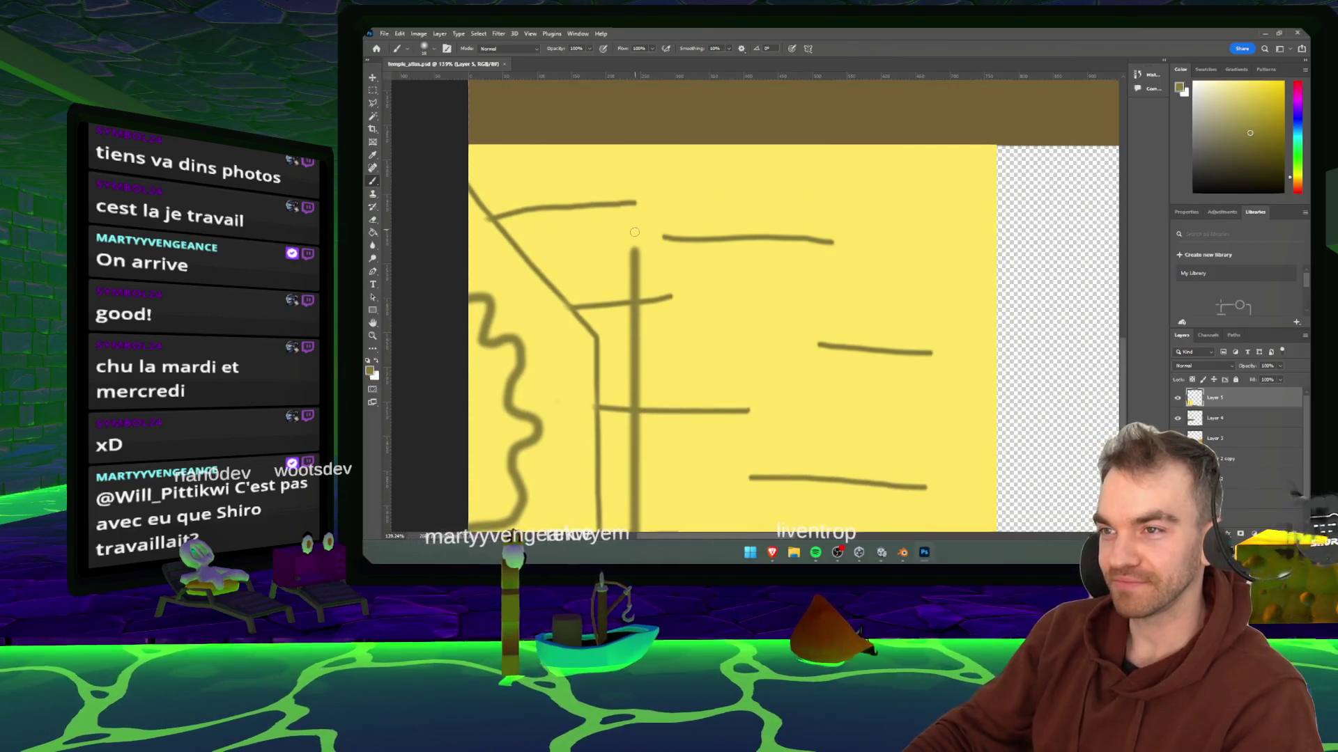
pyautogui.hotkey('ctrl', 'z')
pyautogui.scroll(-3, 643, 478)
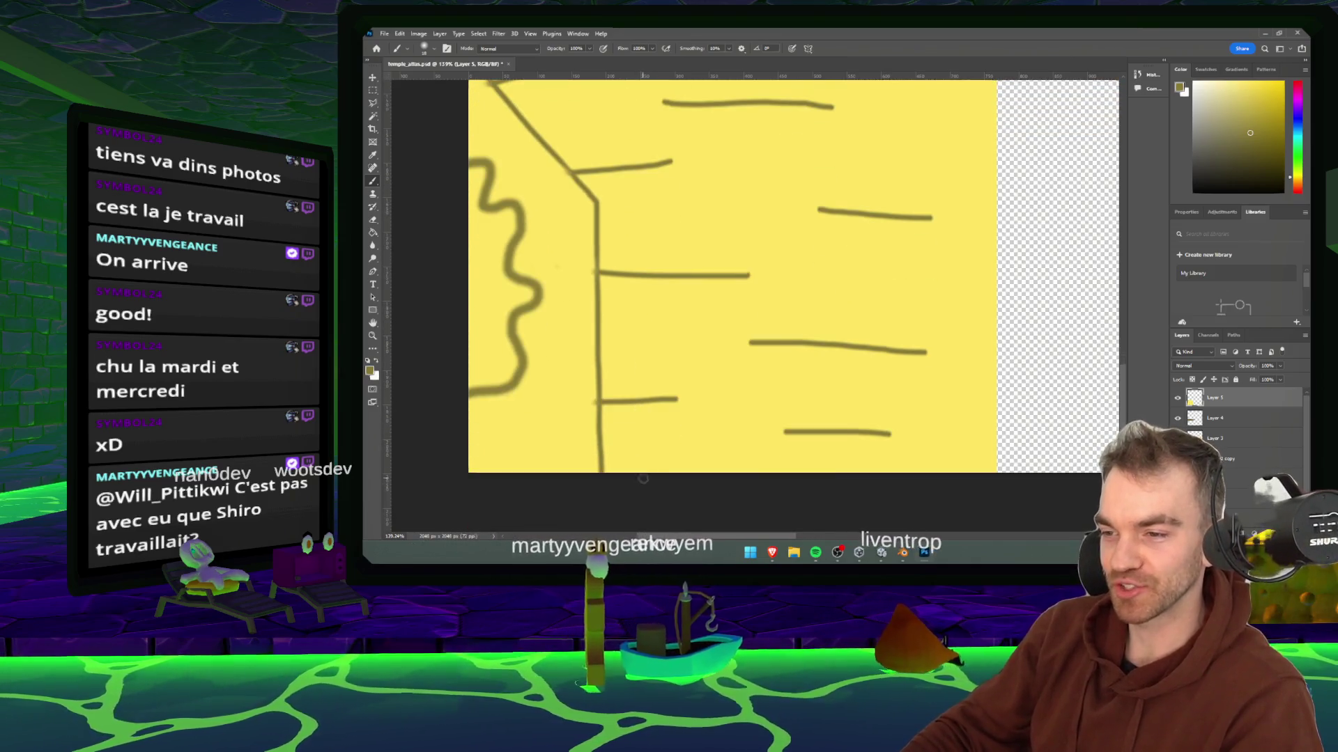
pyautogui.moveTo(644, 474); pyautogui.dragTo(645, 125)
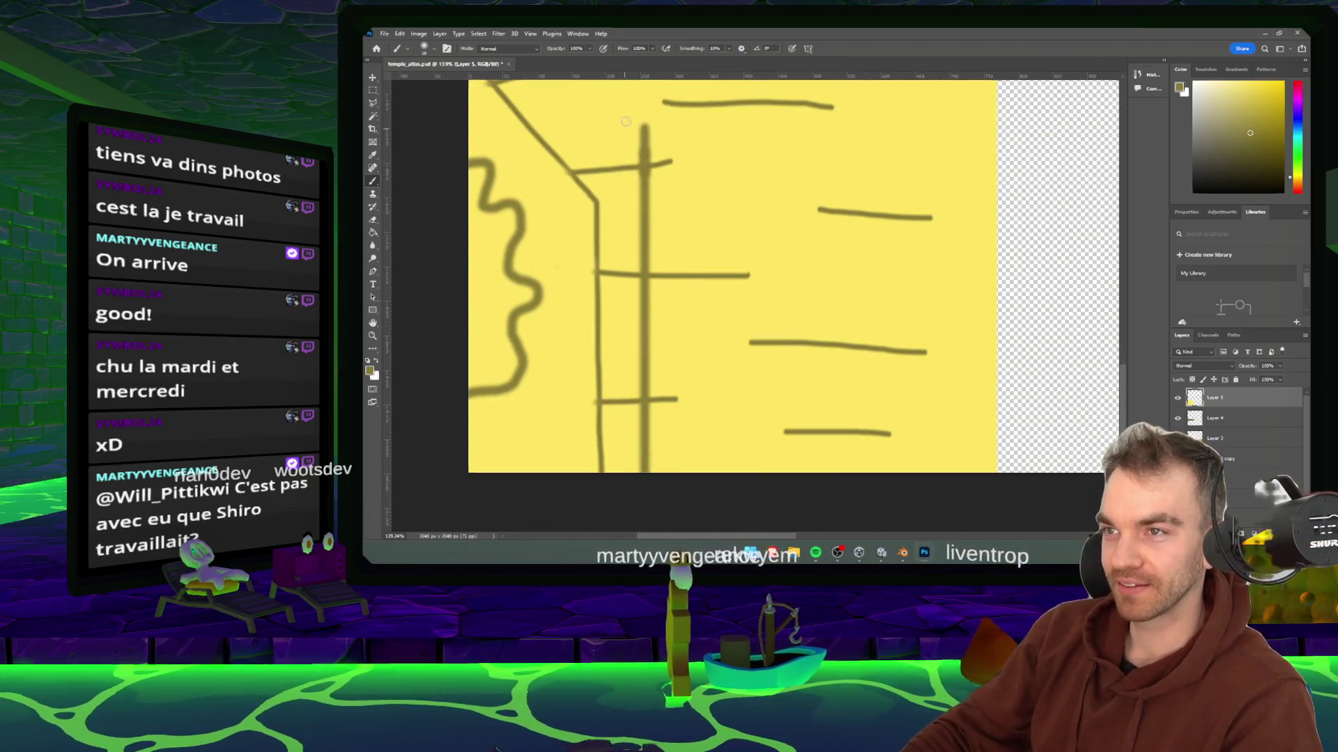
pyautogui.scroll(3, 627, 125)
pyautogui.scroll(-2, 672, 195)
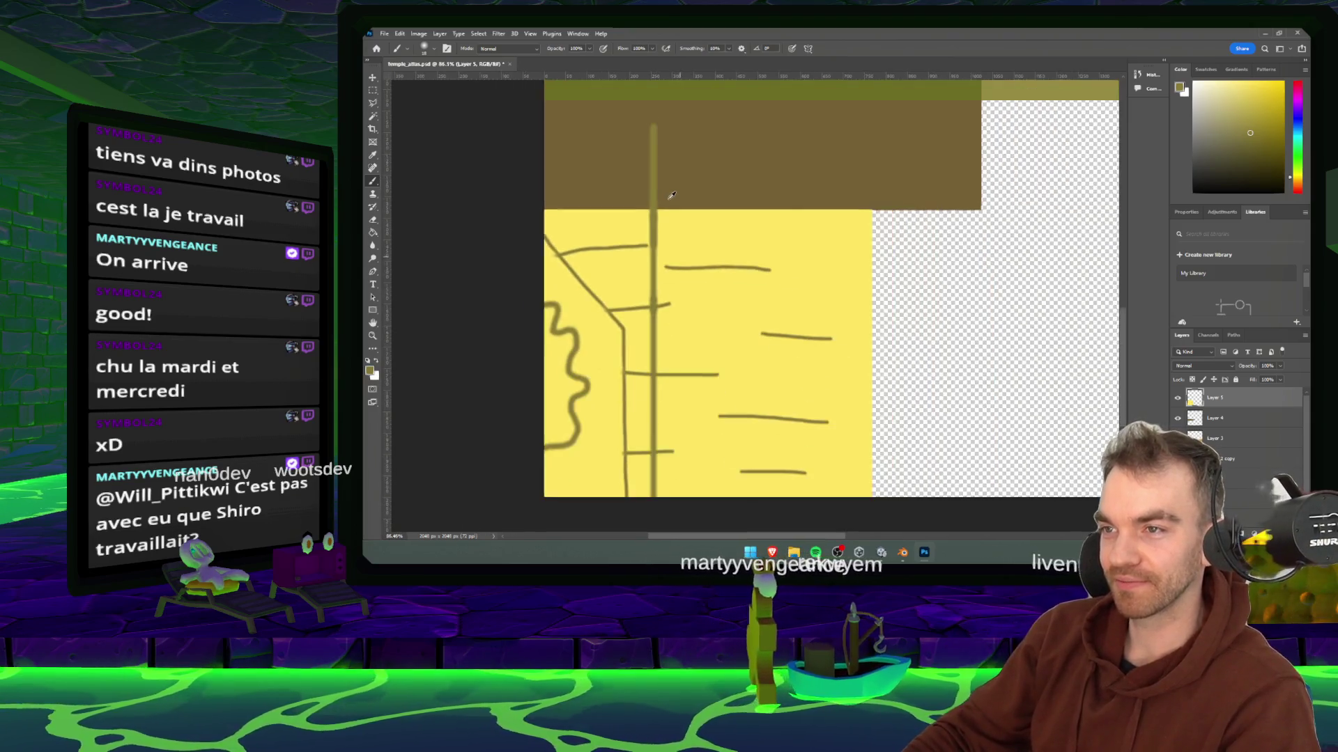
# - Delete the line from the brown band with a marquee selection, then save the atlas
pyautogui.press('m')
pyautogui.moveTo(745, 107)
pyautogui.mouseDown()
pyautogui.moveTo(491, 205)
pyautogui.moveTo(504, 211)
pyautogui.mouseUp()
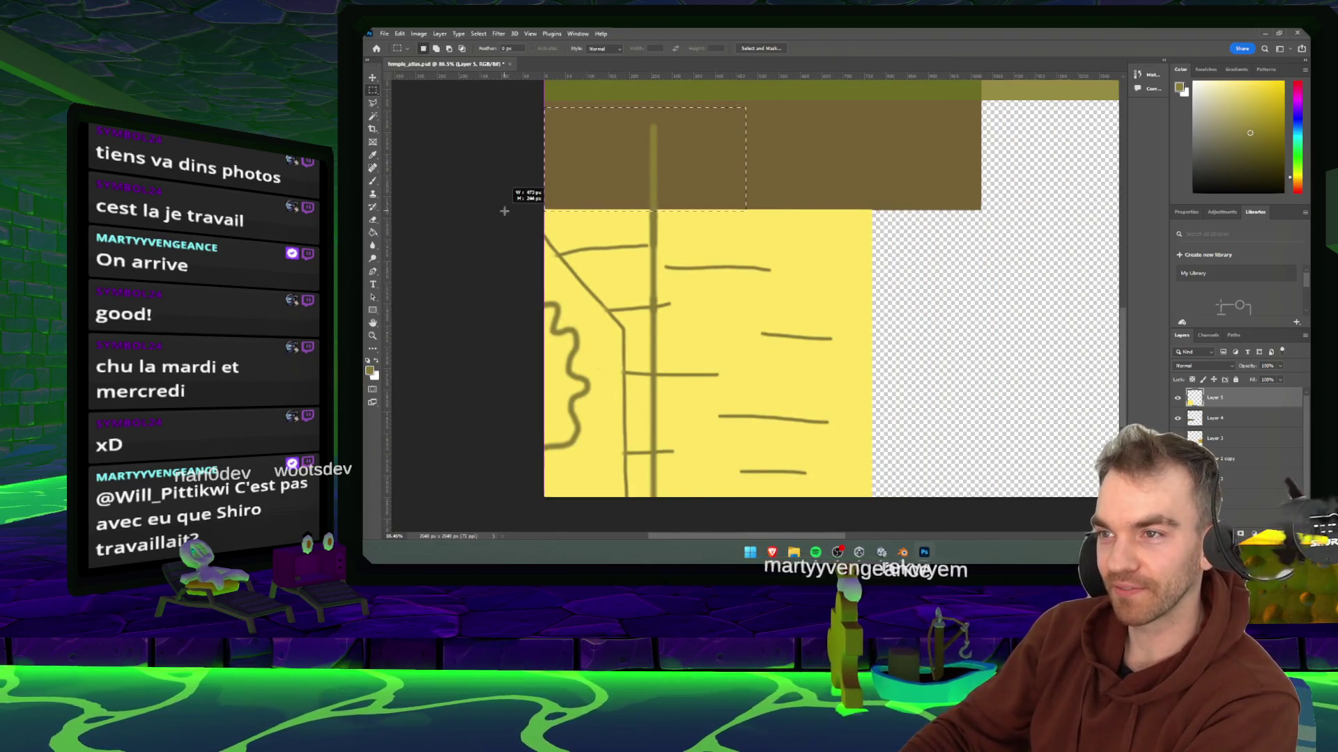
pyautogui.press('Delete')
pyautogui.hotkey('ctrl', 'd')
pyautogui.hotkey('ctrl', 's')
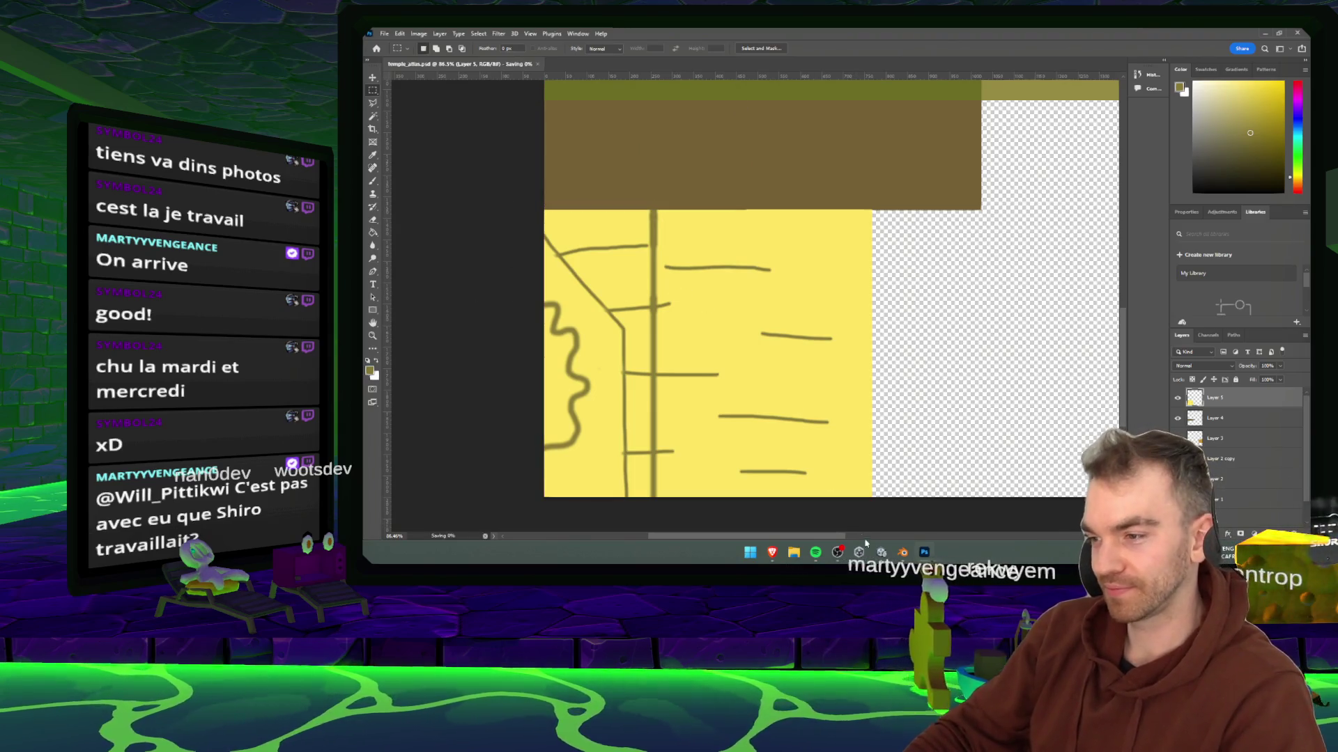
pyautogui.click(861, 550)
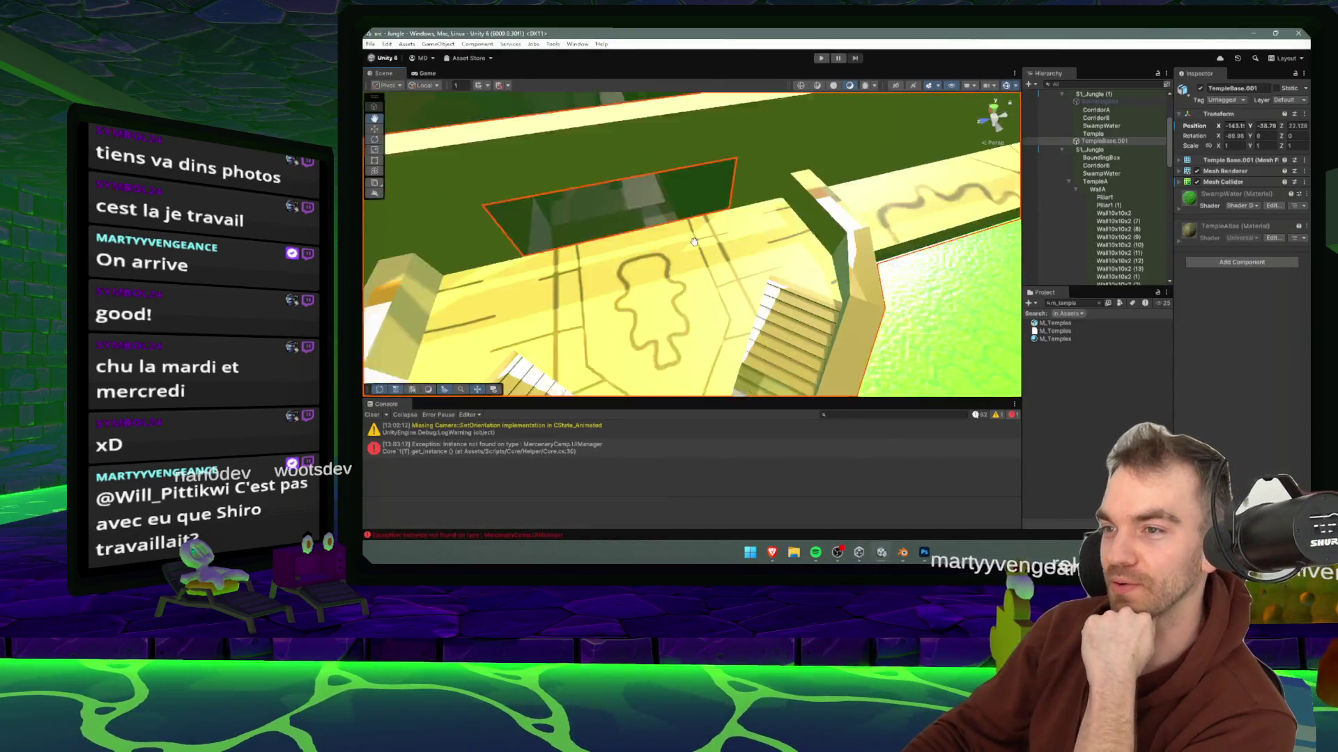
# - Orbit Unity's scene view to face the stairs and select the S1_Jungle object
pyautogui.moveTo(694, 241)
pyautogui.mouseDown()
pyautogui.moveTo(713, 207)
pyautogui.moveTo(496, 328)
pyautogui.moveTo(610, 245)
pyautogui.moveTo(666, 262)
pyautogui.moveTo(604, 319)
pyautogui.moveTo(720, 275)
pyautogui.mouseUp()
pyautogui.click(495, 324)
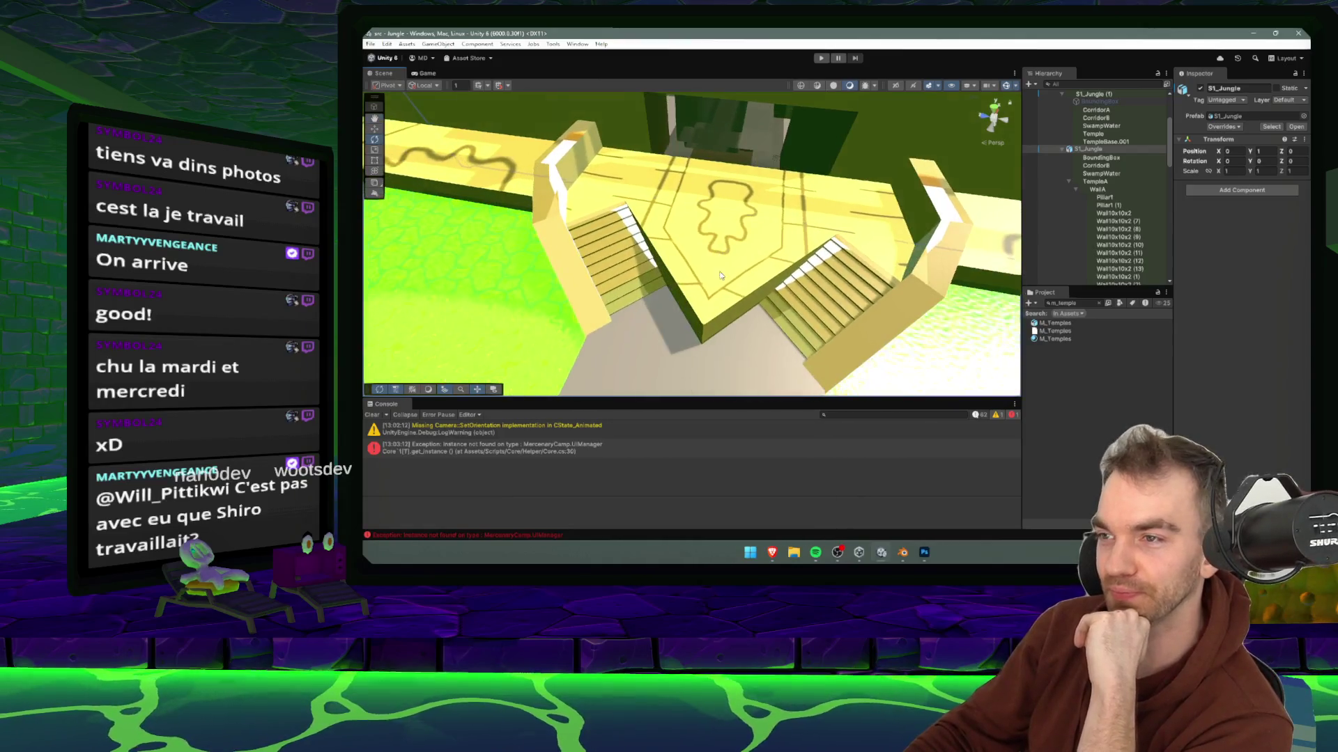
pyautogui.click(924, 554)
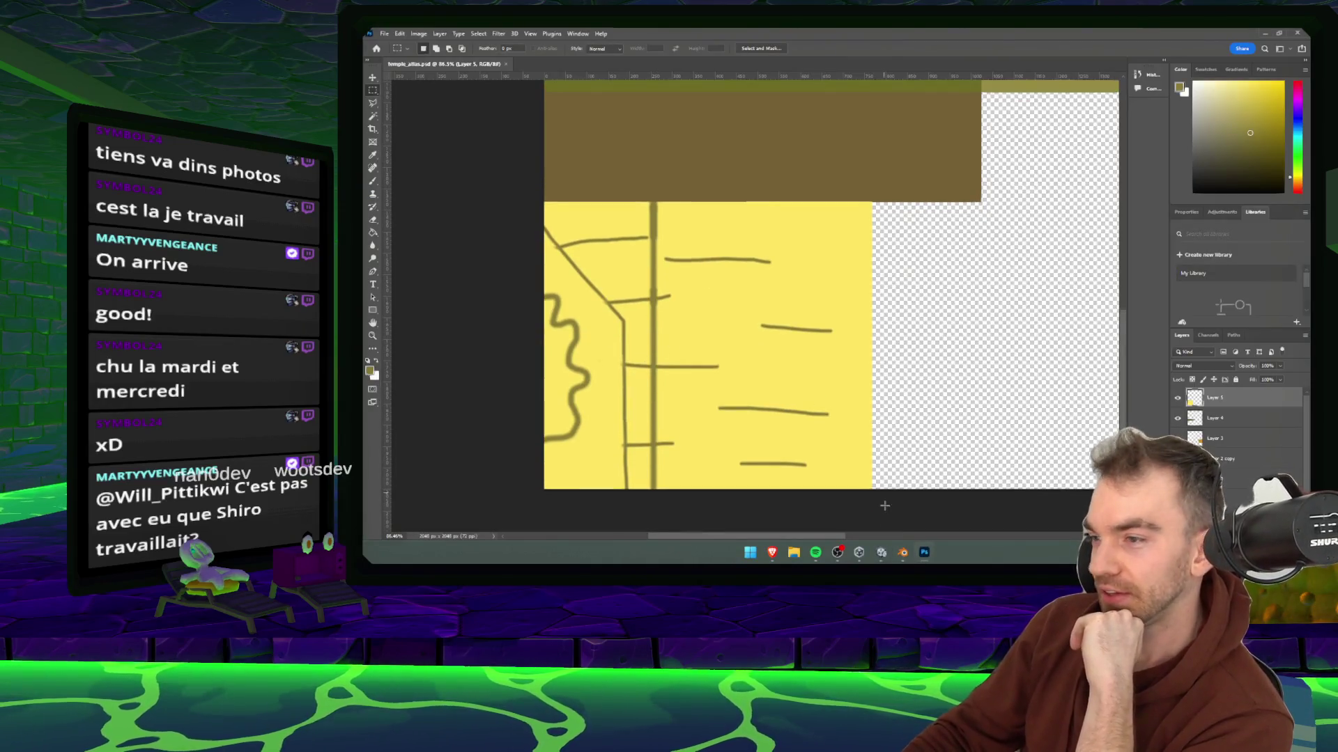
# - Sample the canvas yellow and paint out the strokes right of the vertical line with a 35 px brush
pyautogui.moveTo(903, 553)
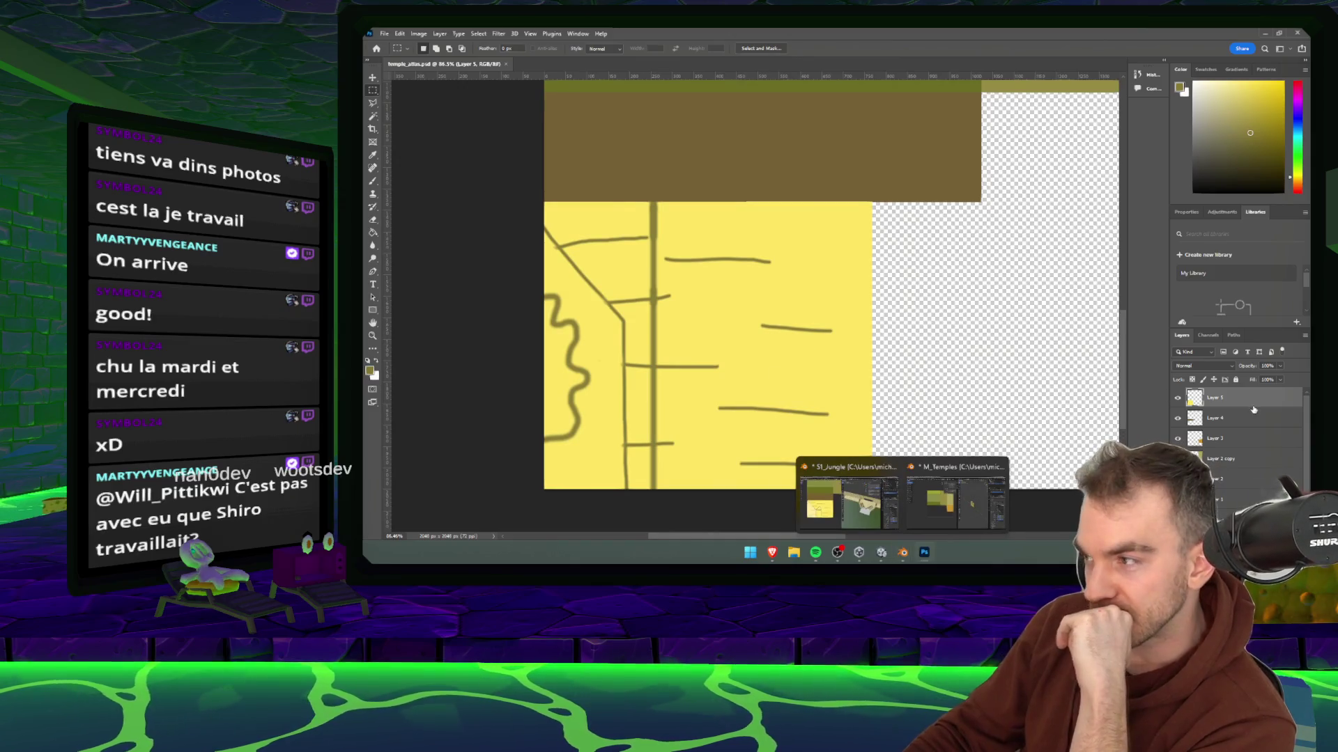
pyautogui.press('b')
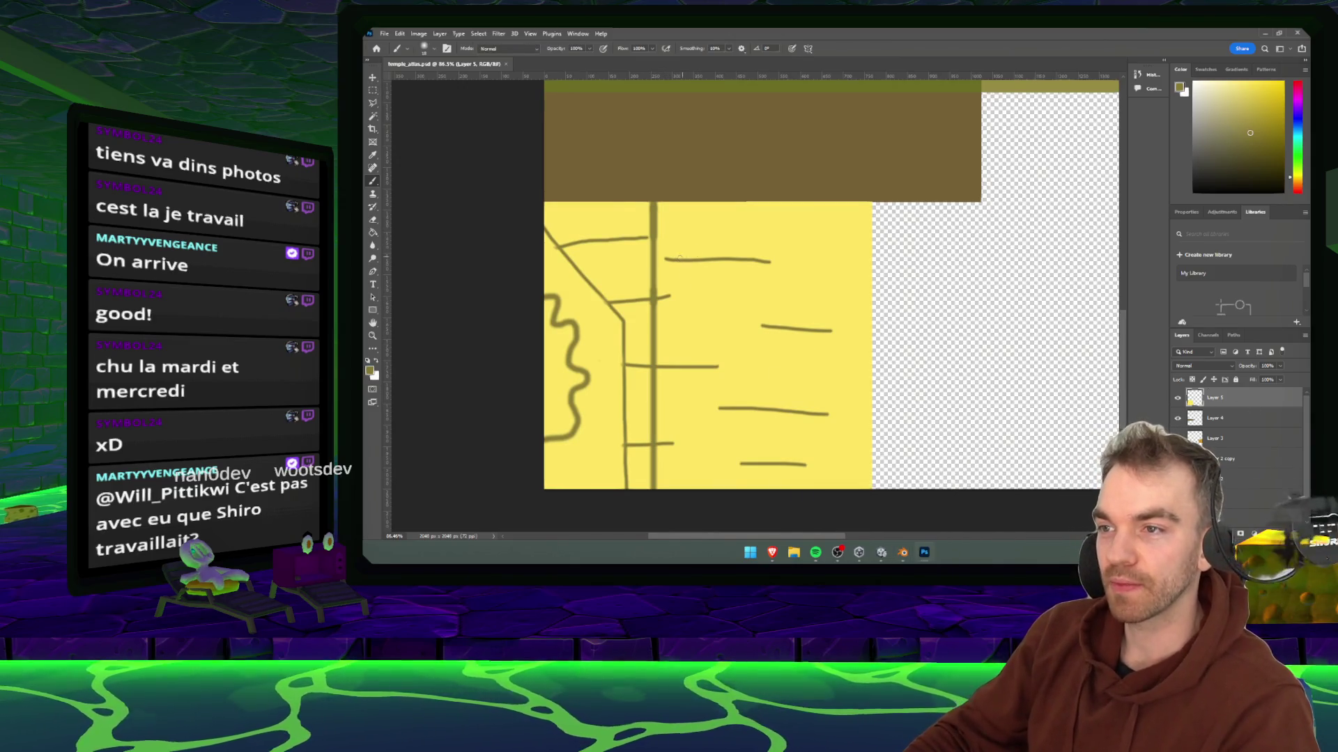
pyautogui.press('e')
pyautogui.click(435, 50)
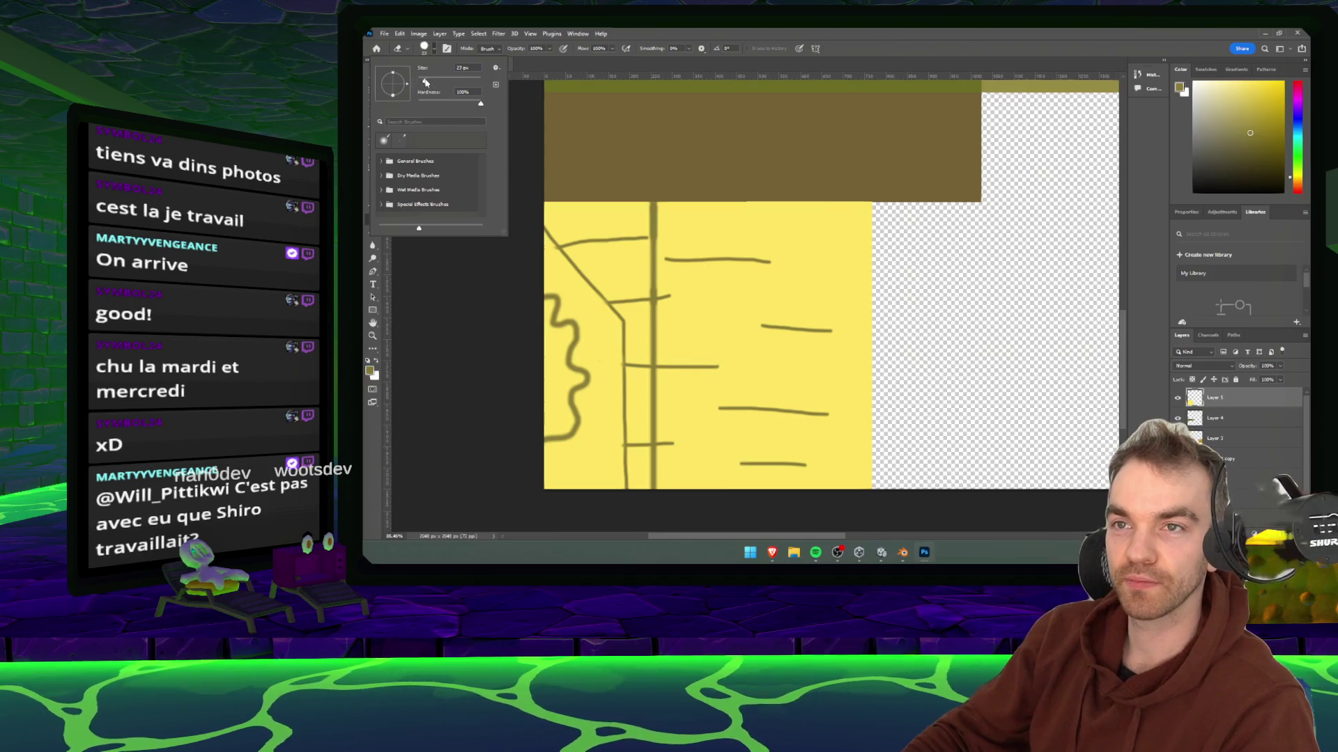
pyautogui.press('b')
pyautogui.keyDown('alt'); pyautogui.click(740, 229); pyautogui.keyUp('alt')
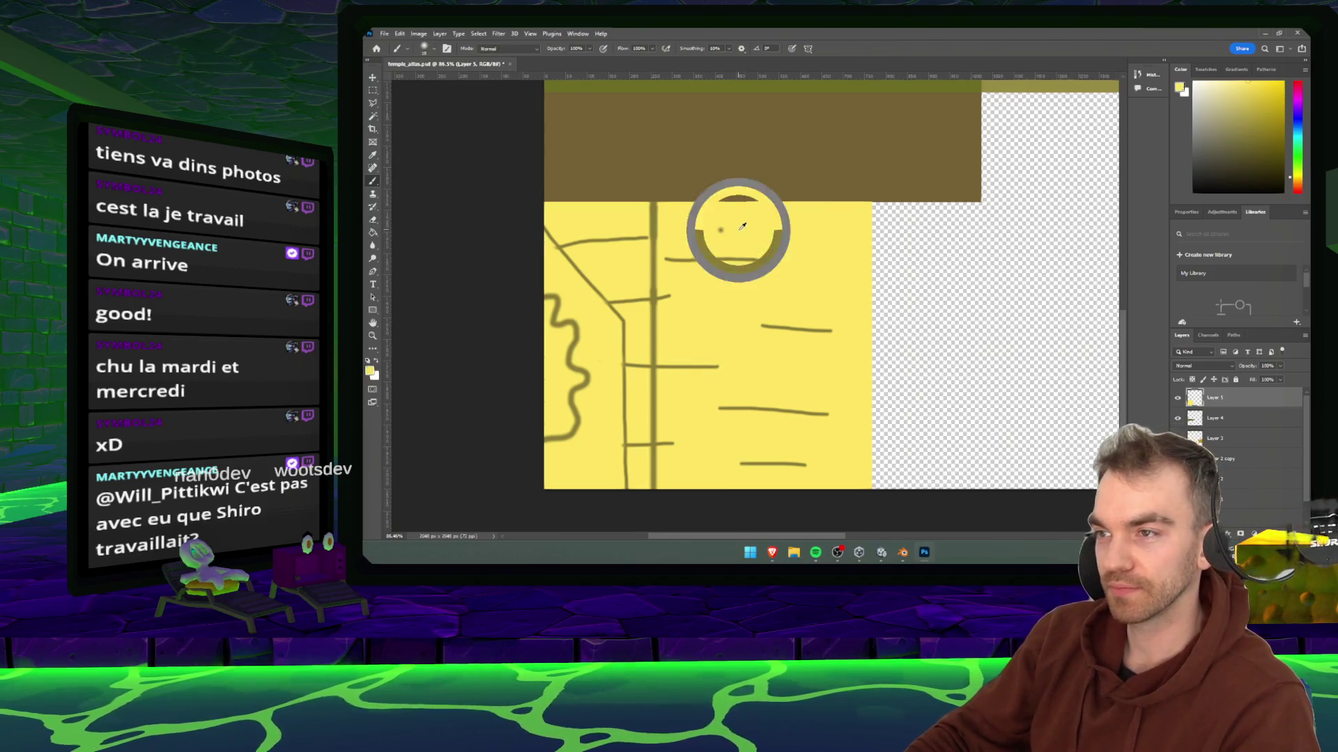
pyautogui.click(435, 50)
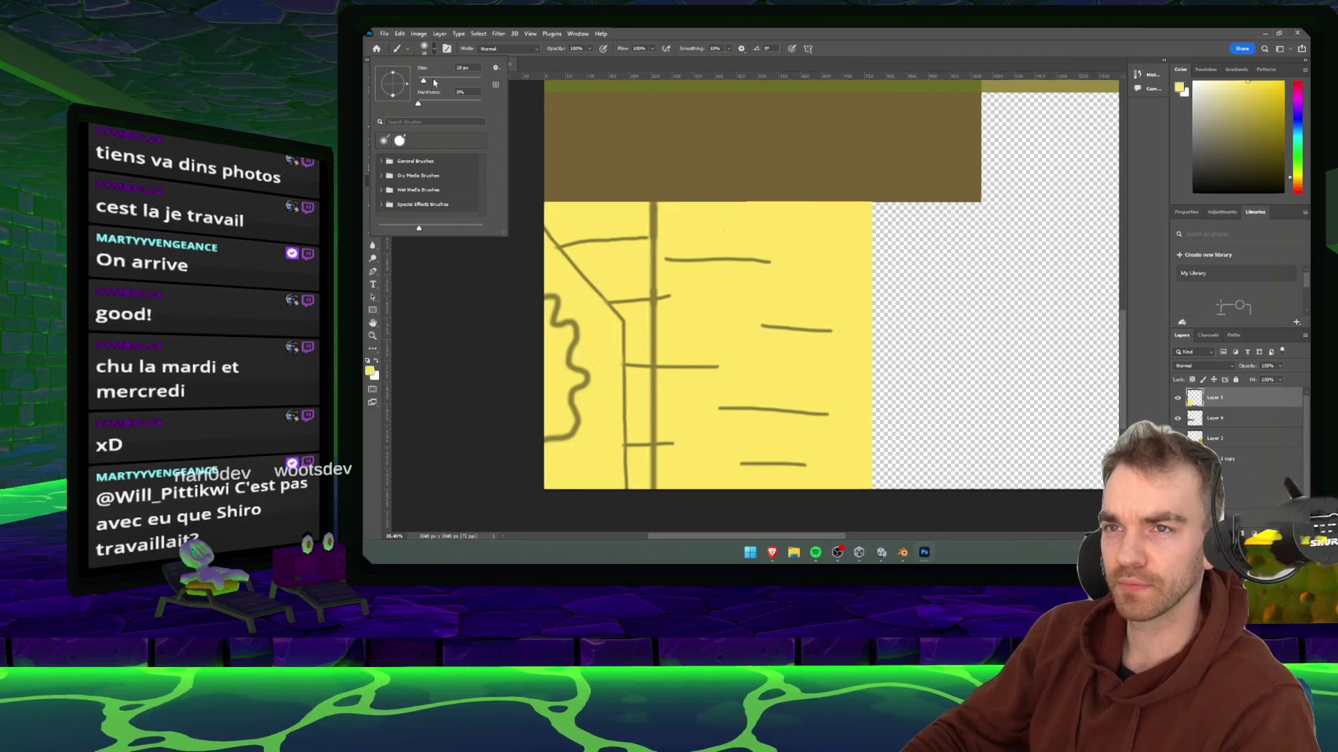
pyautogui.moveTo(436, 82); pyautogui.dragTo(428, 83)
pyautogui.click(729, 257)
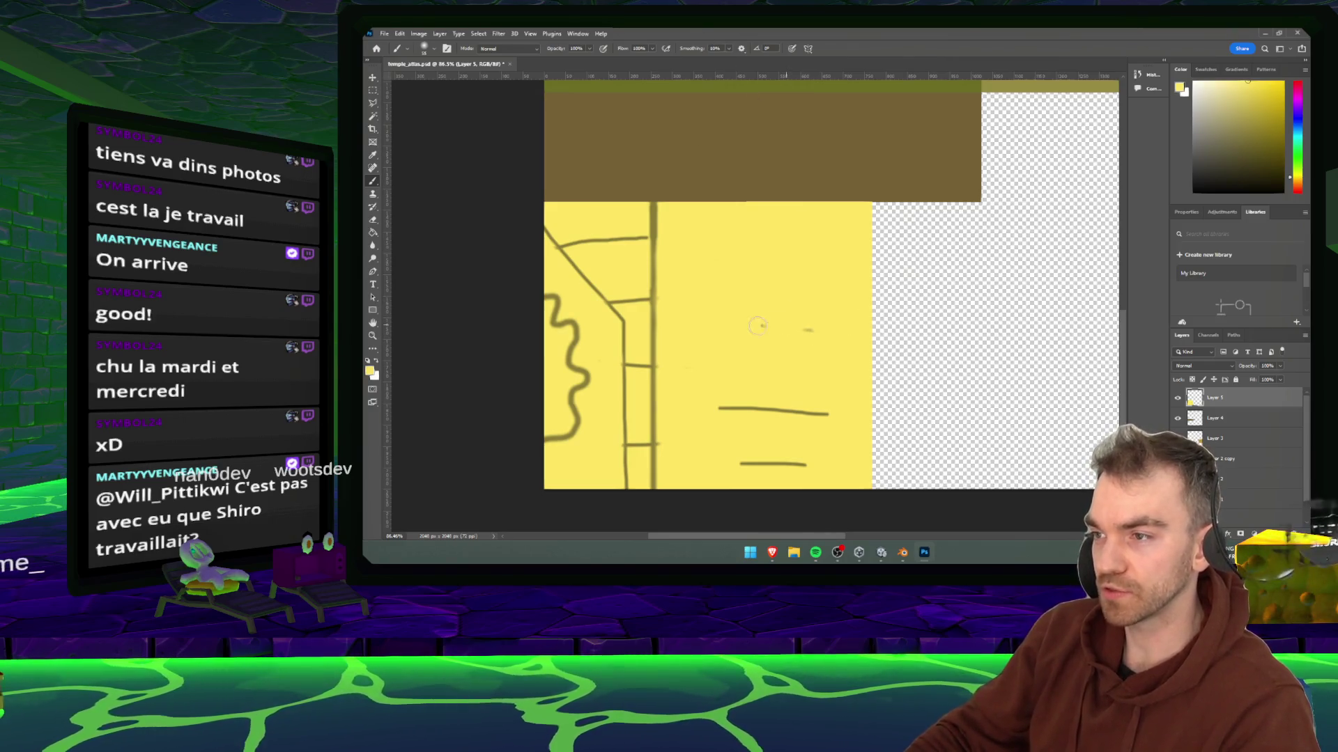
pyautogui.hotkey('ctrl', 'z')
pyautogui.hotkey('ctrl', 'z')
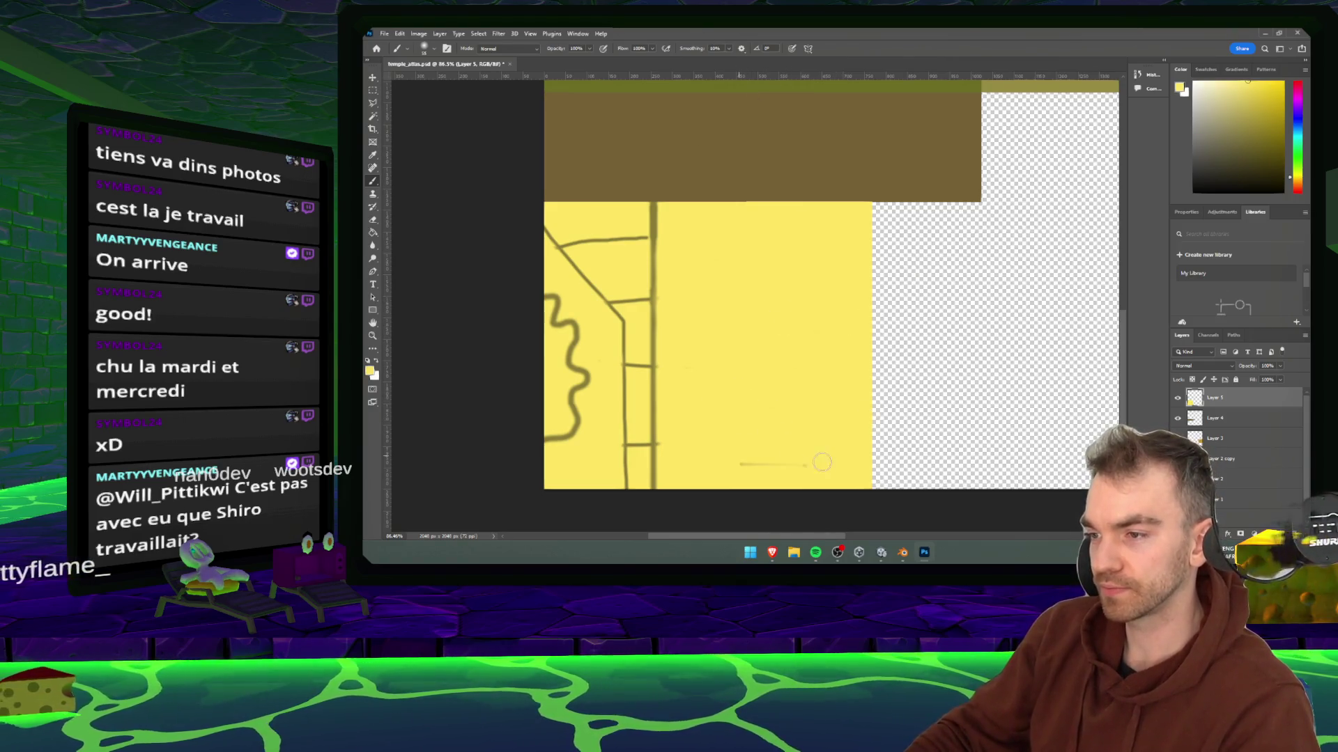
# - Sample the brown-olive colour and shrink the brush to 23 px
pyautogui.keyDown('alt'); pyautogui.click(650, 198); pyautogui.keyUp('alt')
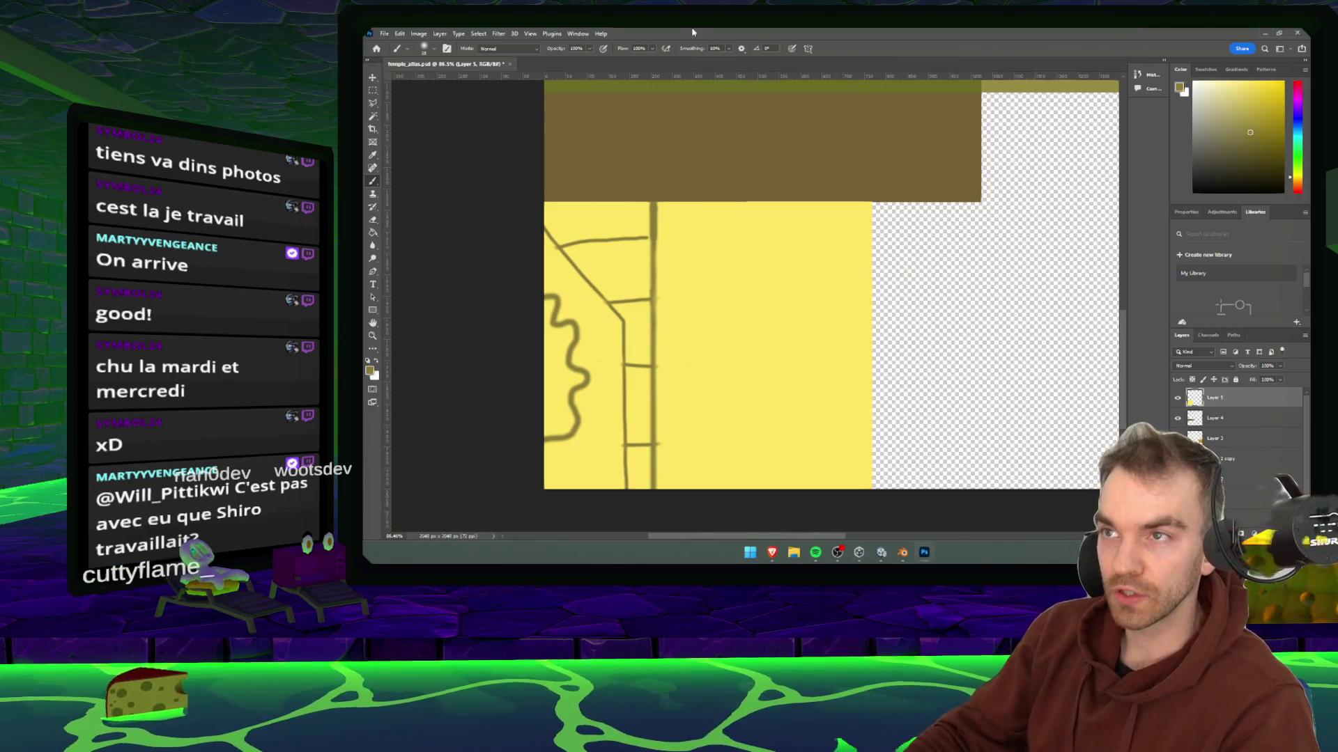
pyautogui.click(423, 48)
pyautogui.moveTo(434, 83); pyautogui.dragTo(421, 81)
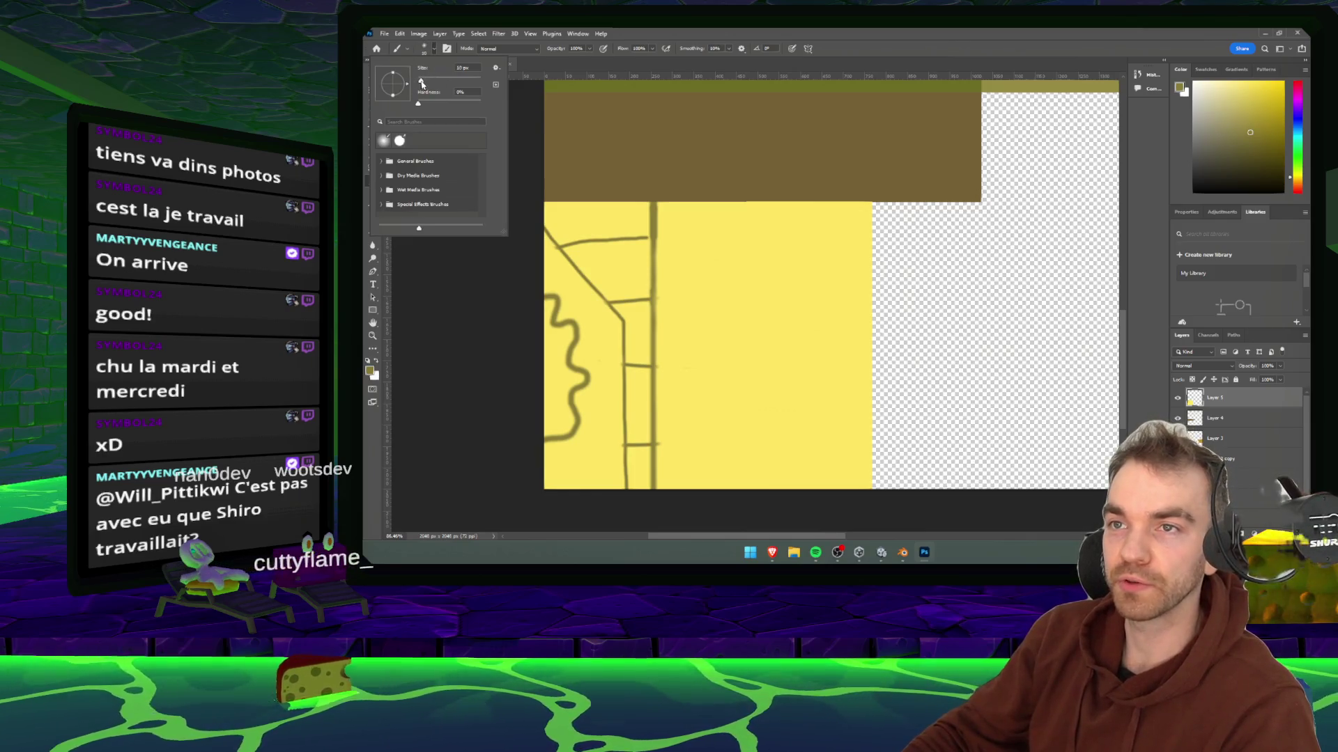
# - Draw straight brown horizontal and vertical lines across the yellow block, forming stone tiles
pyautogui.click(655, 268)
pyautogui.moveTo(655, 268)
pyautogui.mouseDown()
pyautogui.moveTo(772, 267)
pyautogui.moveTo(768, 203)
pyautogui.mouseUp()
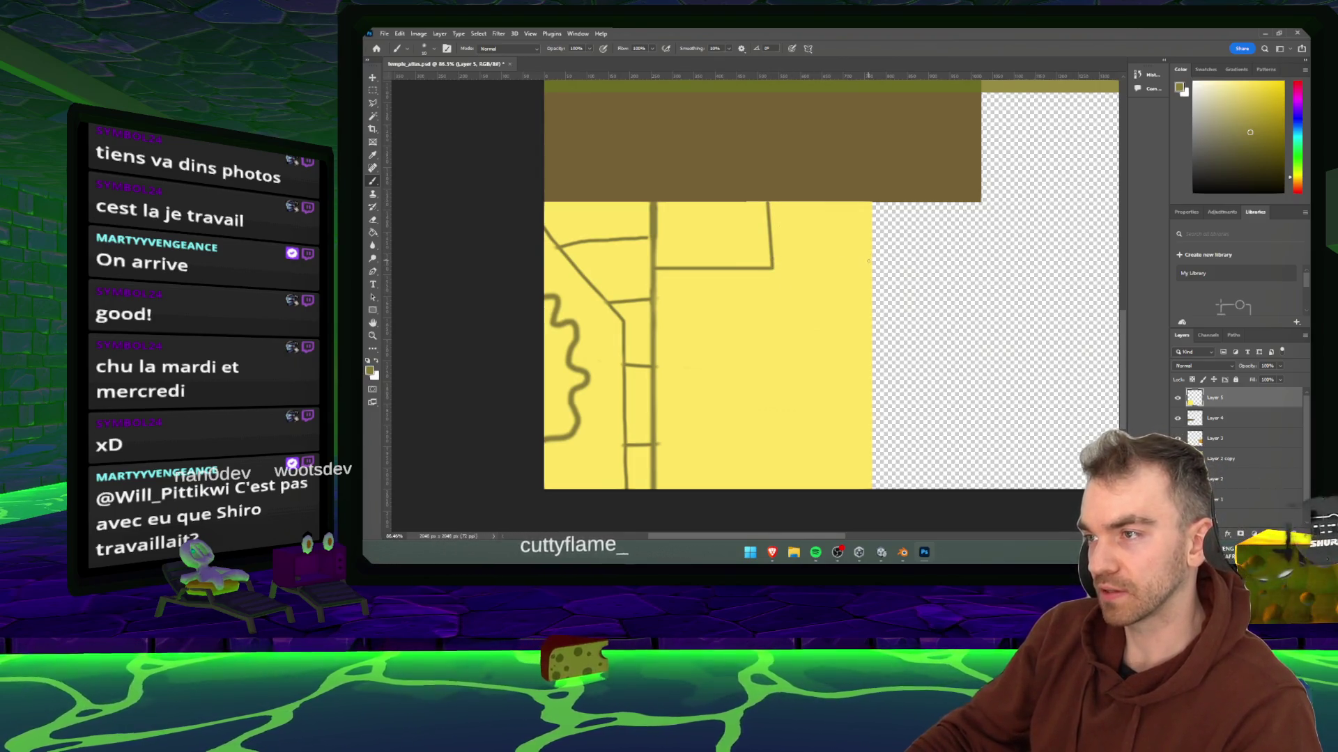
pyautogui.keyDown('shift'); pyautogui.click(869, 263); pyautogui.keyUp('shift')
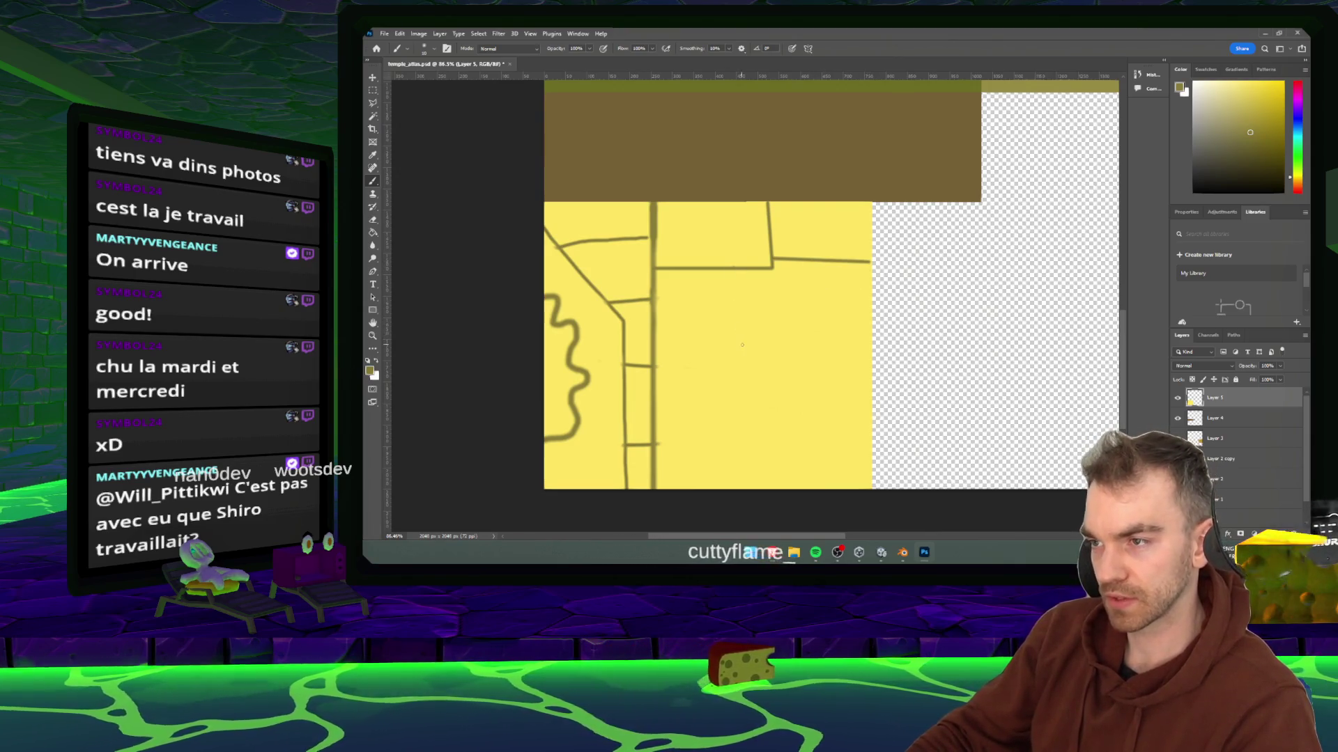
pyautogui.moveTo(742, 344); pyautogui.dragTo(735, 271)
pyautogui.keyDown('shift'); pyautogui.click(870, 347); pyautogui.keyUp('shift')
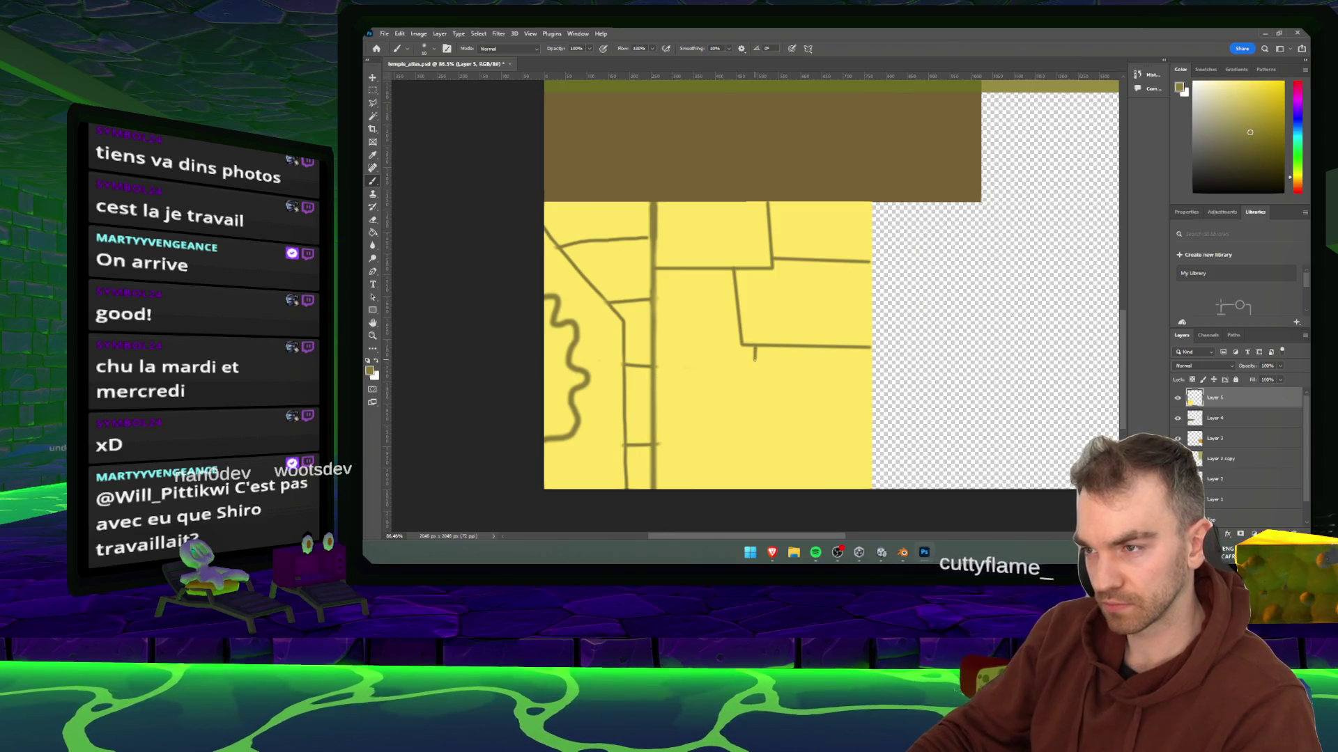
pyautogui.keyDown('shift'); pyautogui.click(654, 361); pyautogui.keyUp('shift')
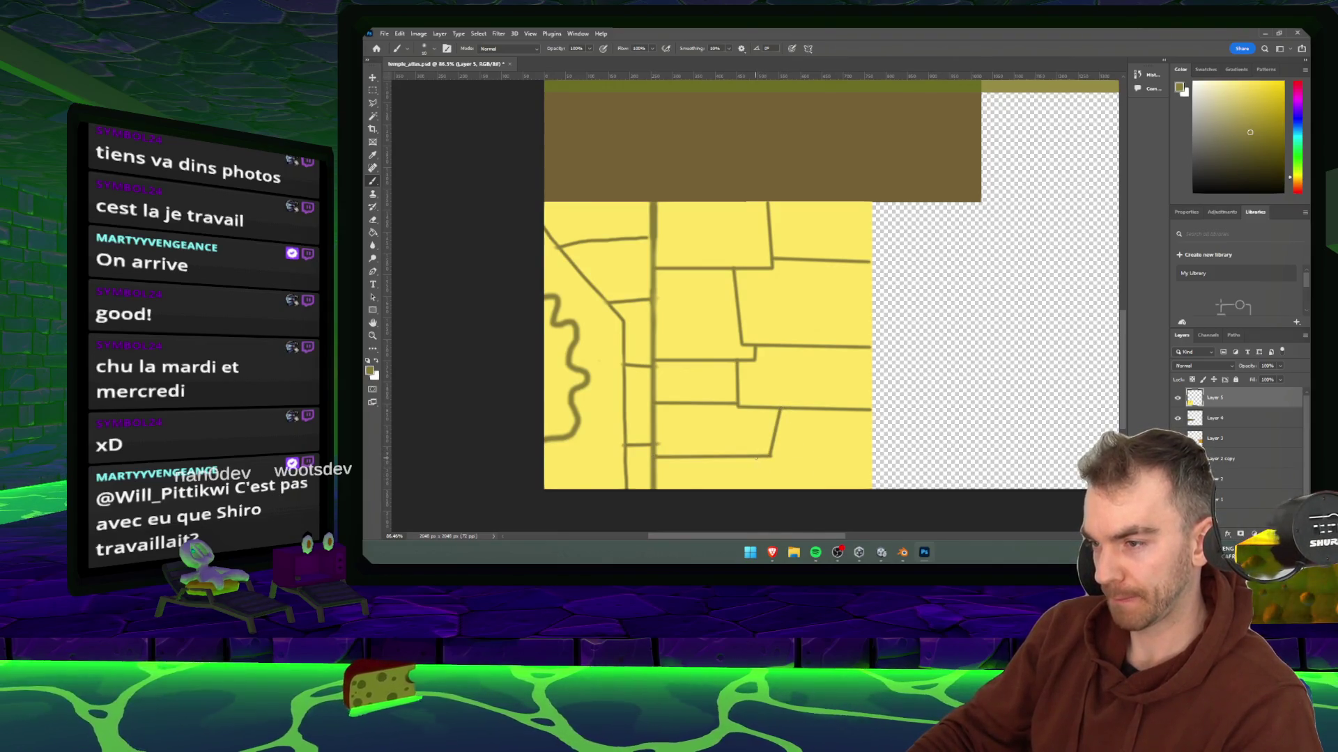
pyautogui.click(880, 553)
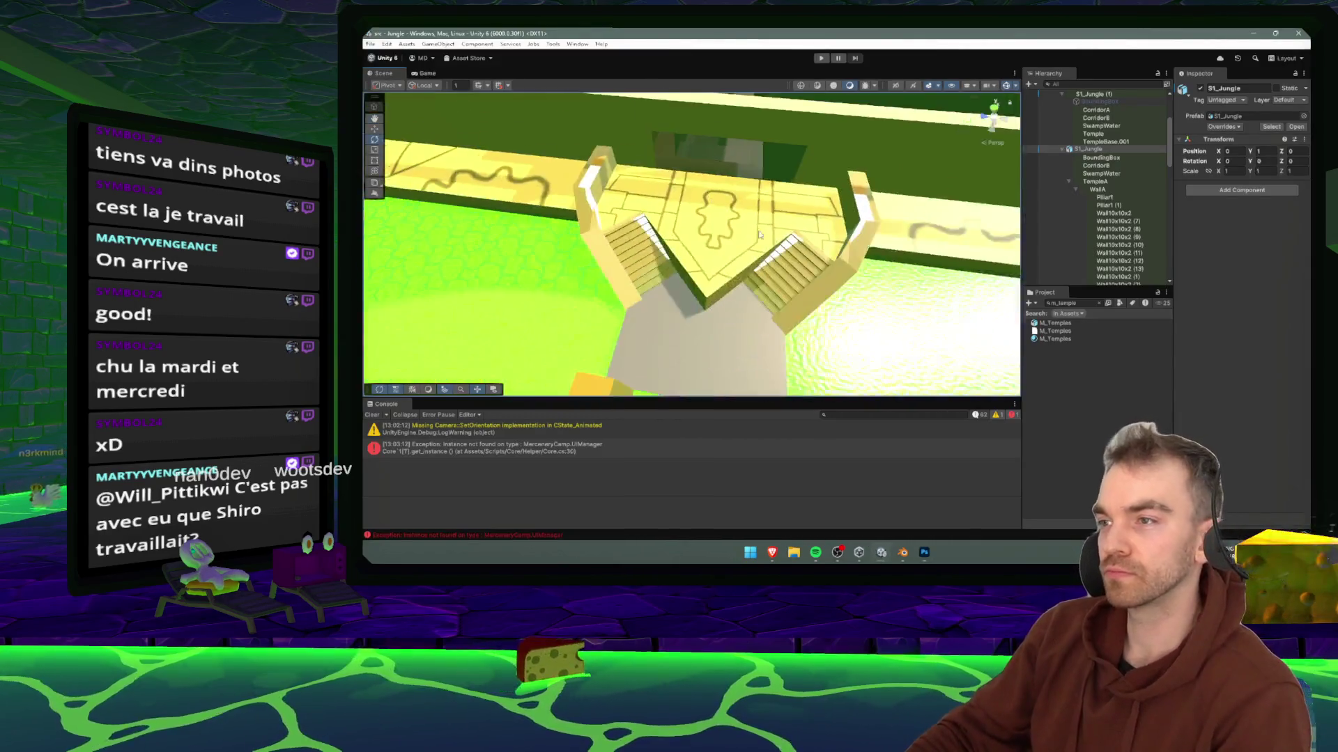
pyautogui.moveTo(760, 234); pyautogui.dragTo(758, 184)
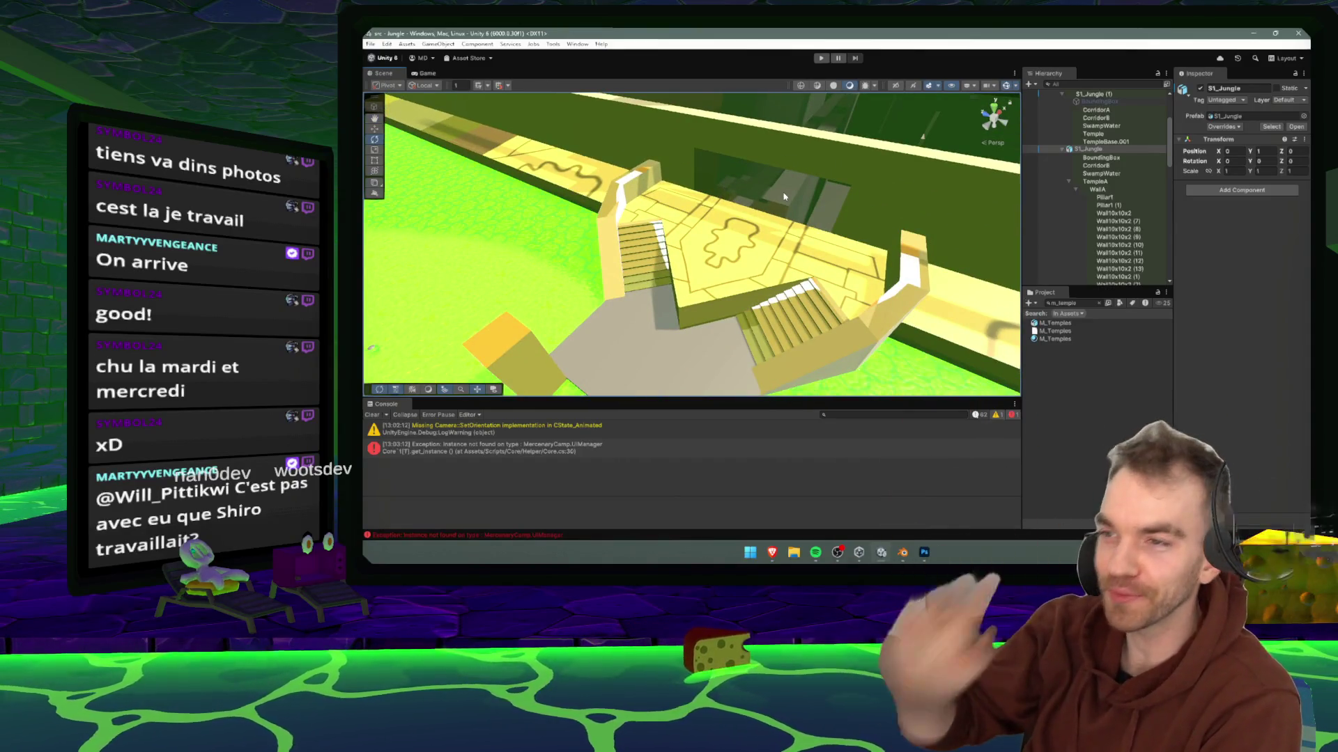
pyautogui.moveTo(801, 204)
pyautogui.mouseDown()
pyautogui.moveTo(653, 216)
pyautogui.moveTo(697, 232)
pyautogui.mouseUp()
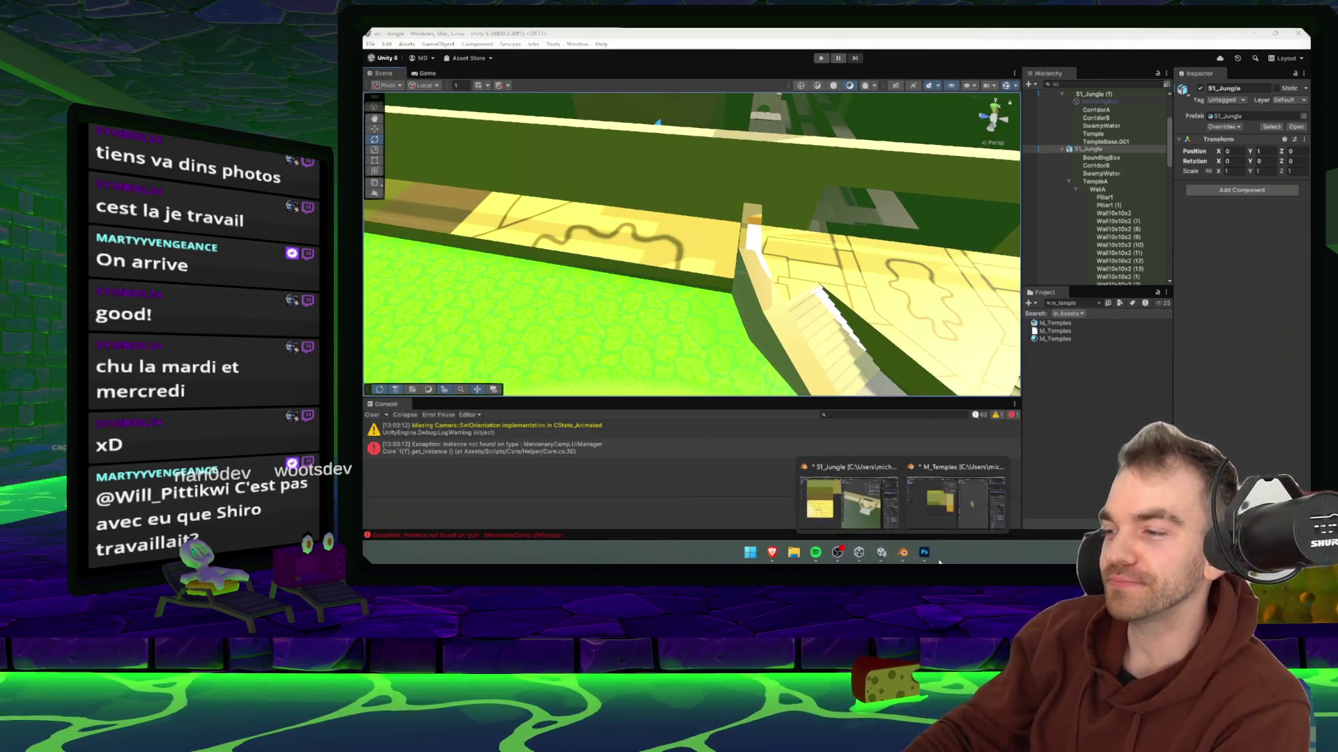
pyautogui.click(925, 554)
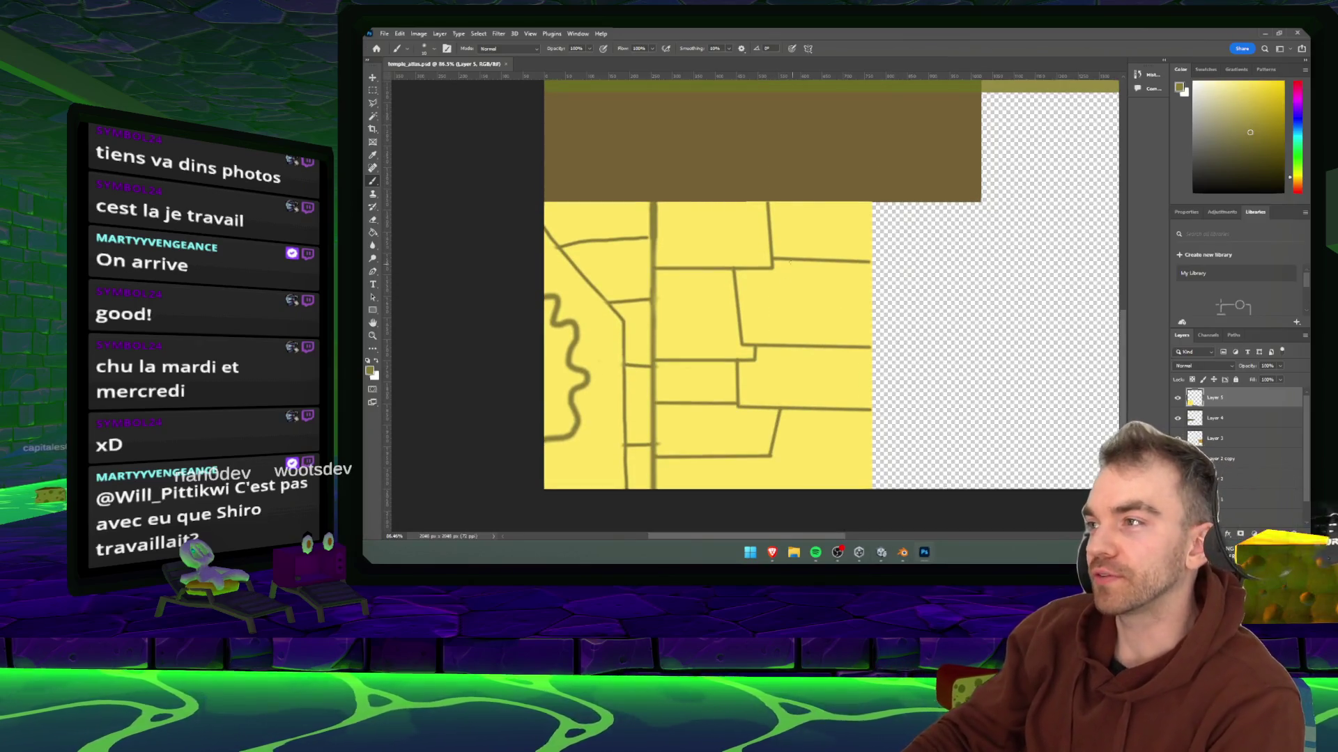
pyautogui.scroll(-3, 641, 251)
# - Reload the updated atlas image into the material and save the Blender file
pyautogui.moveTo(903, 554)
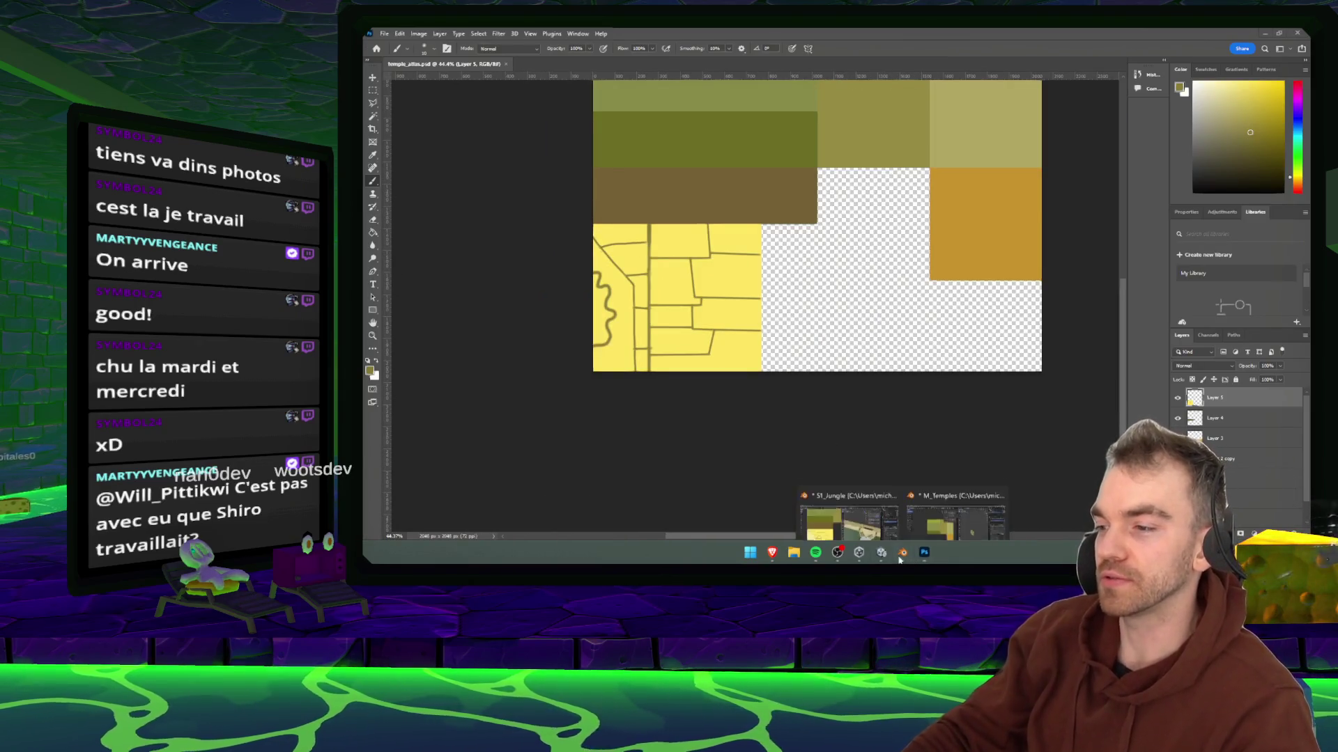
pyautogui.click(847, 498)
pyautogui.moveTo(990, 286); pyautogui.dragTo(854, 265)
pyautogui.click(864, 259)
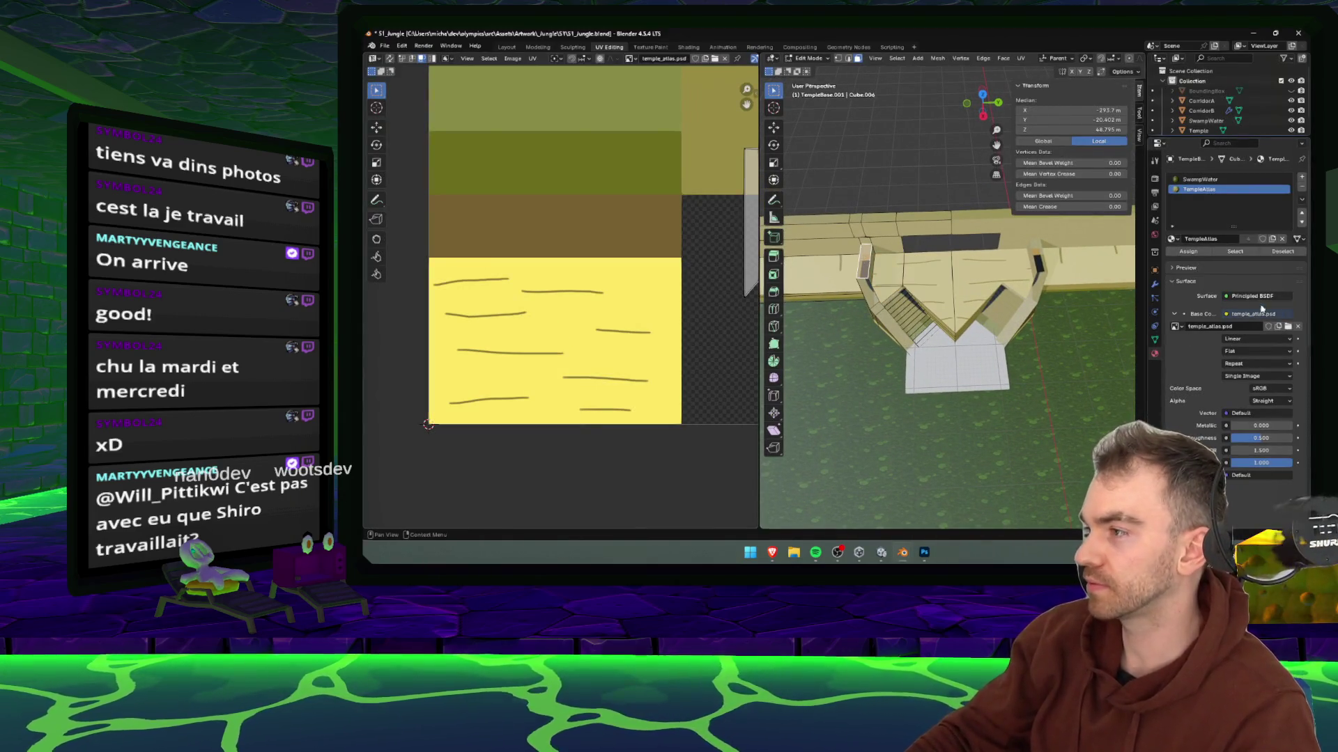
pyautogui.click(1287, 328)
pyautogui.doubleClick(754, 196)
pyautogui.hotkey('ctrl', 's')
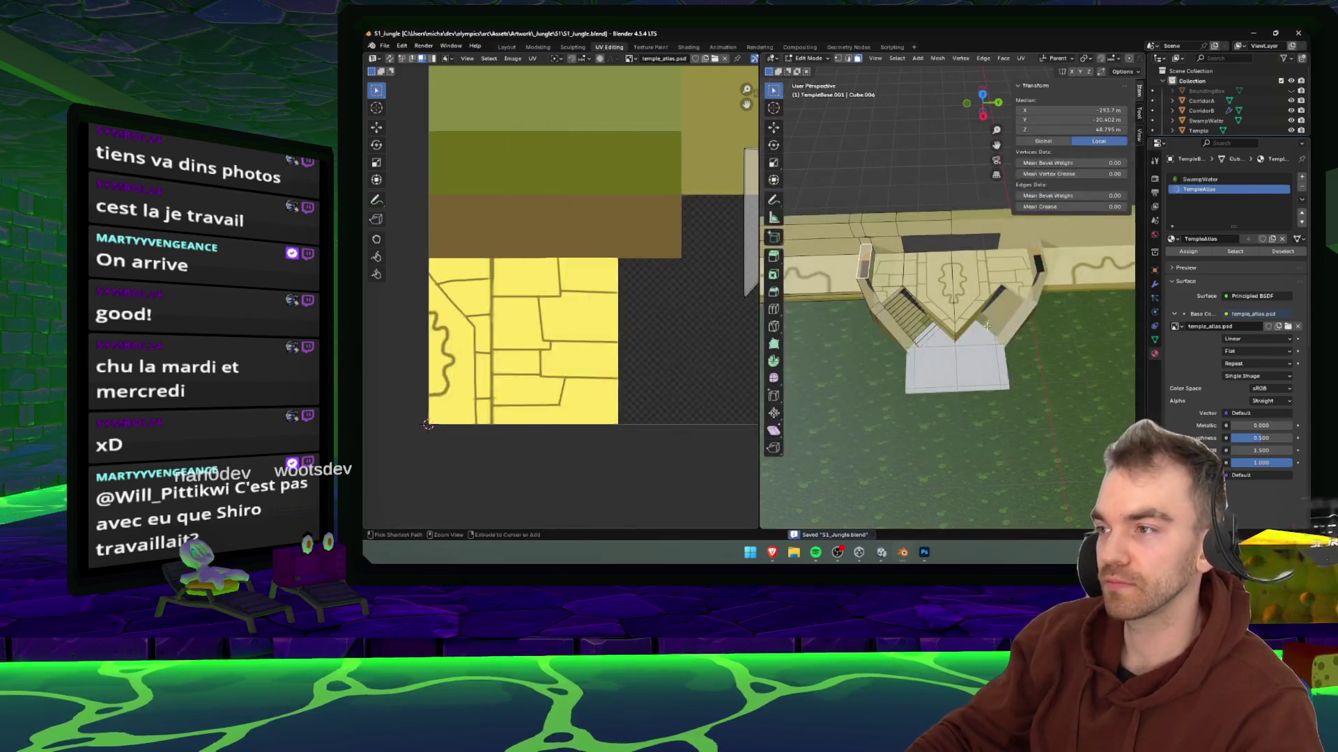
# - Select the faces along the temple's left diagonal wall and unwrap them onto the atlas
pyautogui.moveTo(878, 292); pyautogui.dragTo(1002, 292)
pyautogui.keyDown('ctrl'); pyautogui.click(872, 288); pyautogui.keyUp('ctrl')
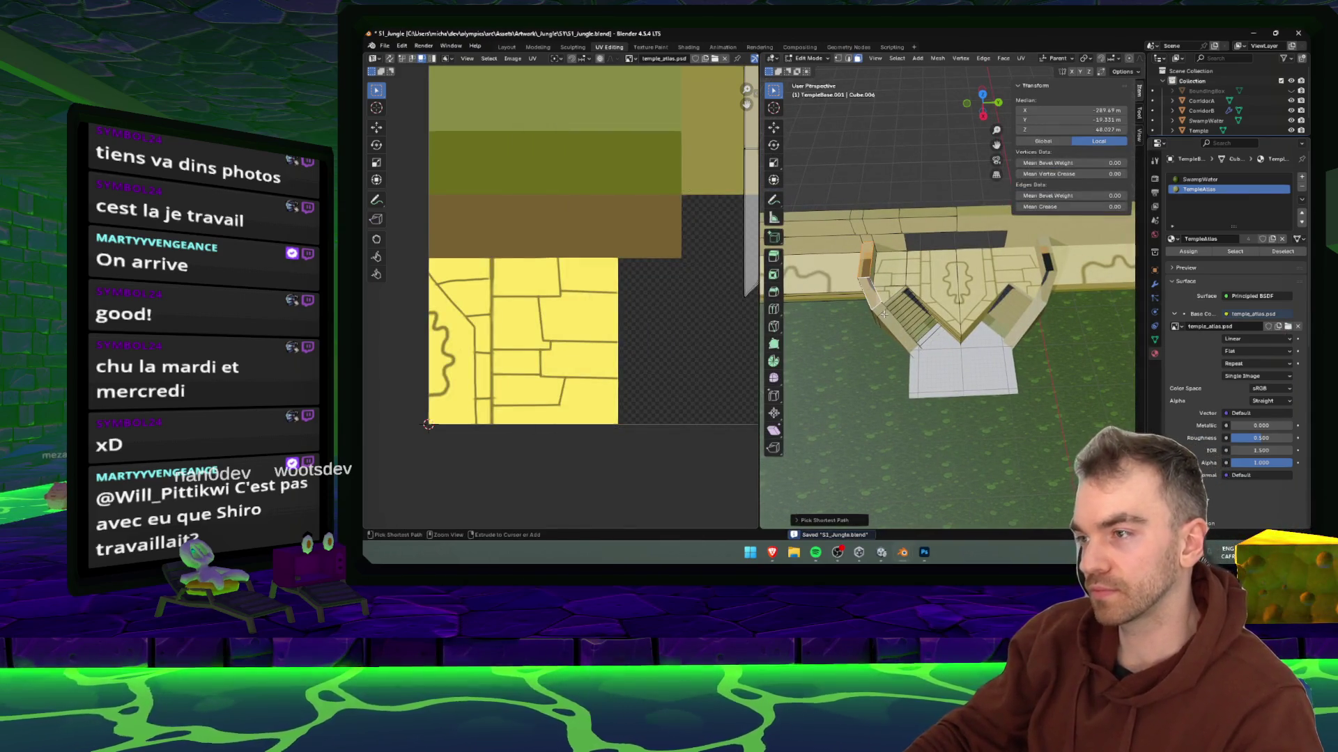
pyautogui.keyDown('ctrl'); pyautogui.click(889, 325); pyautogui.keyUp('ctrl')
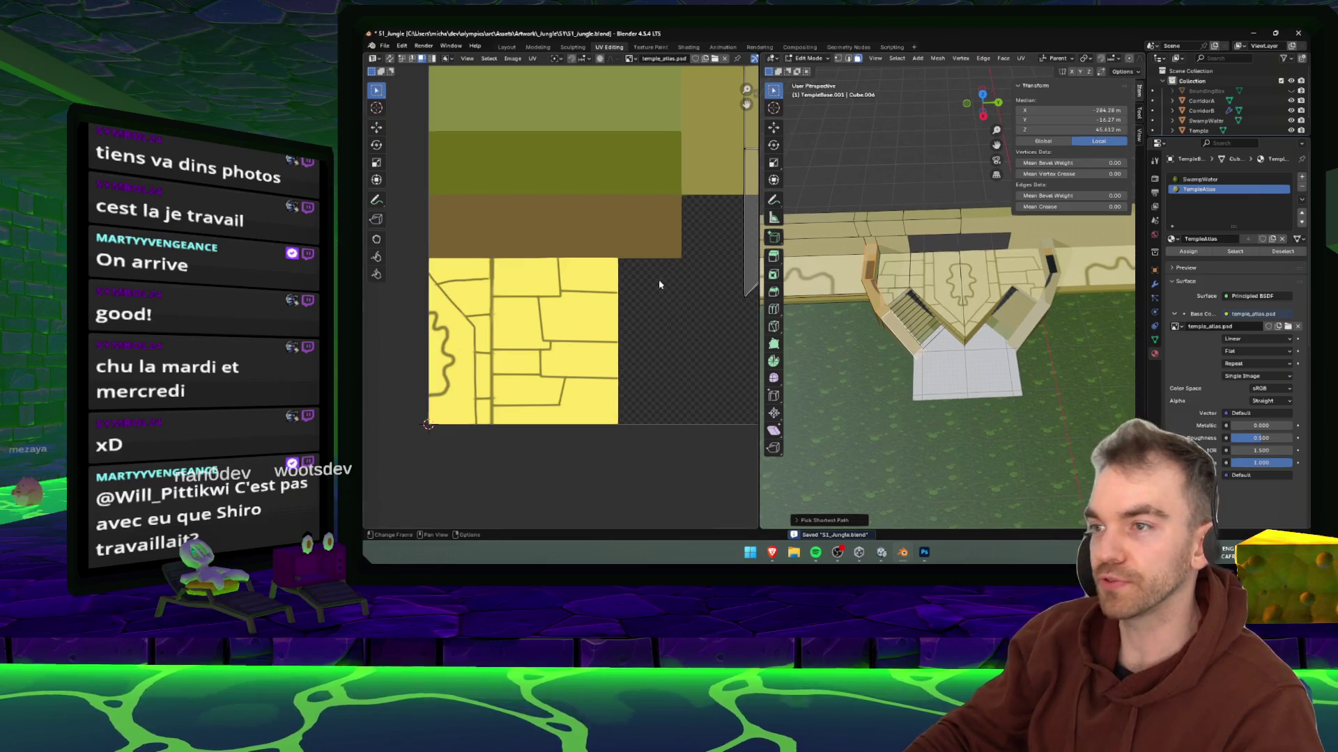
pyautogui.scroll(-4, 629, 274)
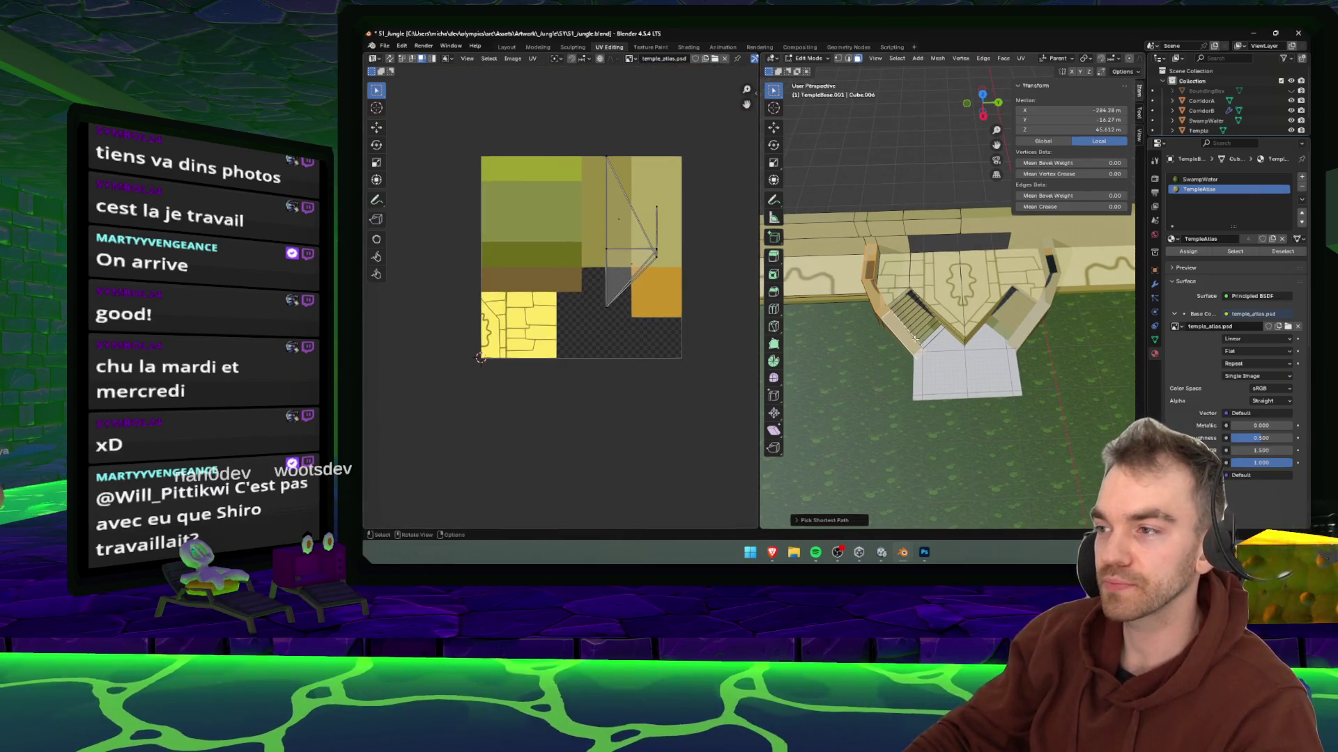
pyautogui.rightClick(877, 333)
pyautogui.moveTo(877, 335)
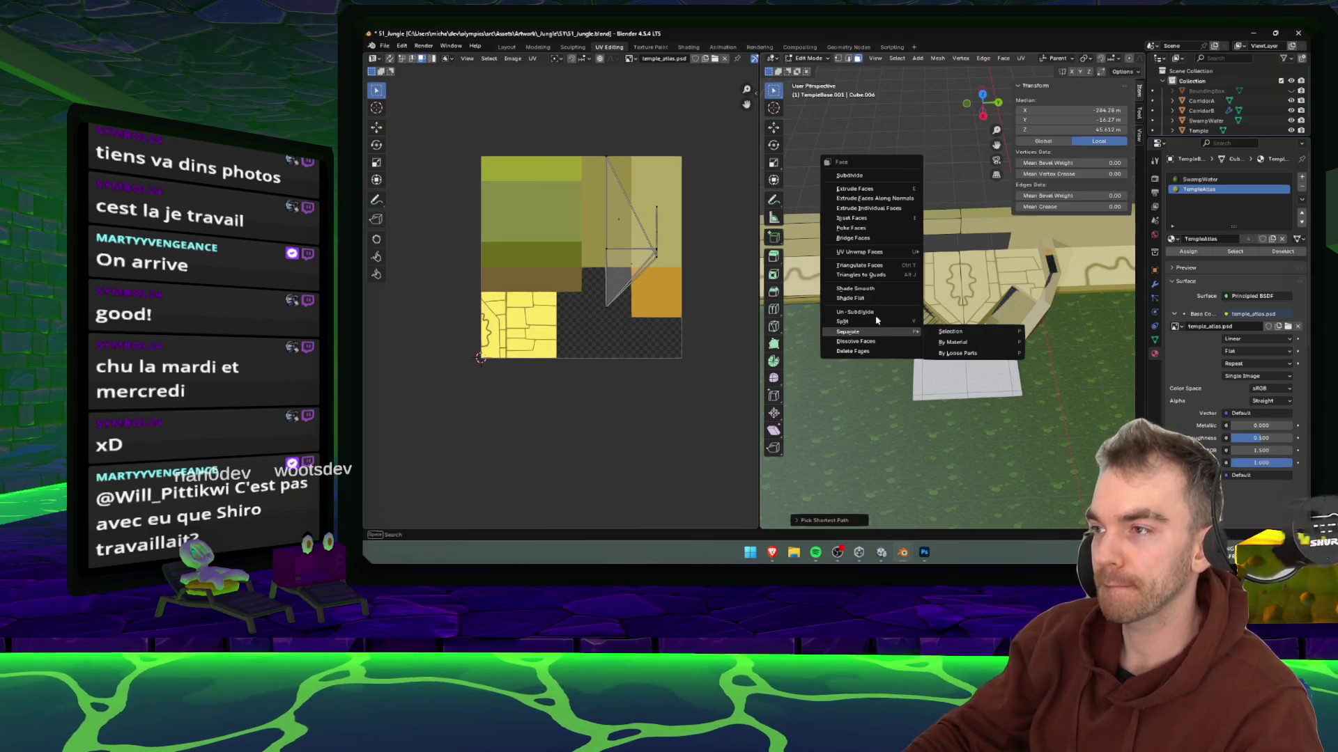
pyautogui.press('u')
pyautogui.click(840, 355)
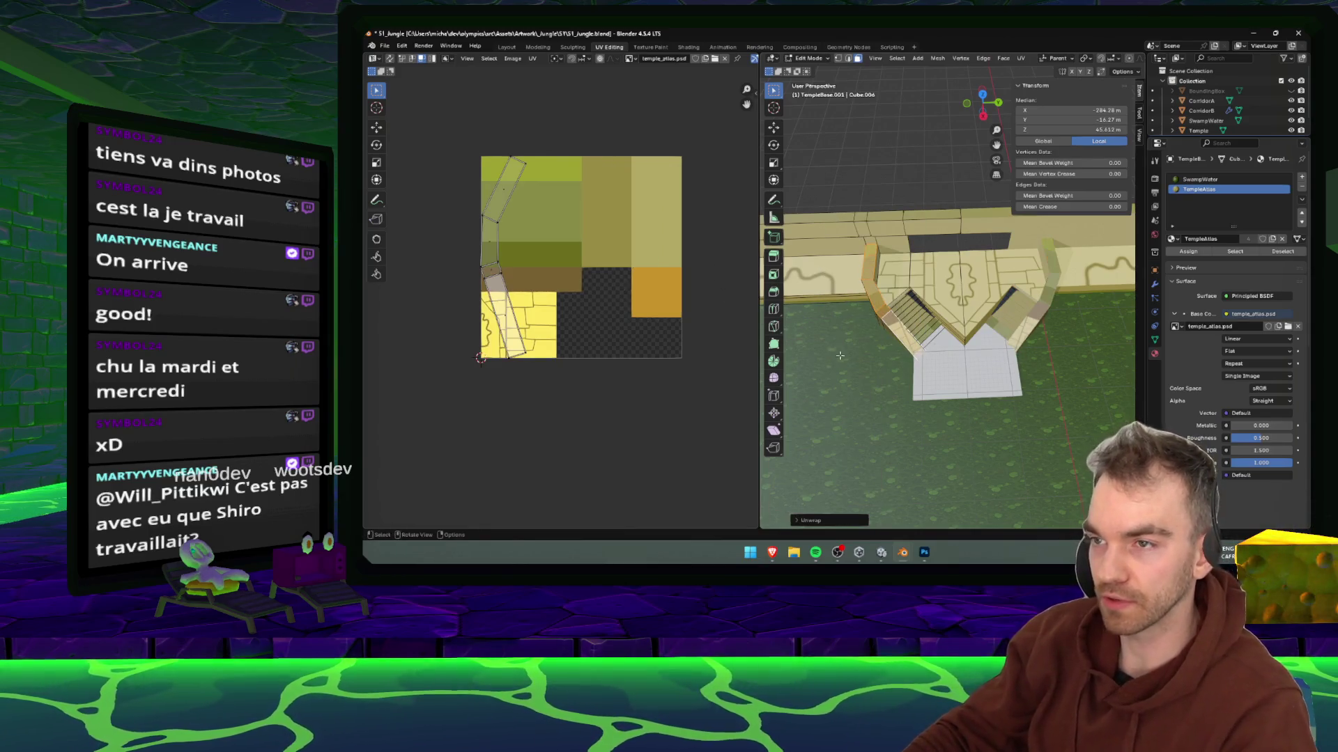
# - Snap the new UV island's bottom vertex to the atlas's bottom-left corner
pyautogui.scroll(-3, 442, 172)
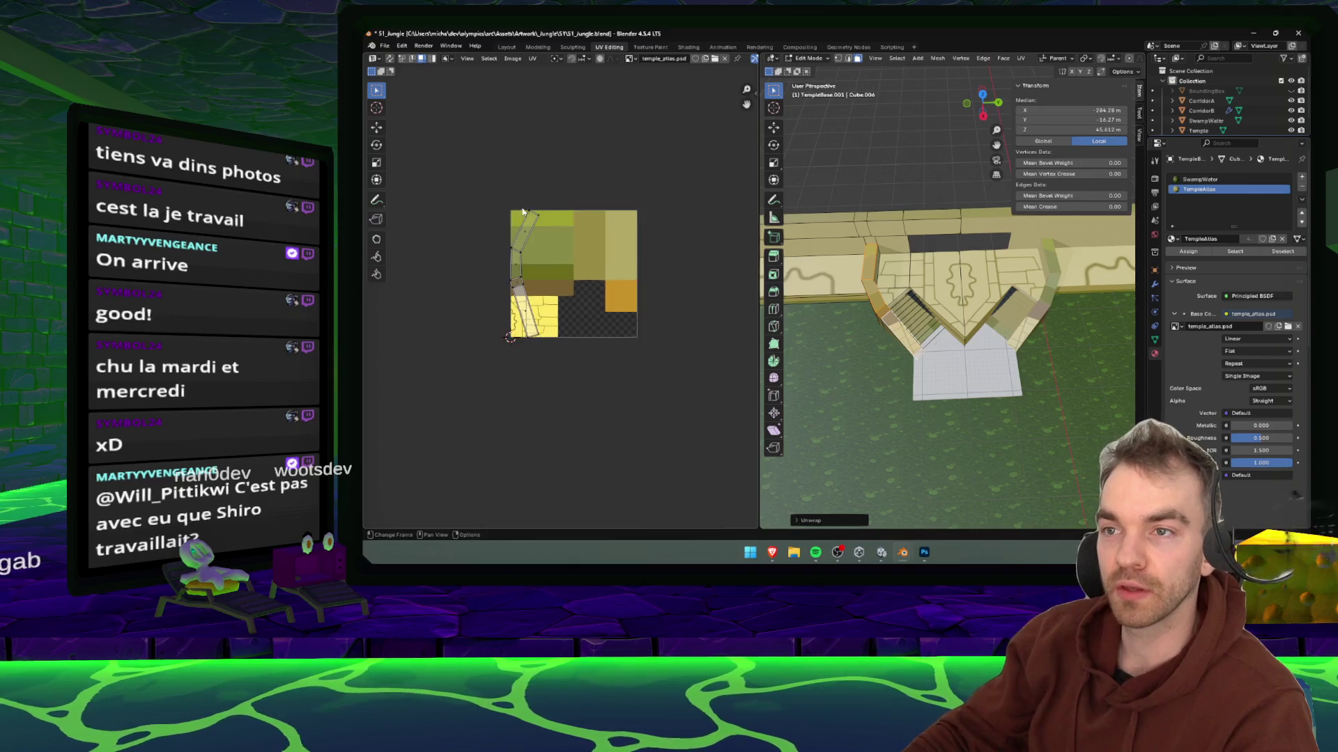
pyautogui.moveTo(499, 207); pyautogui.dragTo(600, 221)
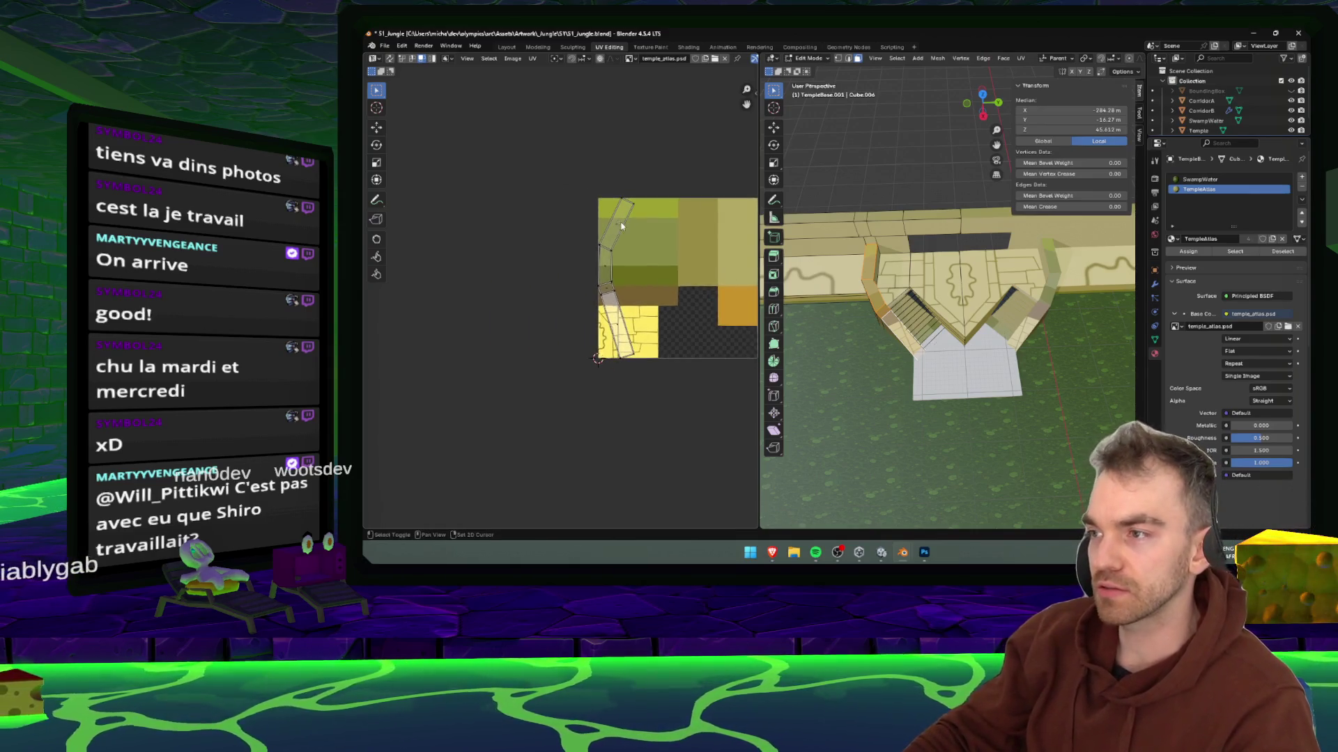
pyautogui.scroll(3, 657, 292)
pyautogui.scroll(-3, 657, 290)
pyautogui.moveTo(659, 290); pyautogui.dragTo(602, 282)
pyautogui.scroll(3, 601, 281)
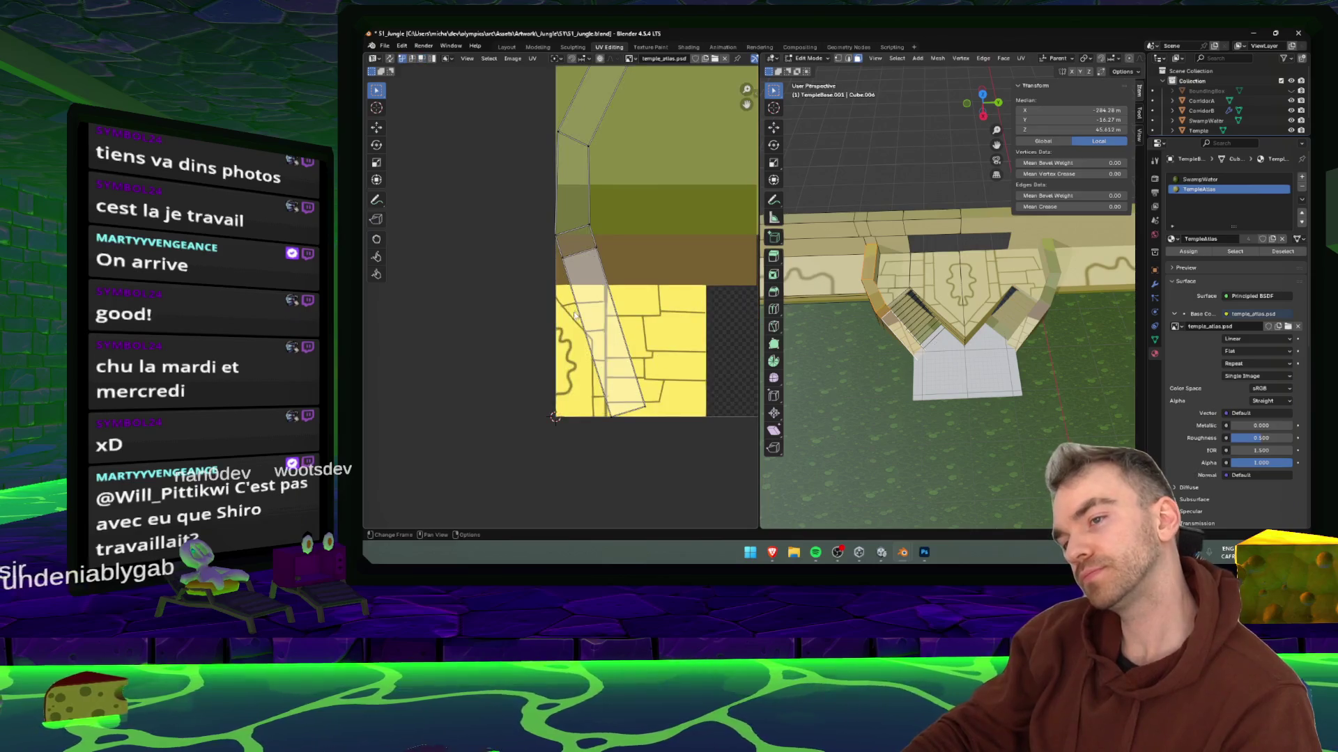
pyautogui.moveTo(627, 440); pyautogui.dragTo(627, 439)
pyautogui.press('g')
pyautogui.click(604, 418)
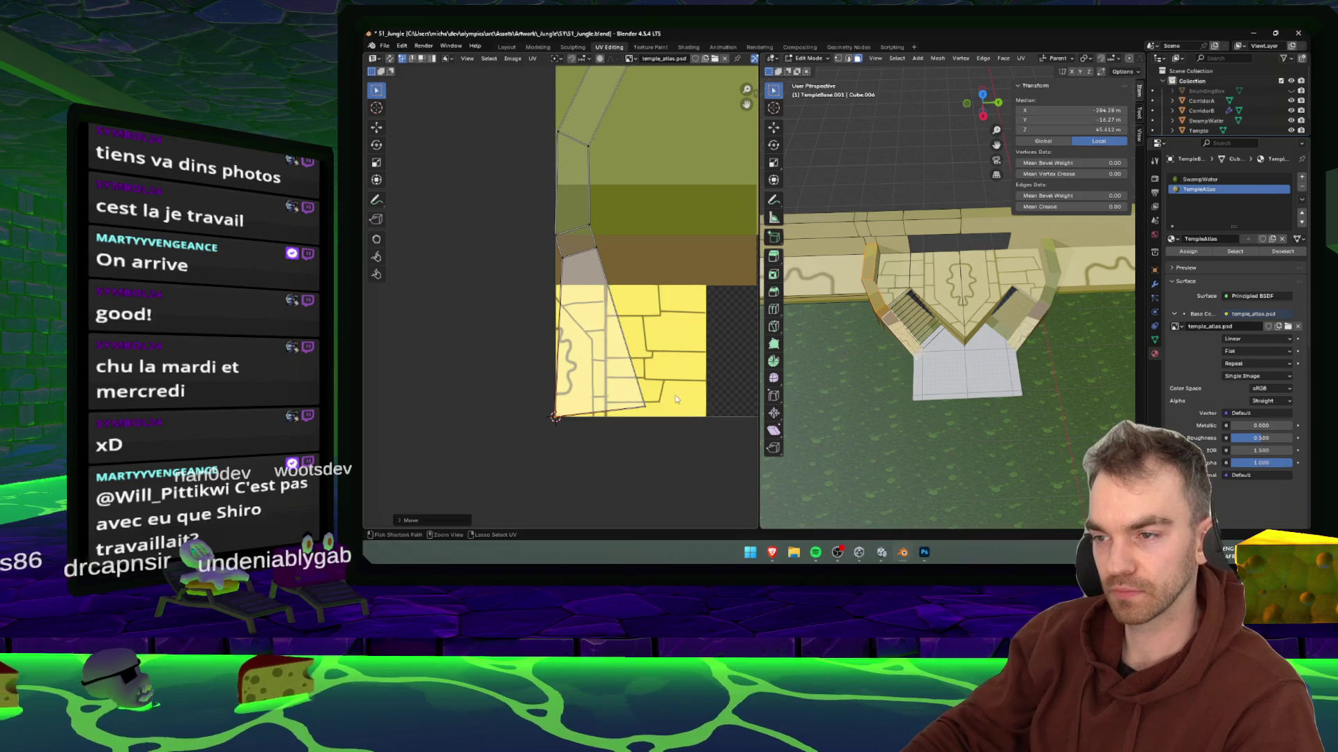
# - Narrow the UV island, straighten its right edge, and shift its top vertex left
pyautogui.press('g')
pyautogui.click(555, 436)
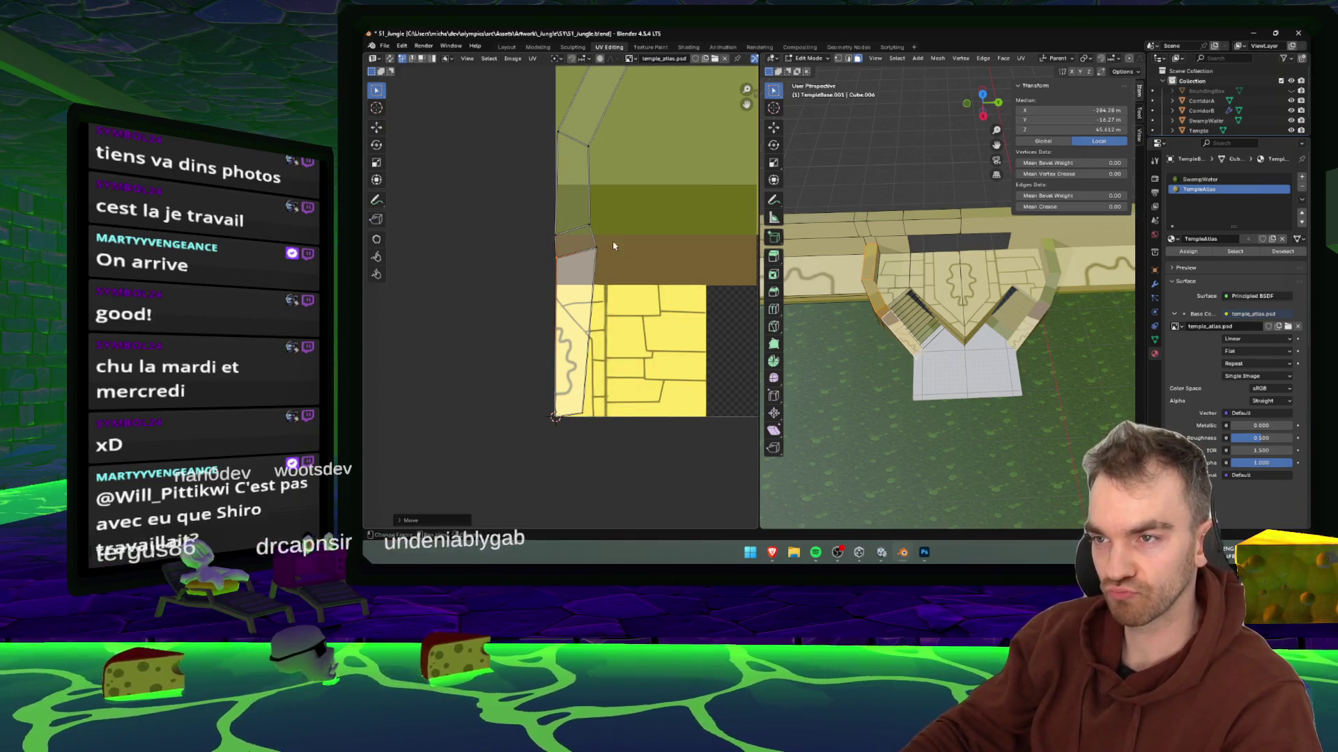
pyautogui.press('g')
pyautogui.press('x')
pyautogui.click(581, 433)
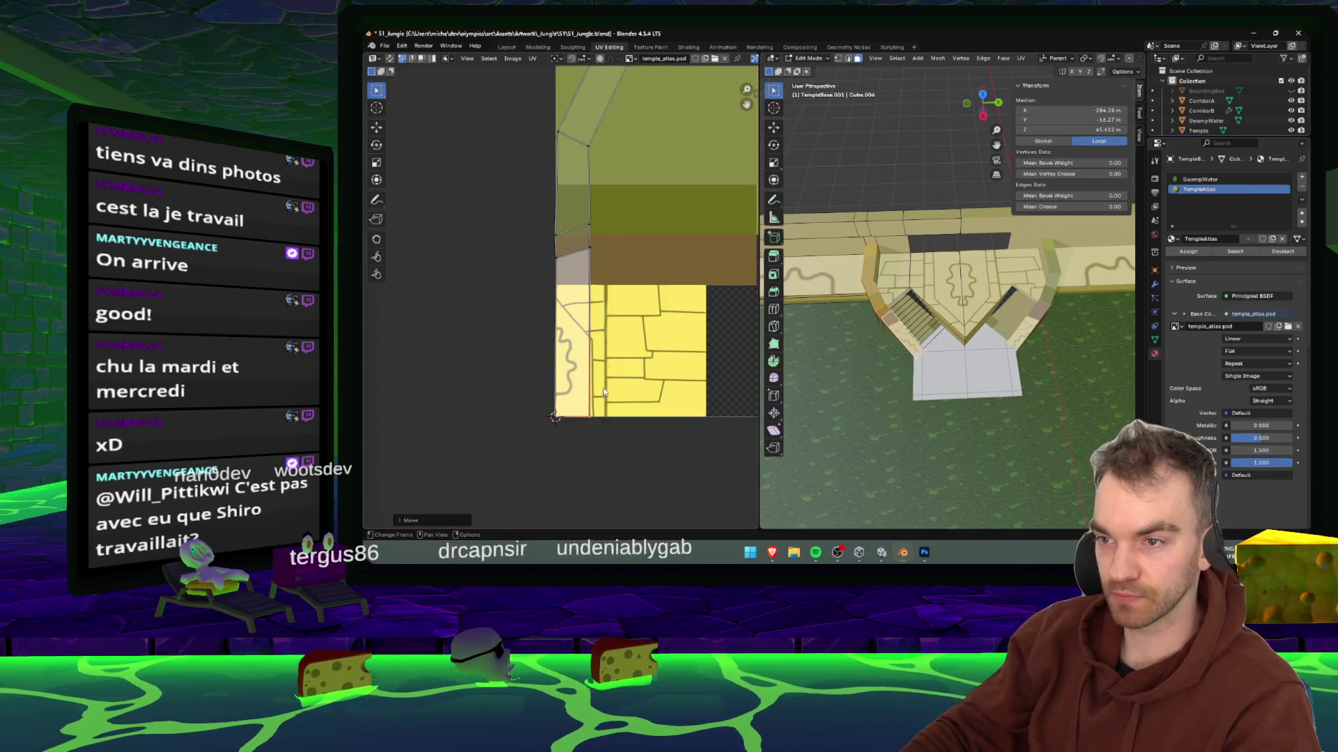
pyautogui.moveTo(640, 191); pyautogui.dragTo(649, 362)
pyautogui.keyDown('alt'); pyautogui.click(574, 313); pyautogui.keyUp('alt')
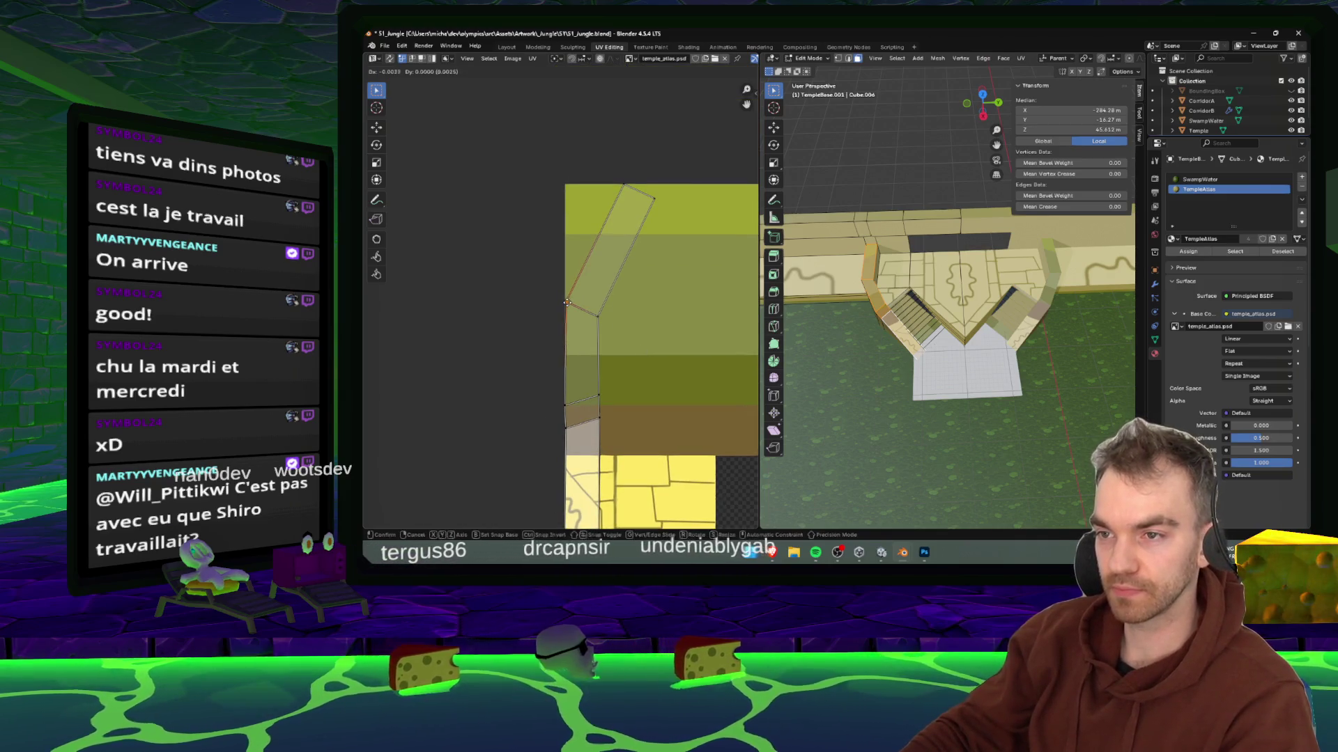
pyautogui.press('g')
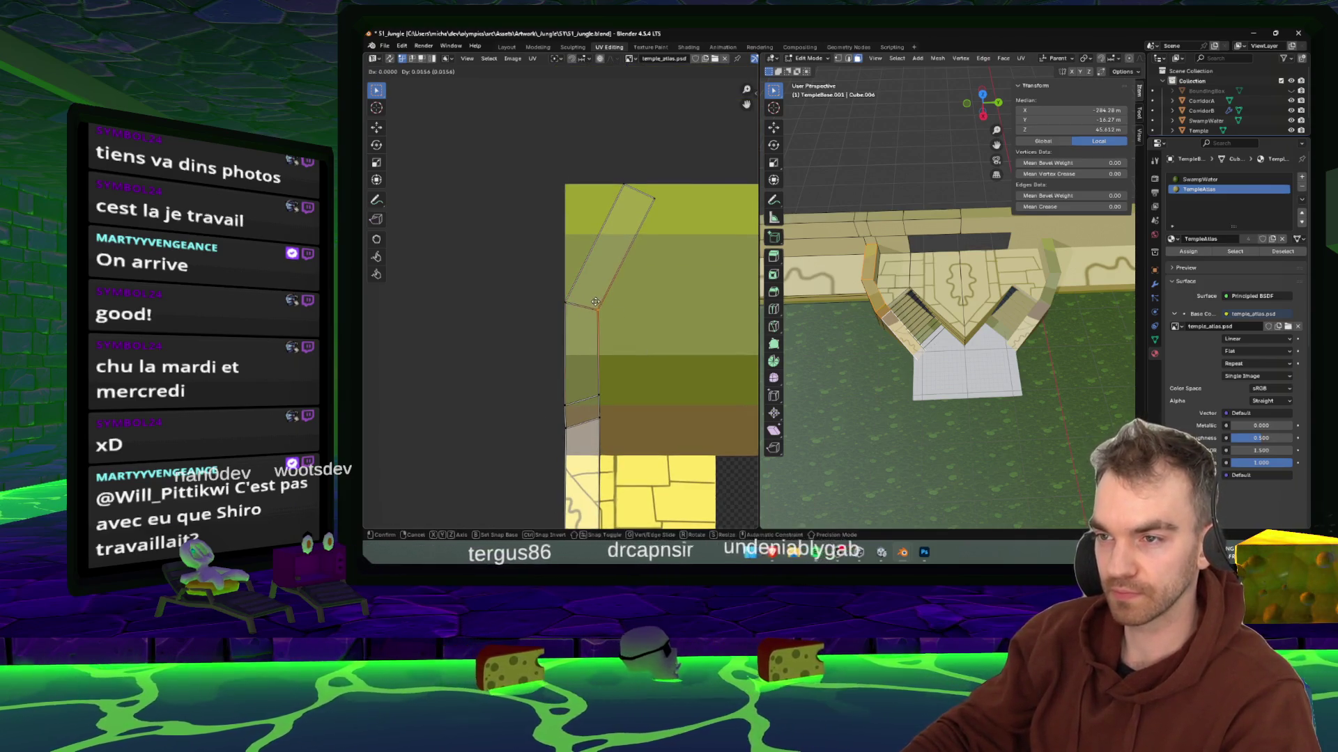
pyautogui.press('g')
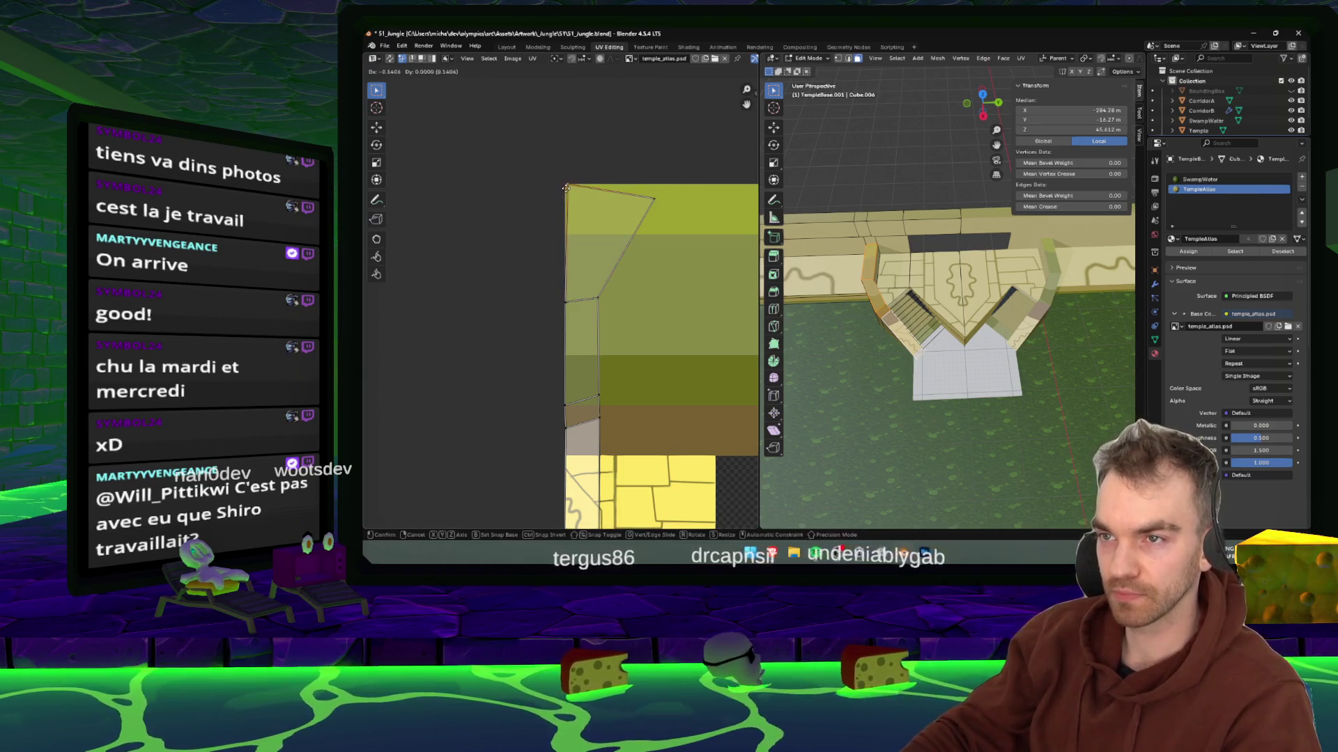
pyautogui.click(586, 193)
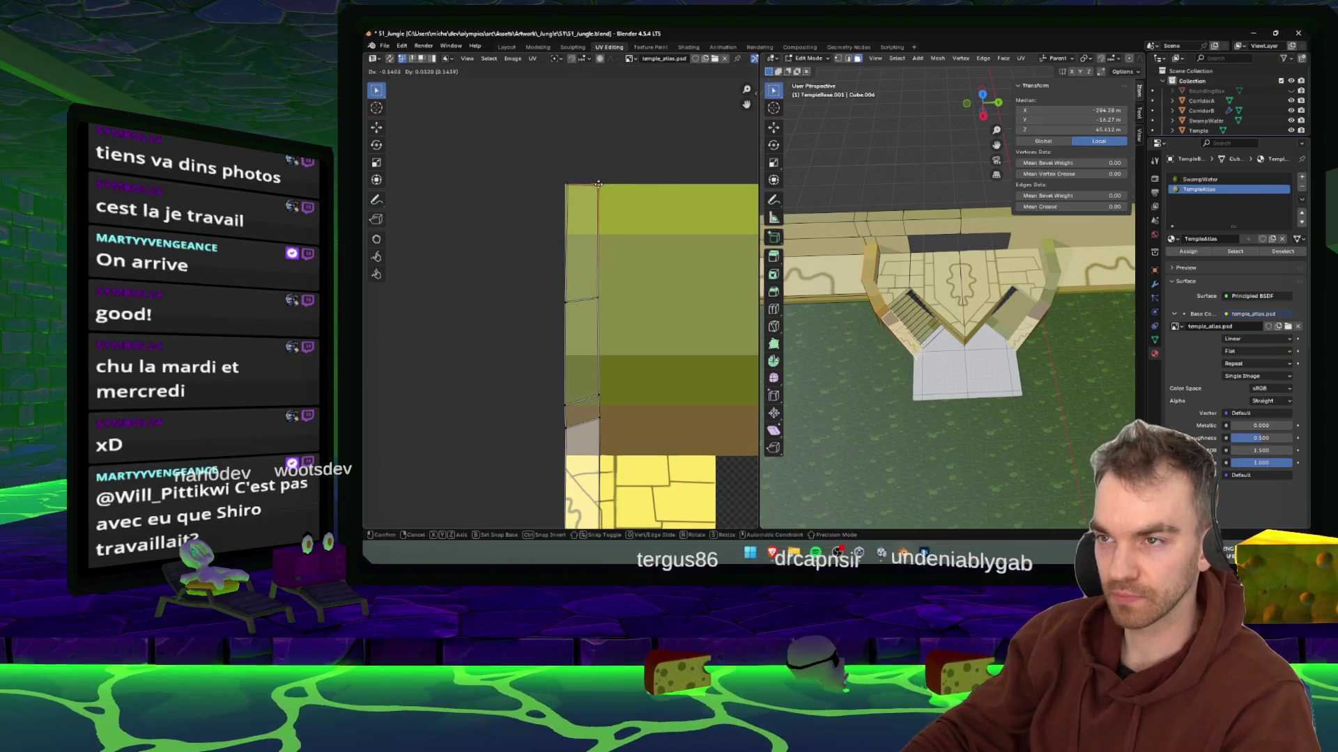
# - Rotate the whole island horizontal, resize it, and place it over the atlas's tan strip
pyautogui.scroll(-3, 538, 165)
pyautogui.scroll(1, 549, 211)
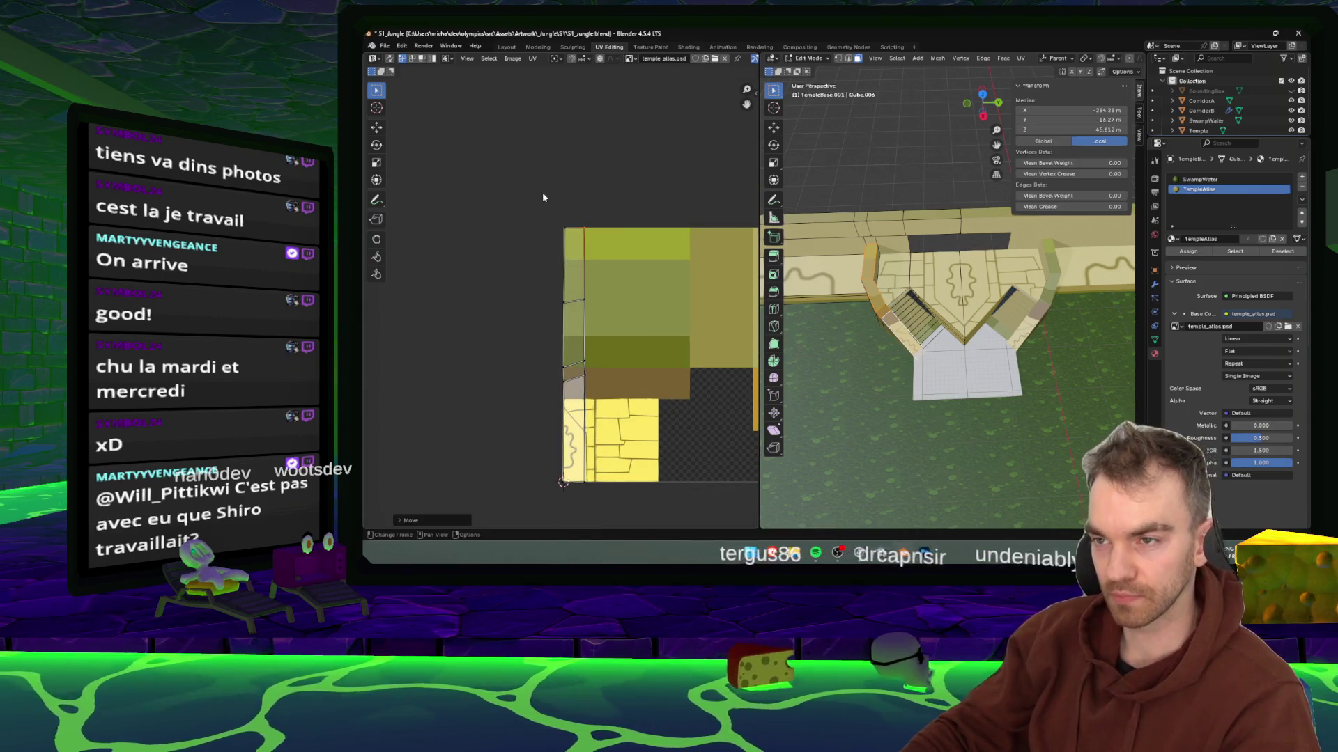
pyautogui.moveTo(526, 171); pyautogui.dragTo(663, 494)
pyautogui.press('r')
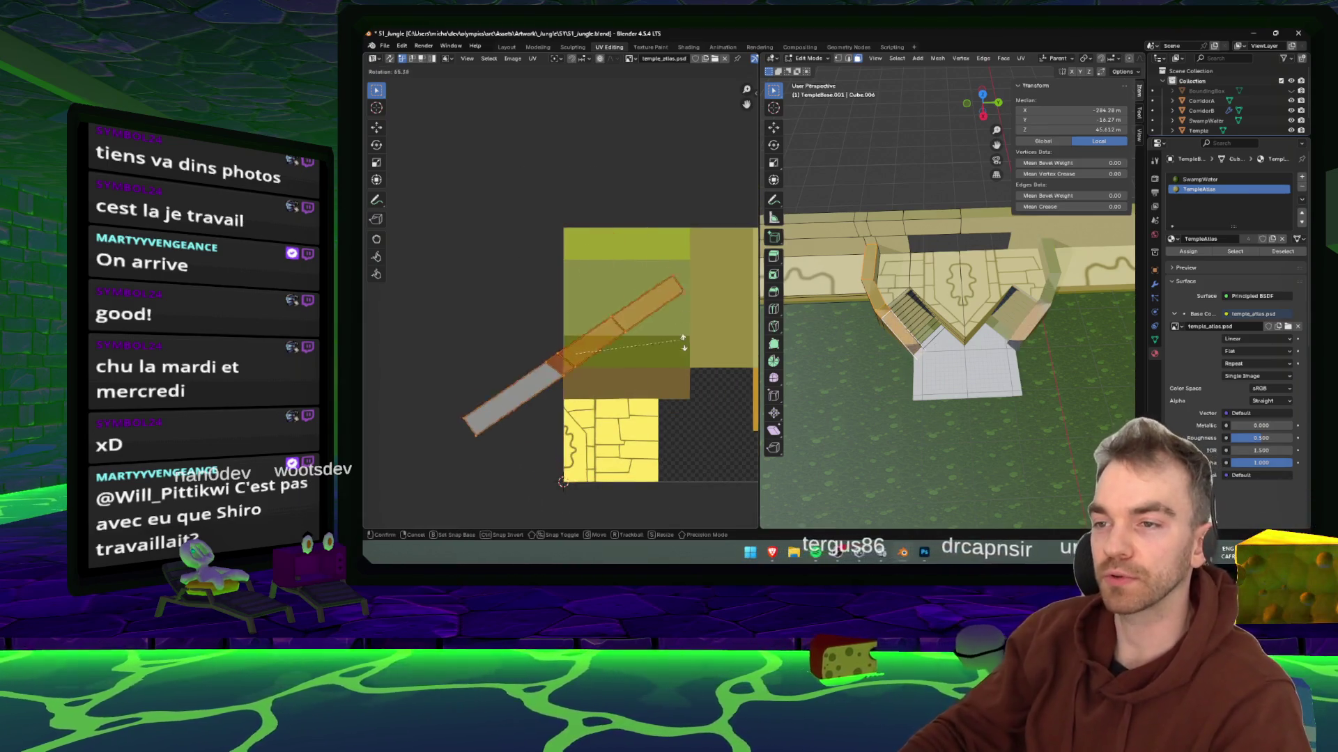
pyautogui.click(664, 404)
pyautogui.press('s')
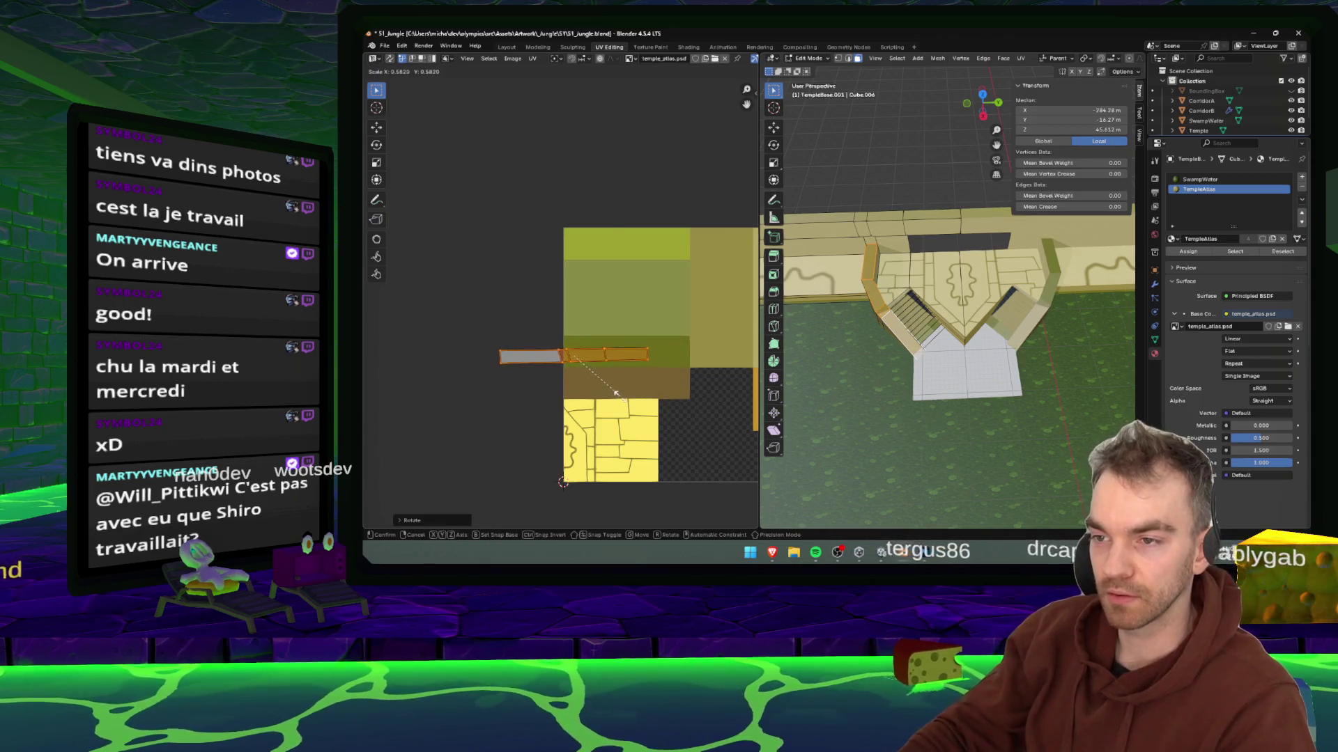
pyautogui.click(612, 388)
pyautogui.press('g')
pyautogui.click(663, 370)
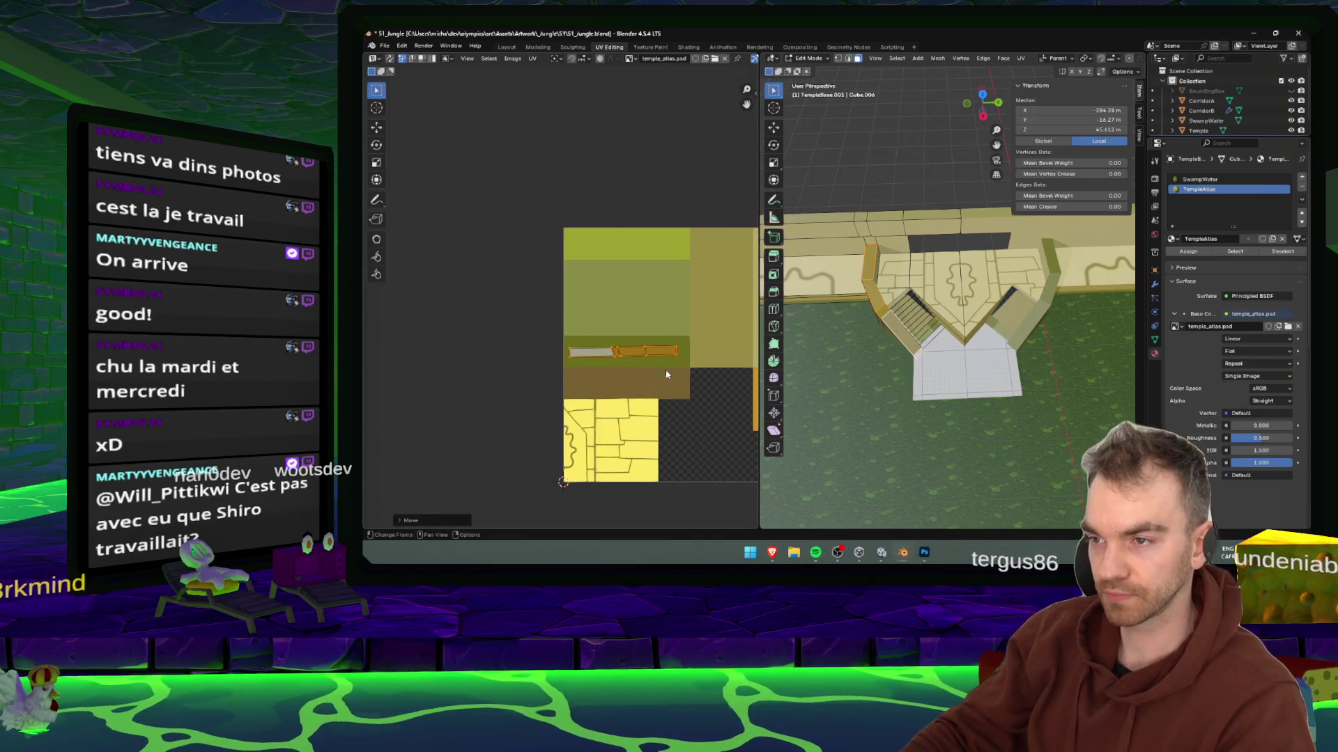
pyautogui.press('s')
pyautogui.click(681, 371)
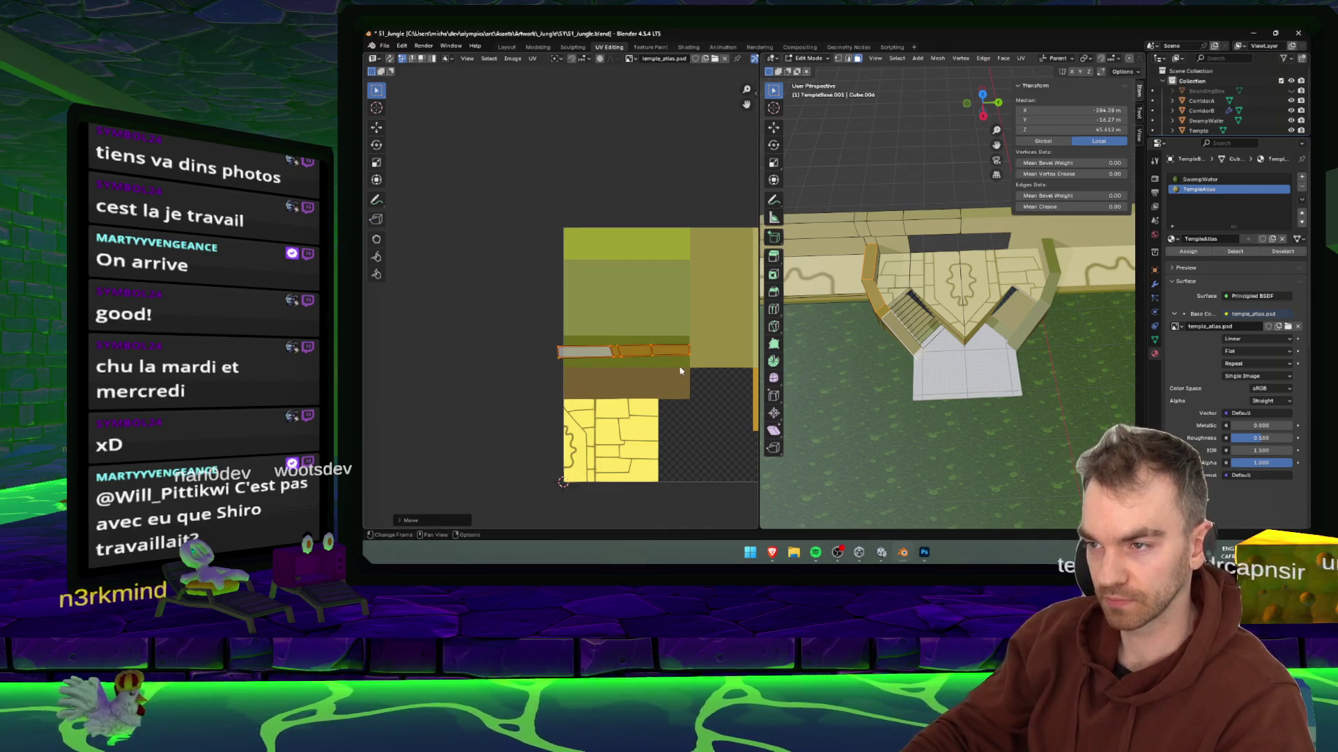
pyautogui.press('g')
pyautogui.click(679, 370)
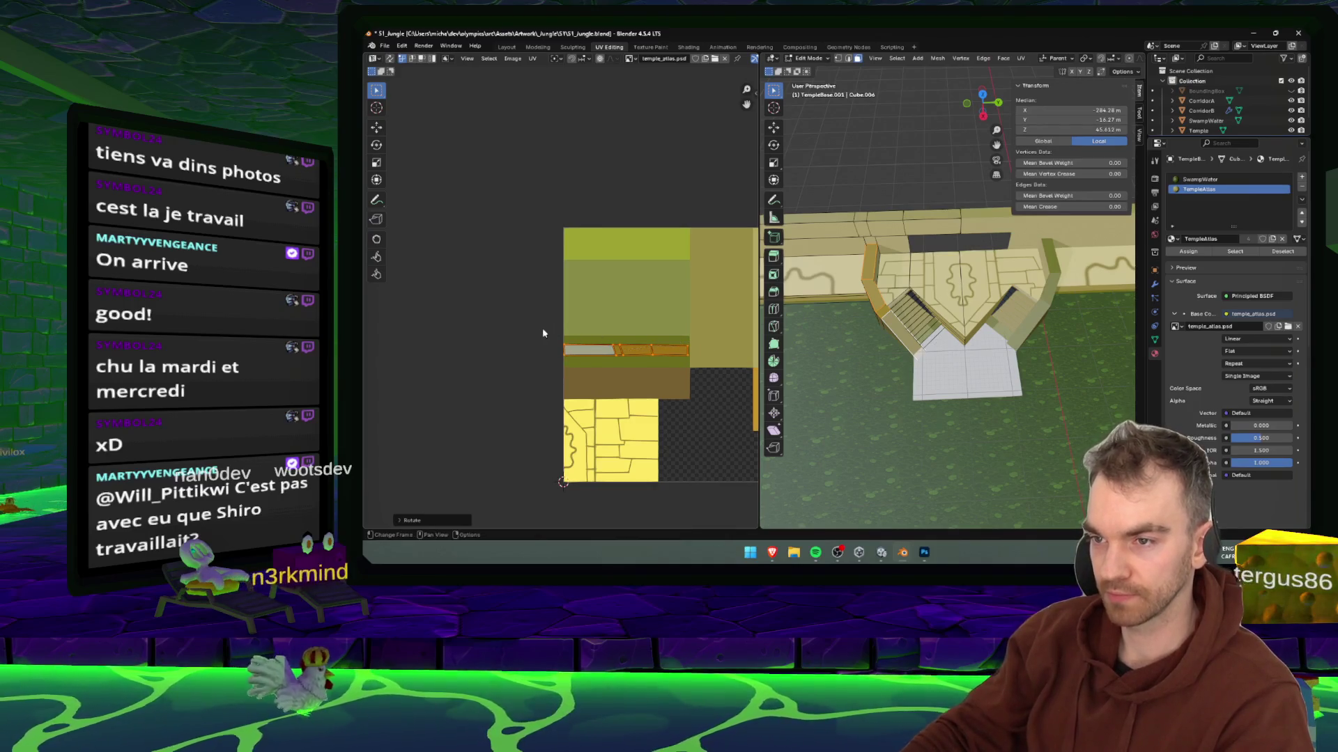
# - Nudge the stair UV edge strip slightly upward, deselect all, and save S1_Jungle.blend
pyautogui.moveTo(730, 352); pyautogui.dragTo(730, 352)
pyautogui.press('g')
pyautogui.click(723, 337)
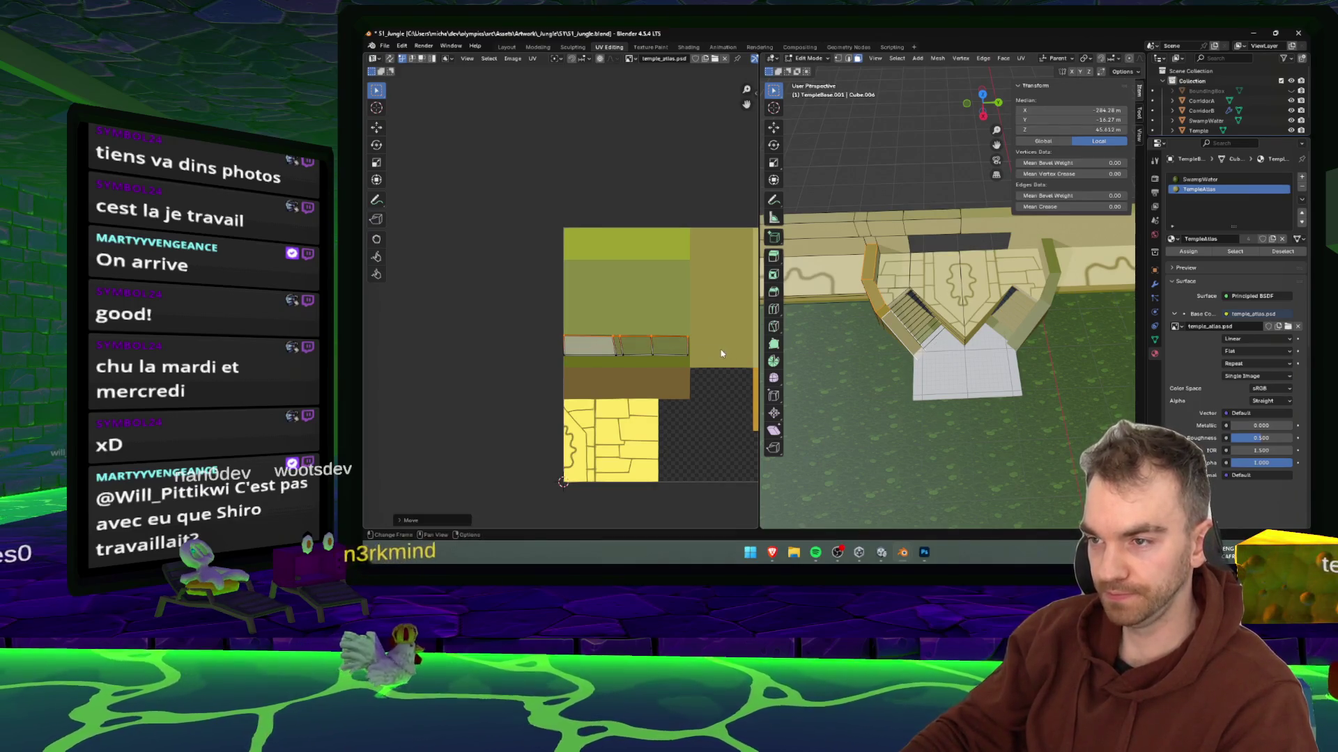
pyautogui.click(538, 391)
pyautogui.hotkey('alt', 'a')
pyautogui.hotkey('ctrl', 's')
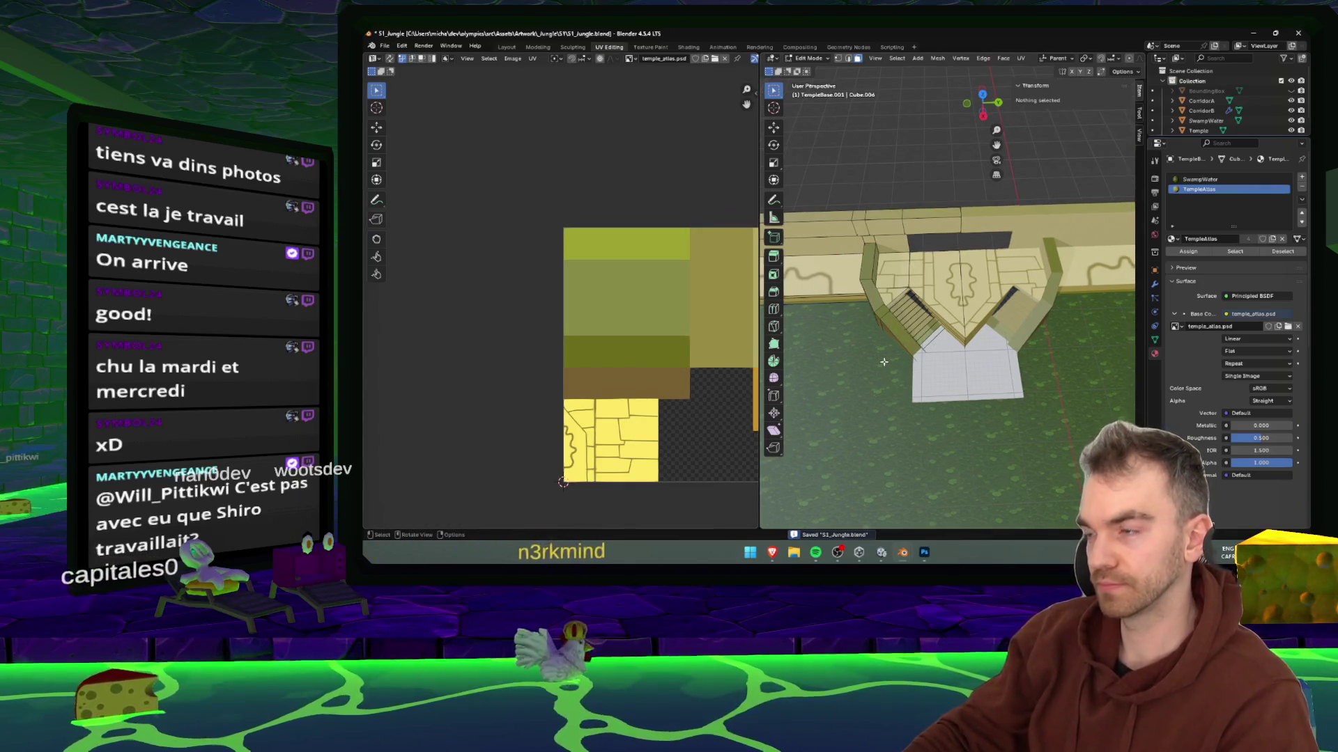
# - Select an edge on the temple stairs and orbit in closer to them
pyautogui.scroll(-1, 987, 365)
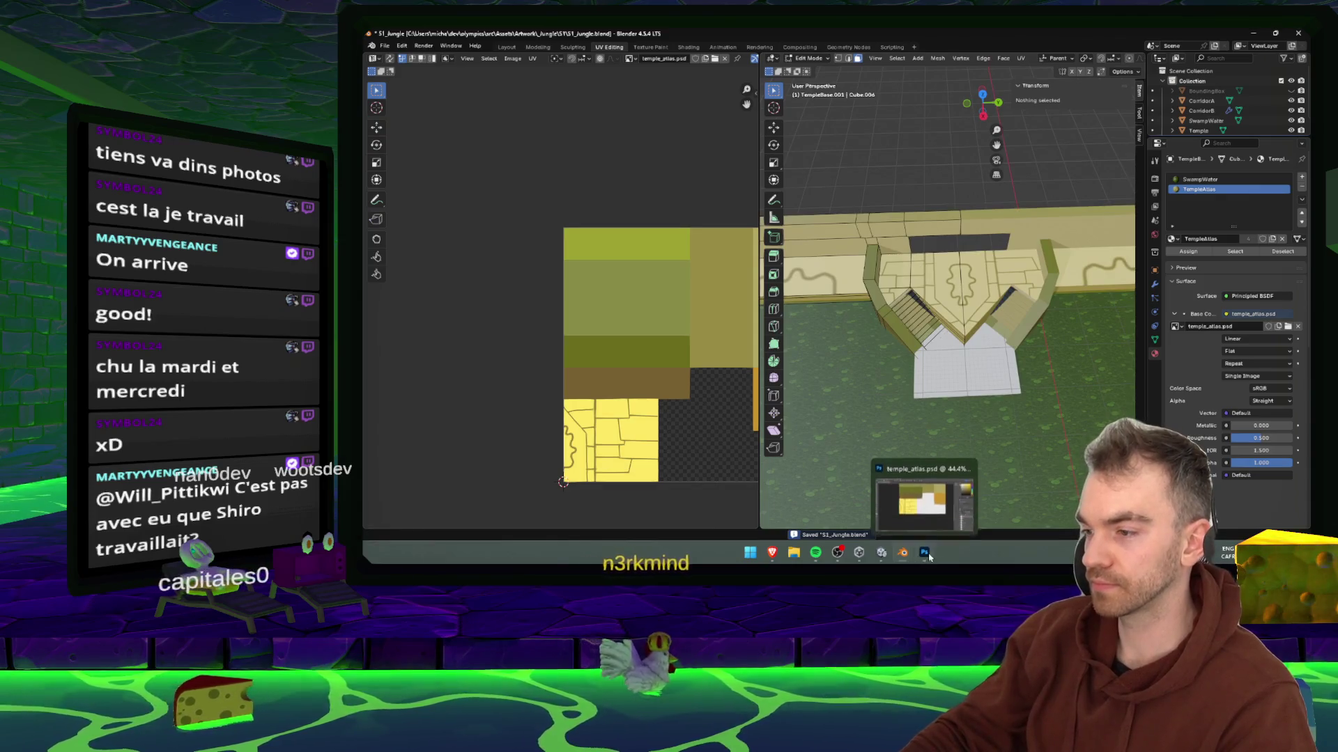
pyautogui.click(919, 312)
pyautogui.moveTo(920, 312)
pyautogui.mouseDown()
pyautogui.moveTo(1038, 343)
pyautogui.moveTo(969, 389)
pyautogui.moveTo(998, 402)
pyautogui.mouseUp()
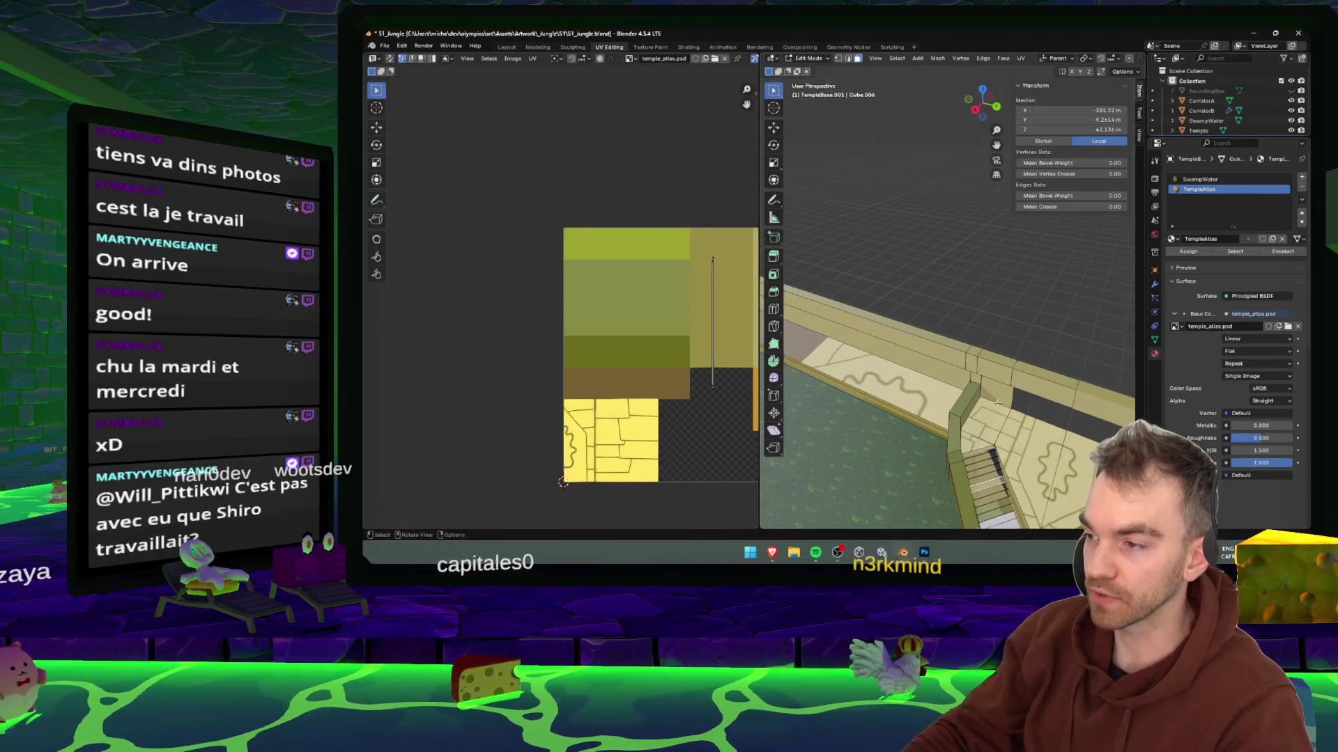
# - Fly up to the stairs, grow the selection from a step edge, and select all their UVs
pyautogui.press('ctrl+KP_Add')
pyautogui.press('ctrl+KP_Add')
pyautogui.press('ctrl+KP_Add')
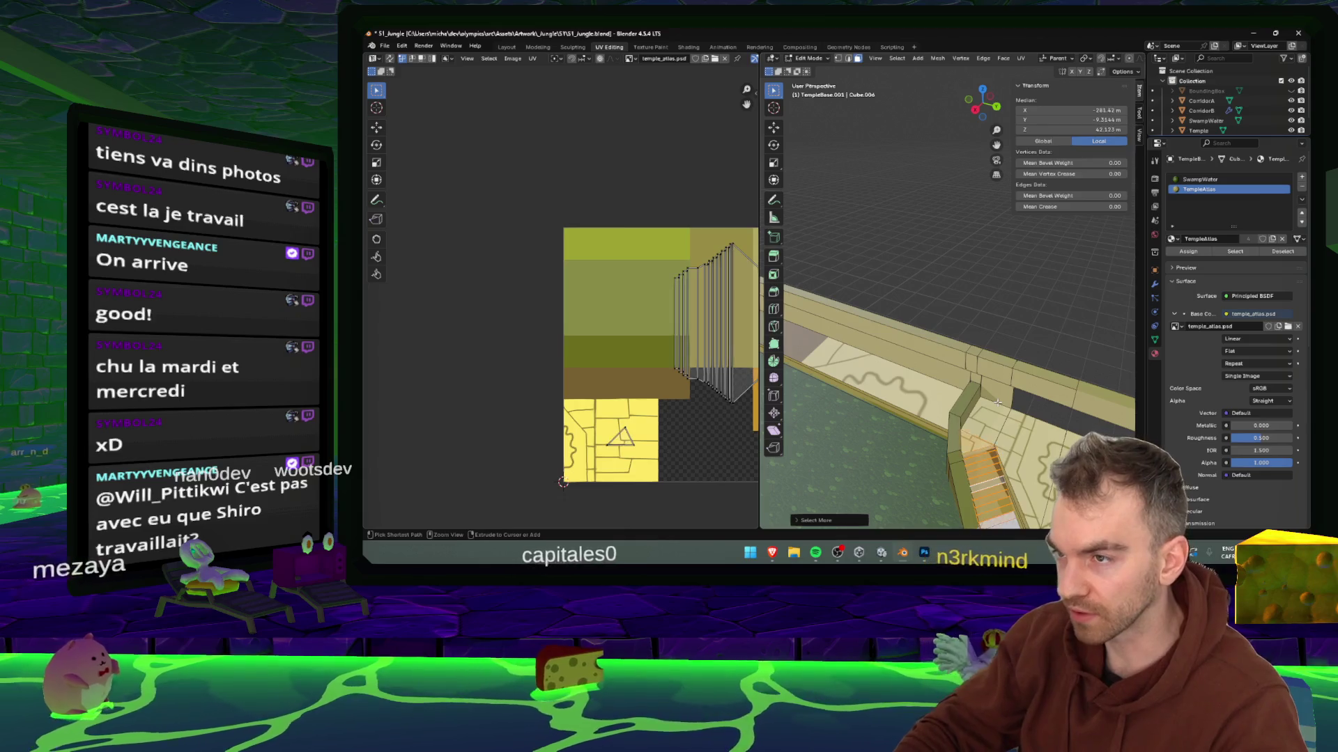
pyautogui.press('ctrl+KP_Add')
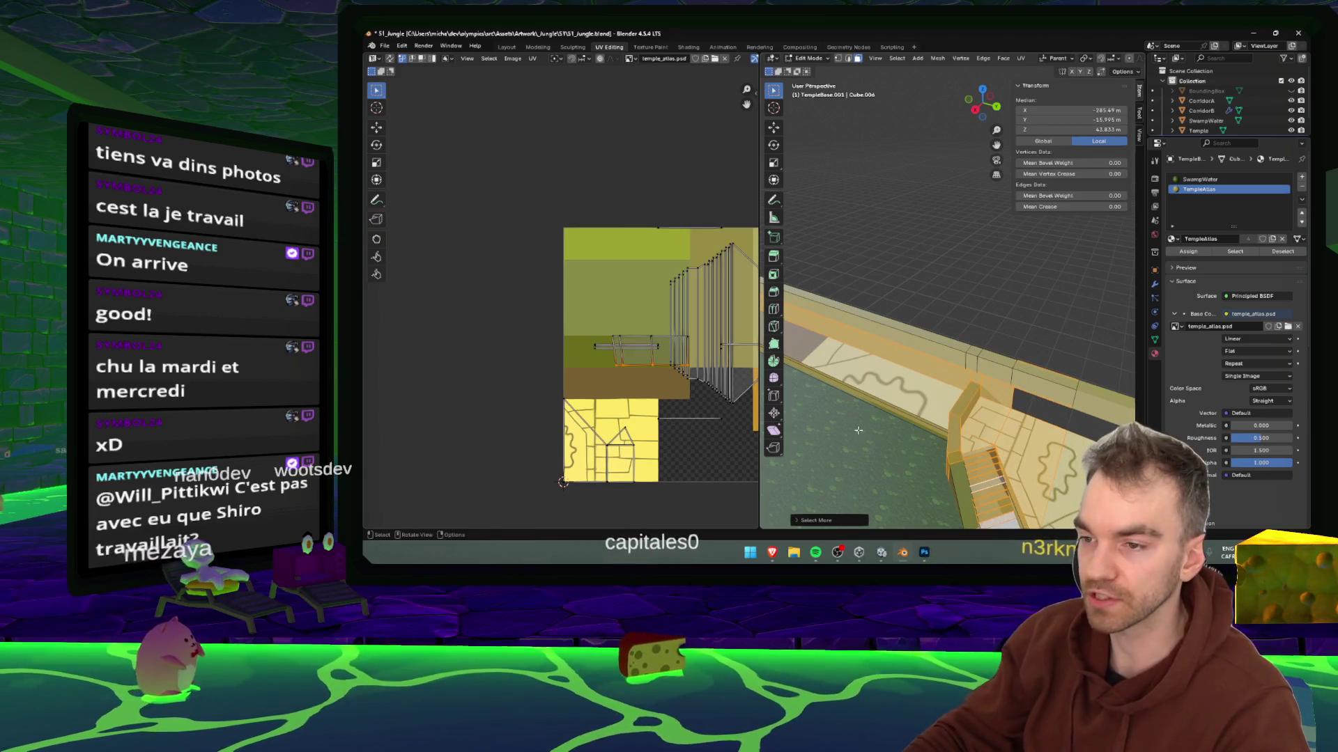
pyautogui.scroll(-5, 995, 336)
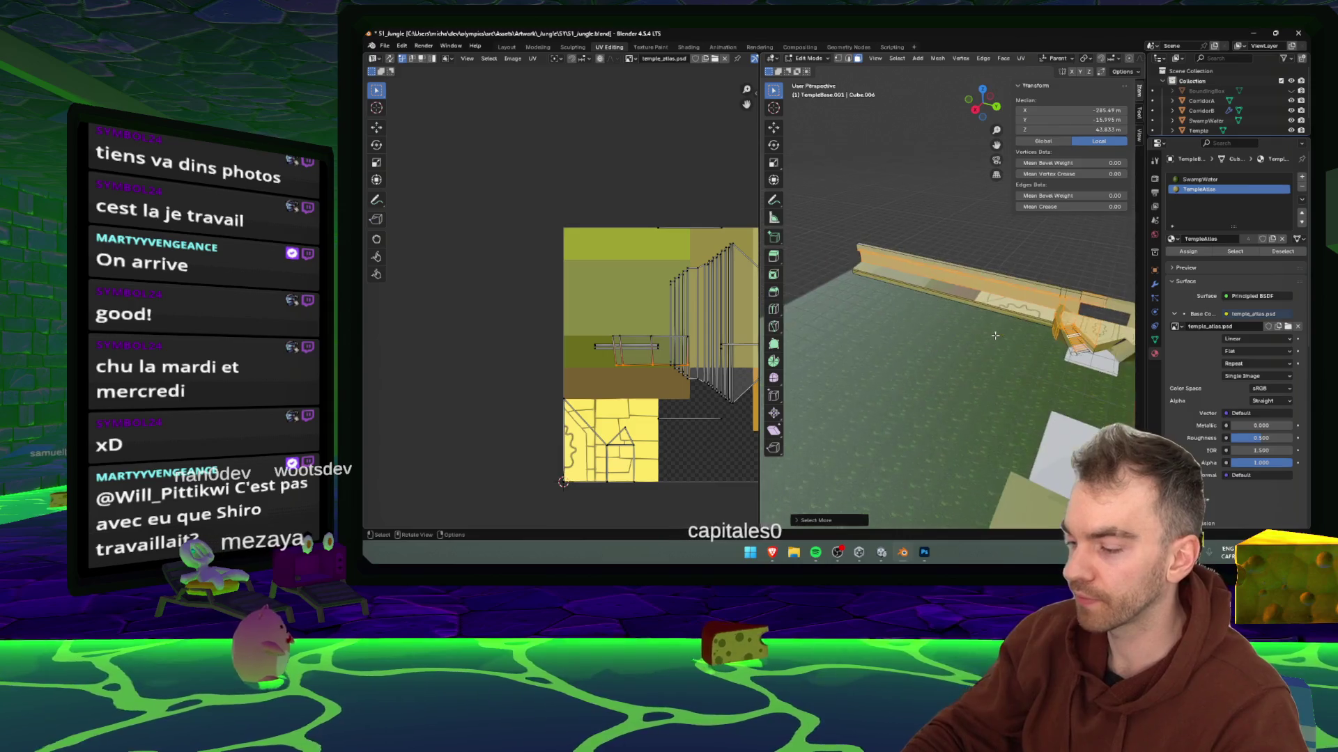
pyautogui.hotkey('shift', '`')
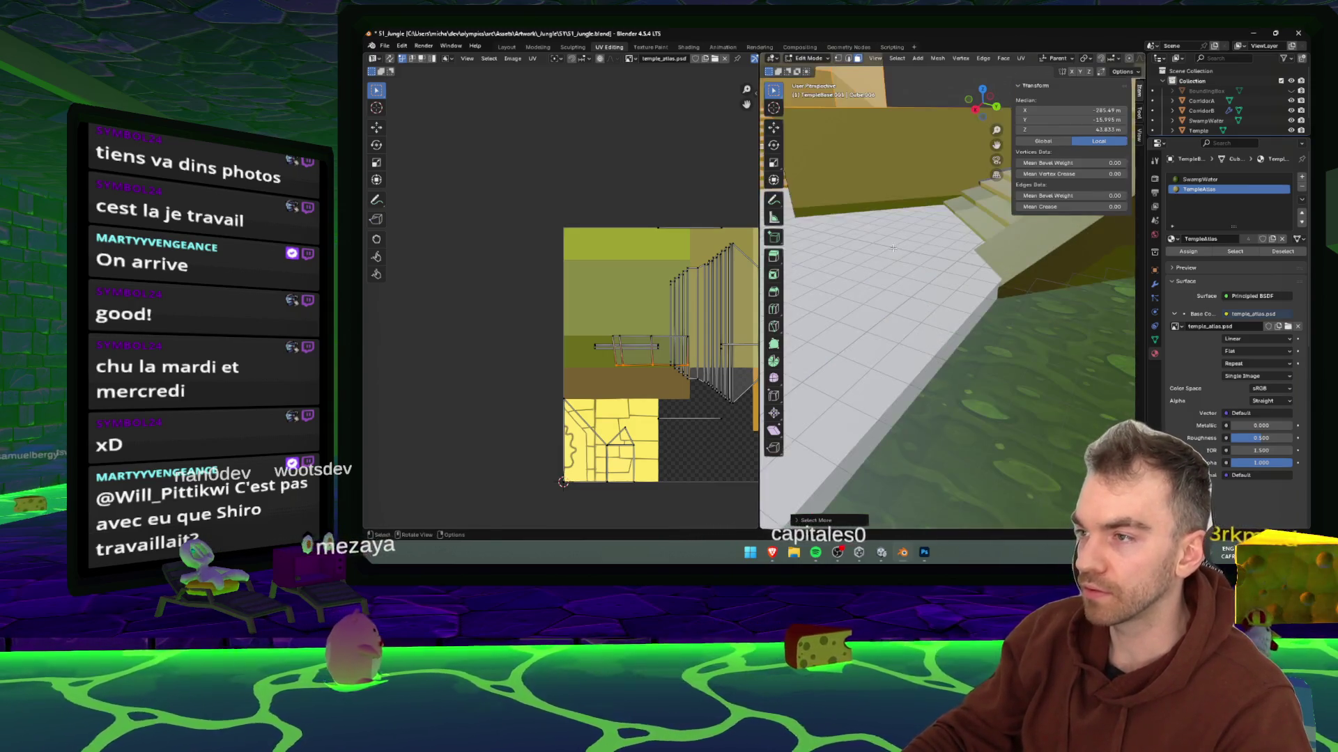
pyautogui.click(968, 333)
pyautogui.click(967, 395)
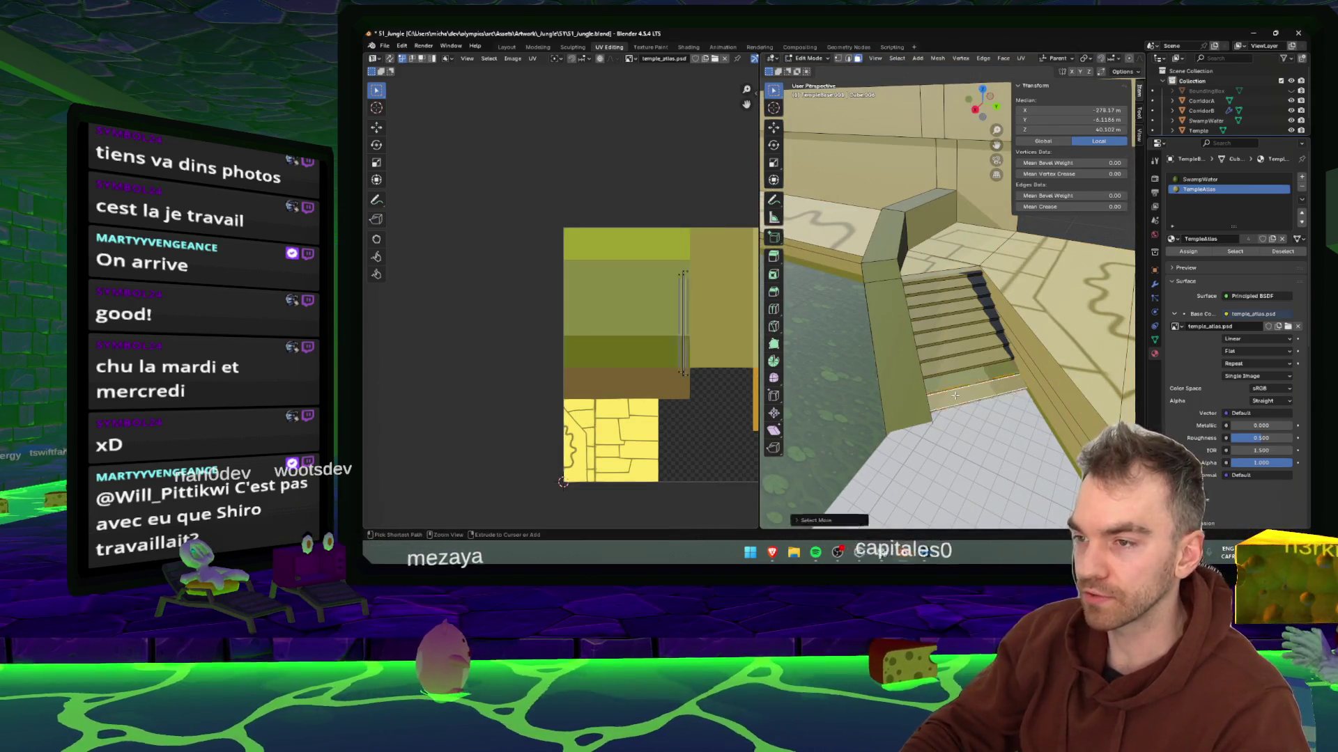
pyautogui.press('ctrl+KP_Add')
pyautogui.press('ctrl+KP_Add')
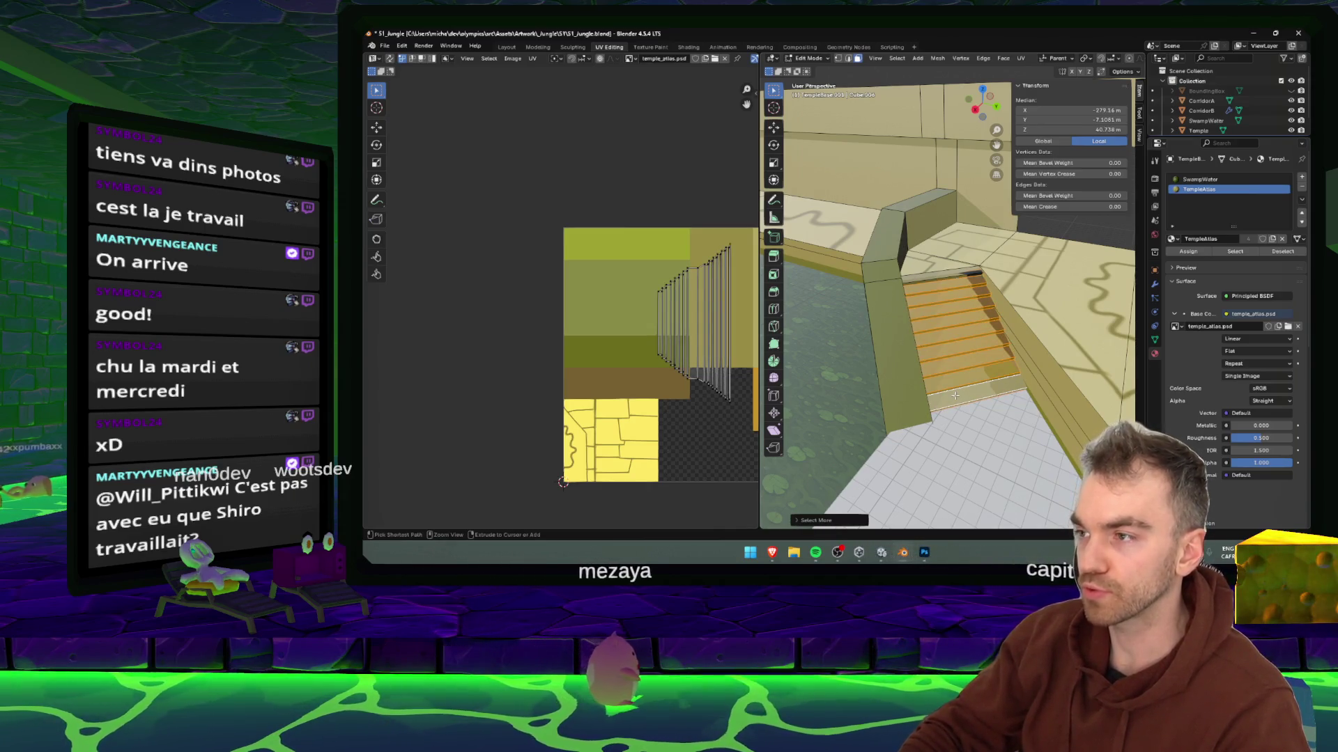
pyautogui.scroll(-2, 638, 315)
pyautogui.press('a')
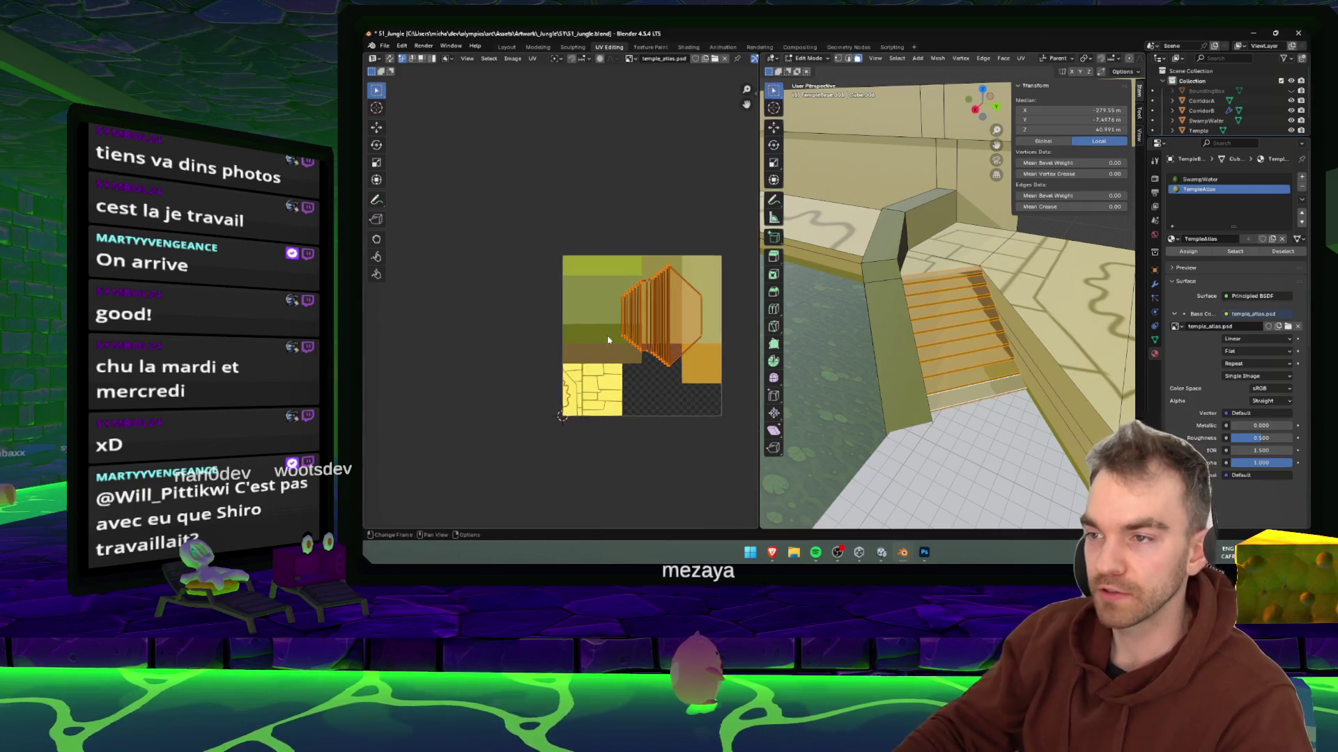
pyautogui.scroll(2, 617, 320)
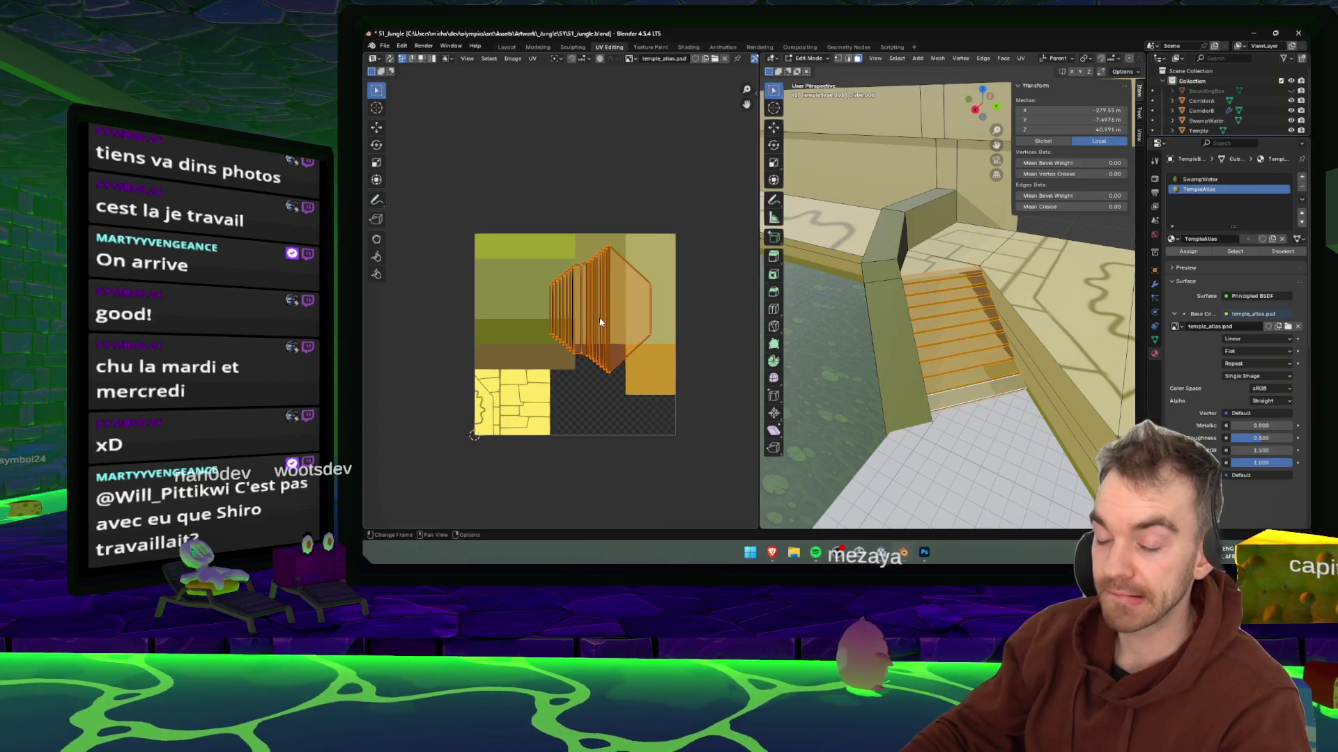
# - Unwrap the stairs Angle Based, scale the UV strip to 0.8, and move it right over the atlas
pyautogui.press('u')
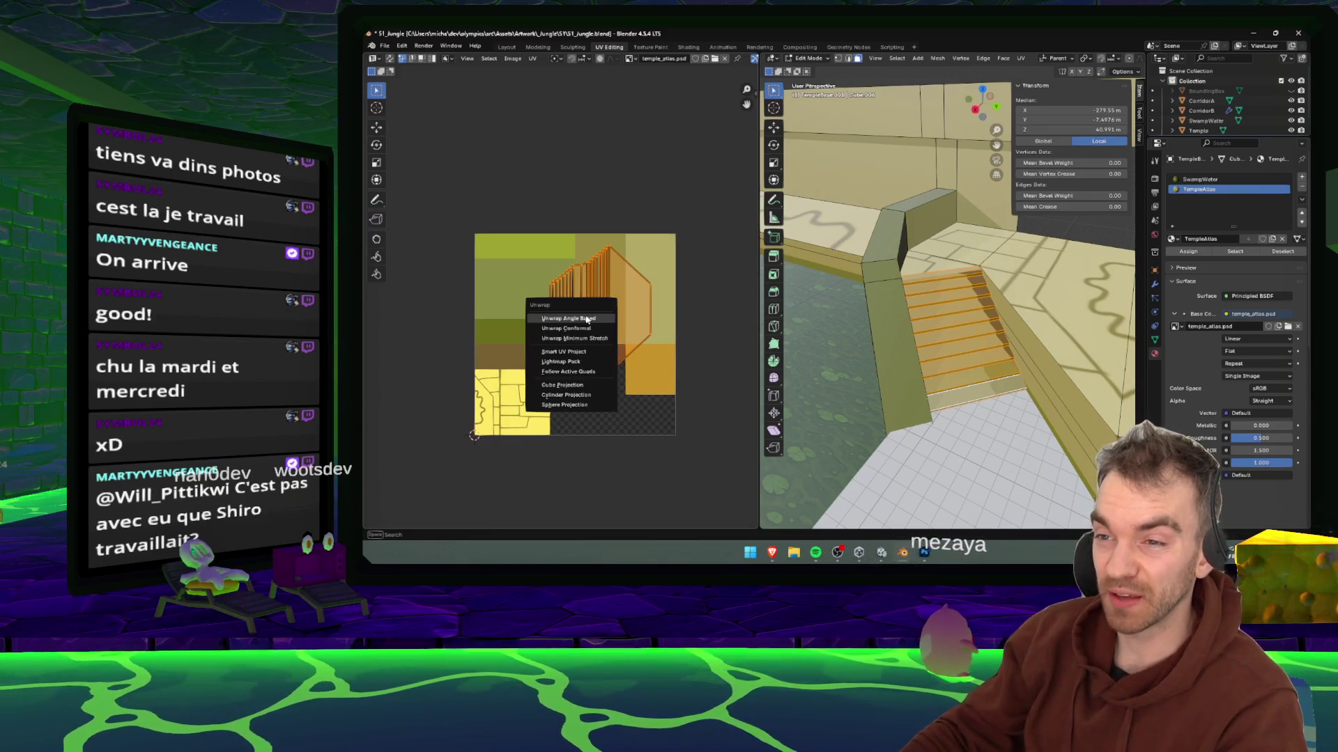
pyautogui.click(585, 317)
pyautogui.scroll(1, 581, 329)
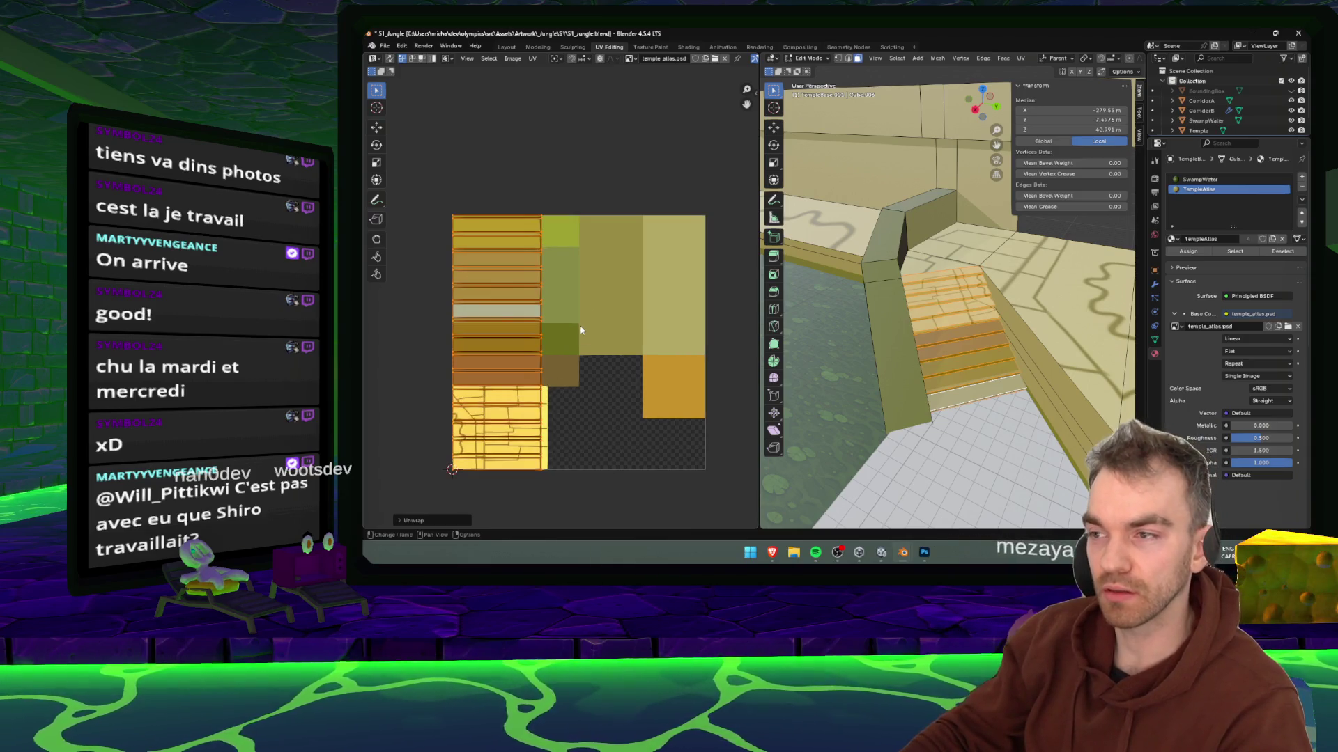
pyautogui.press('s')
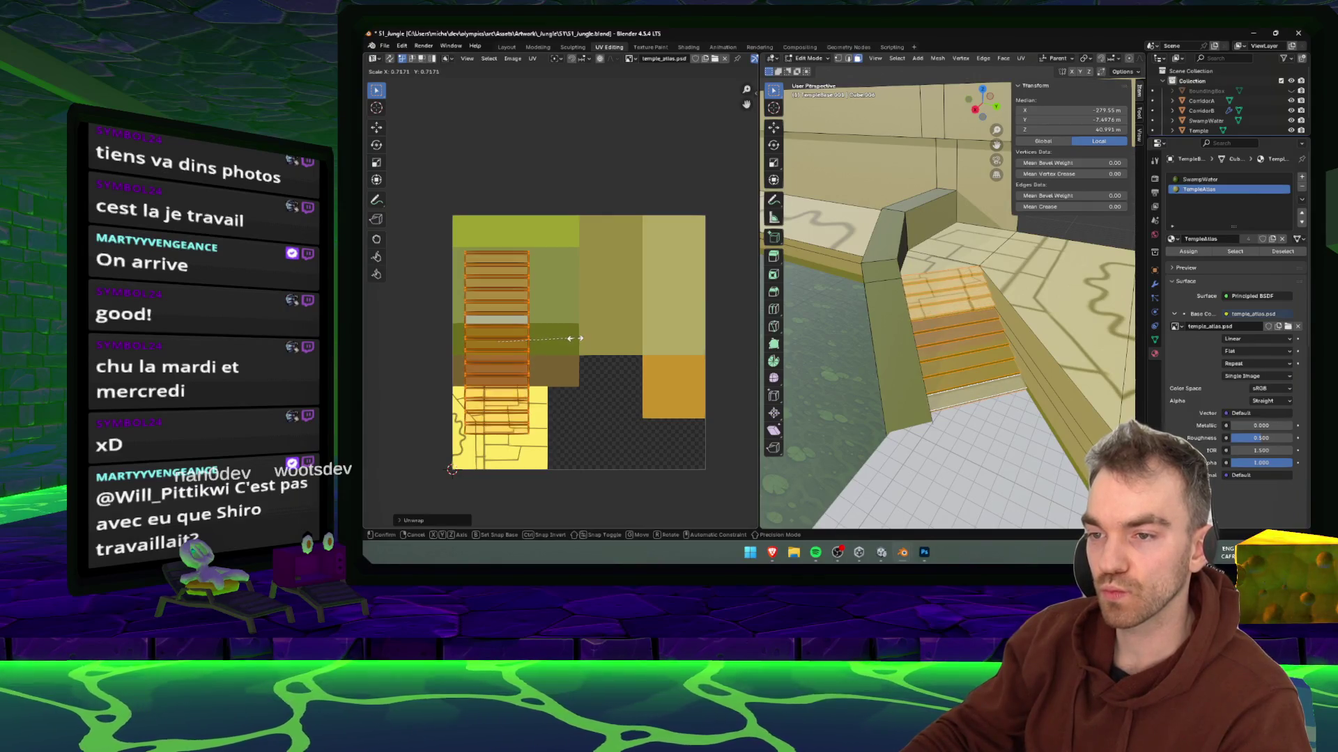
pyautogui.press('g')
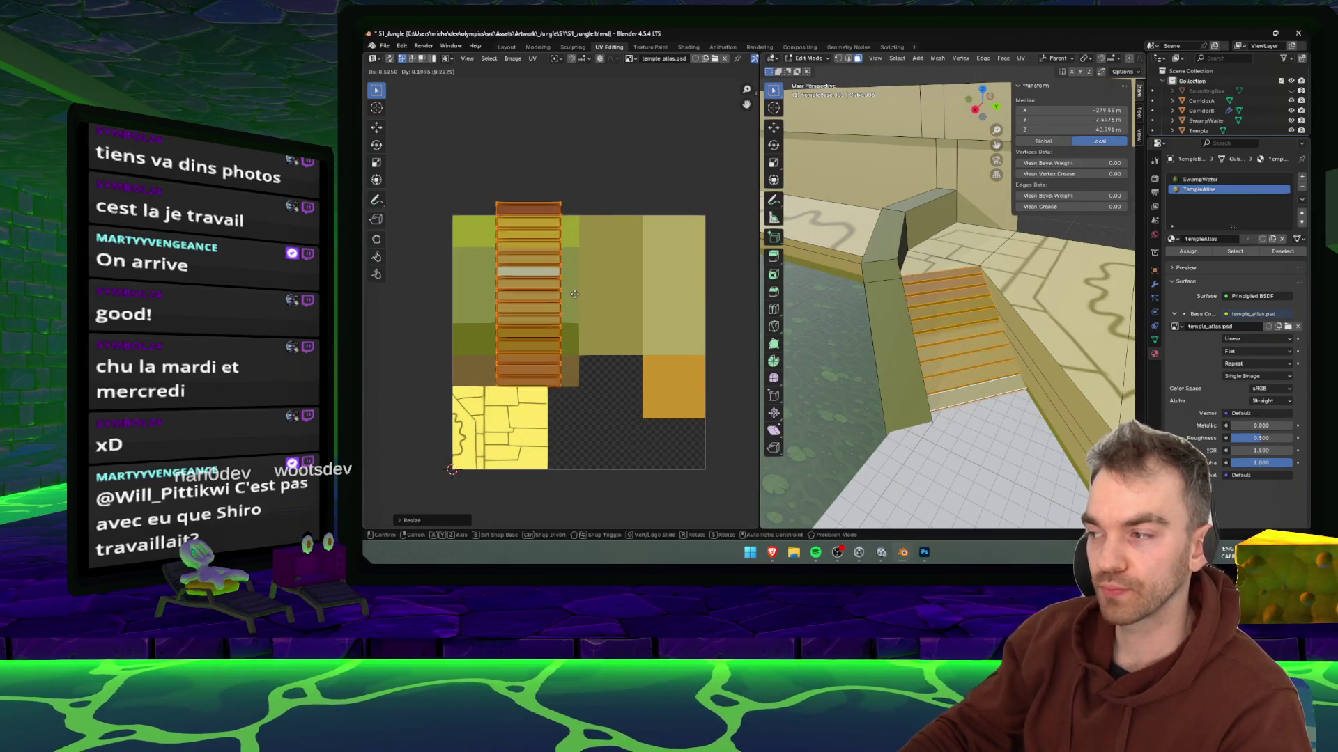
pyautogui.click(605, 349)
# - Deselect the stair UVs, switch to circle selection, and bring up the UV menu
pyautogui.scroll(3, 569, 317)
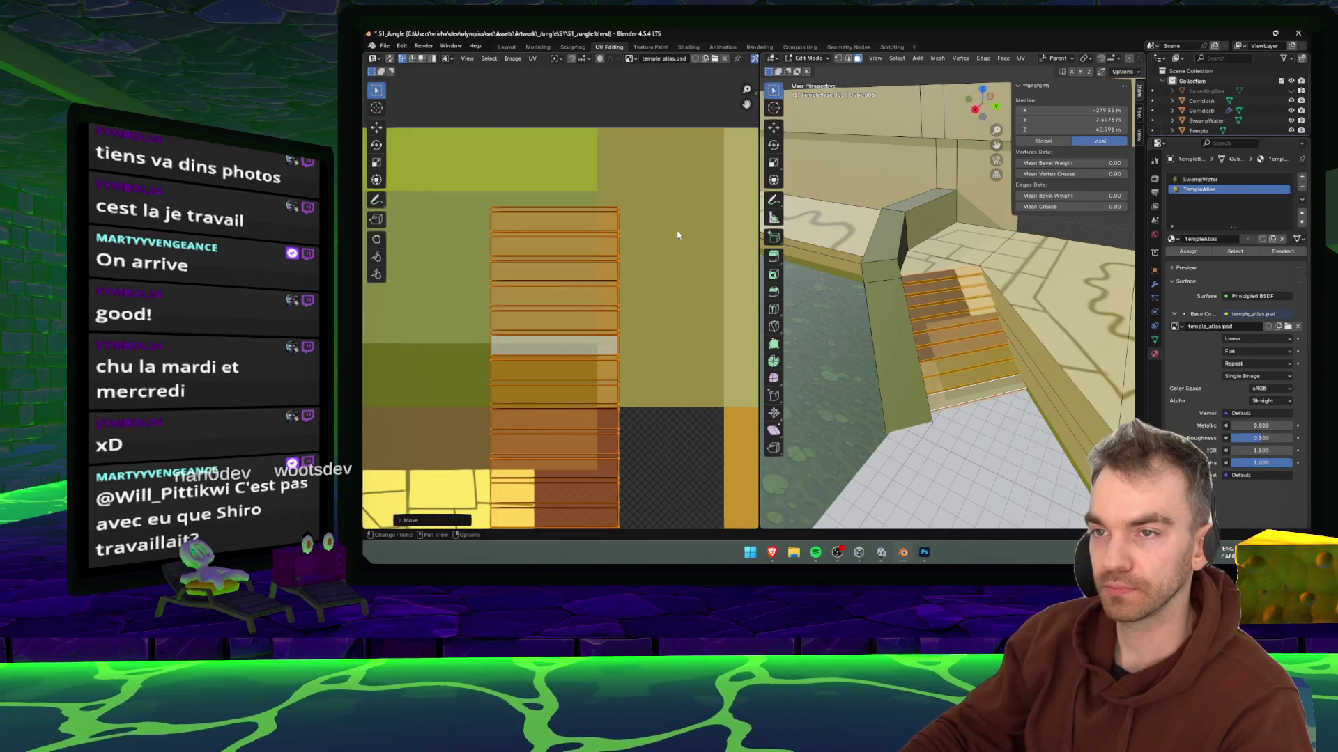
pyautogui.hotkey('alt', 'a')
pyautogui.press('c')
pyautogui.press('u')
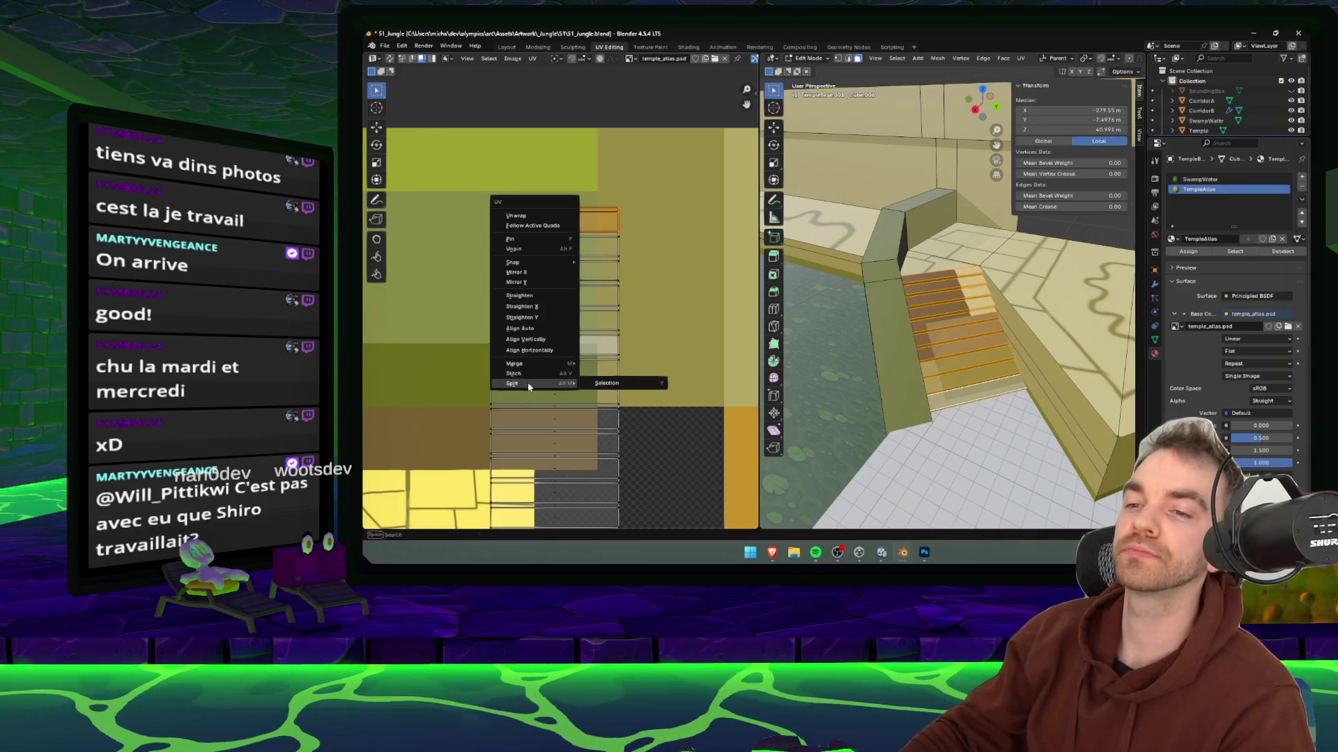
# - Split the first tread and the next two stair rows off and stack them at the atlas top
pyautogui.click(606, 383)
pyautogui.press('g')
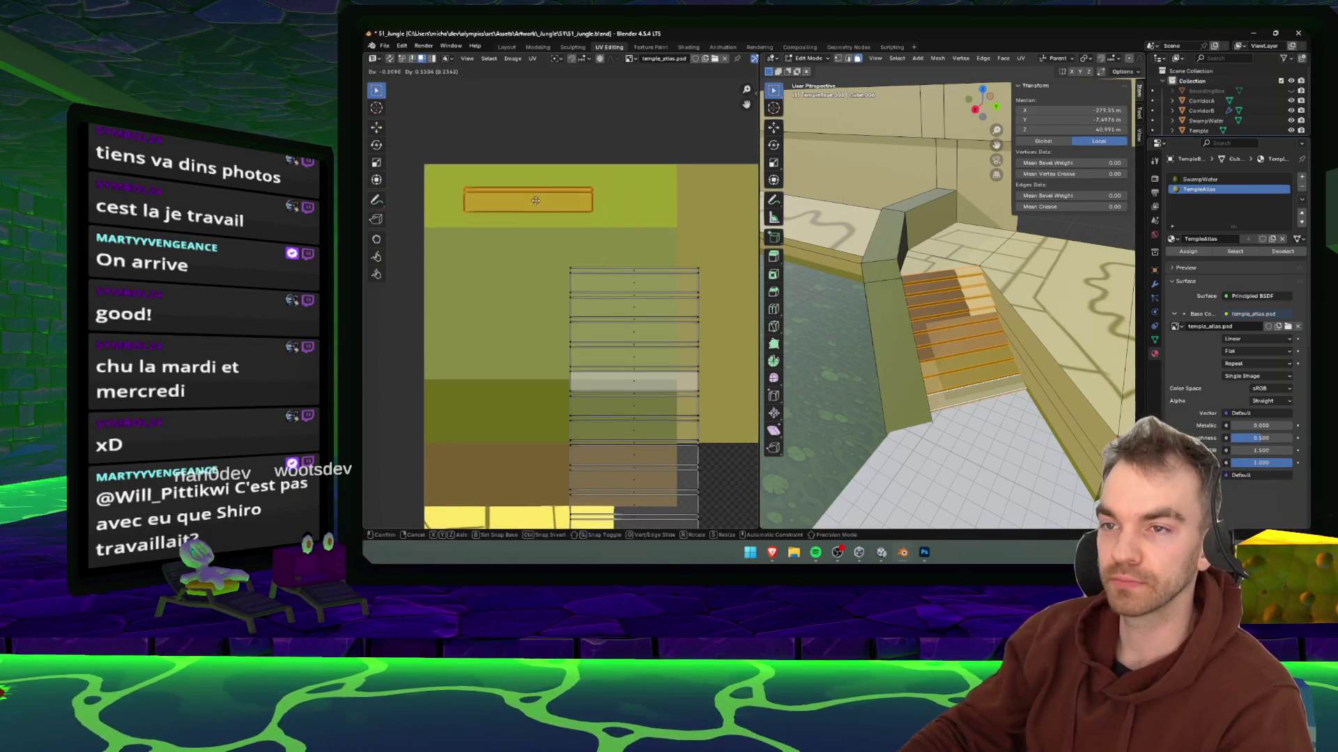
pyautogui.click(504, 180)
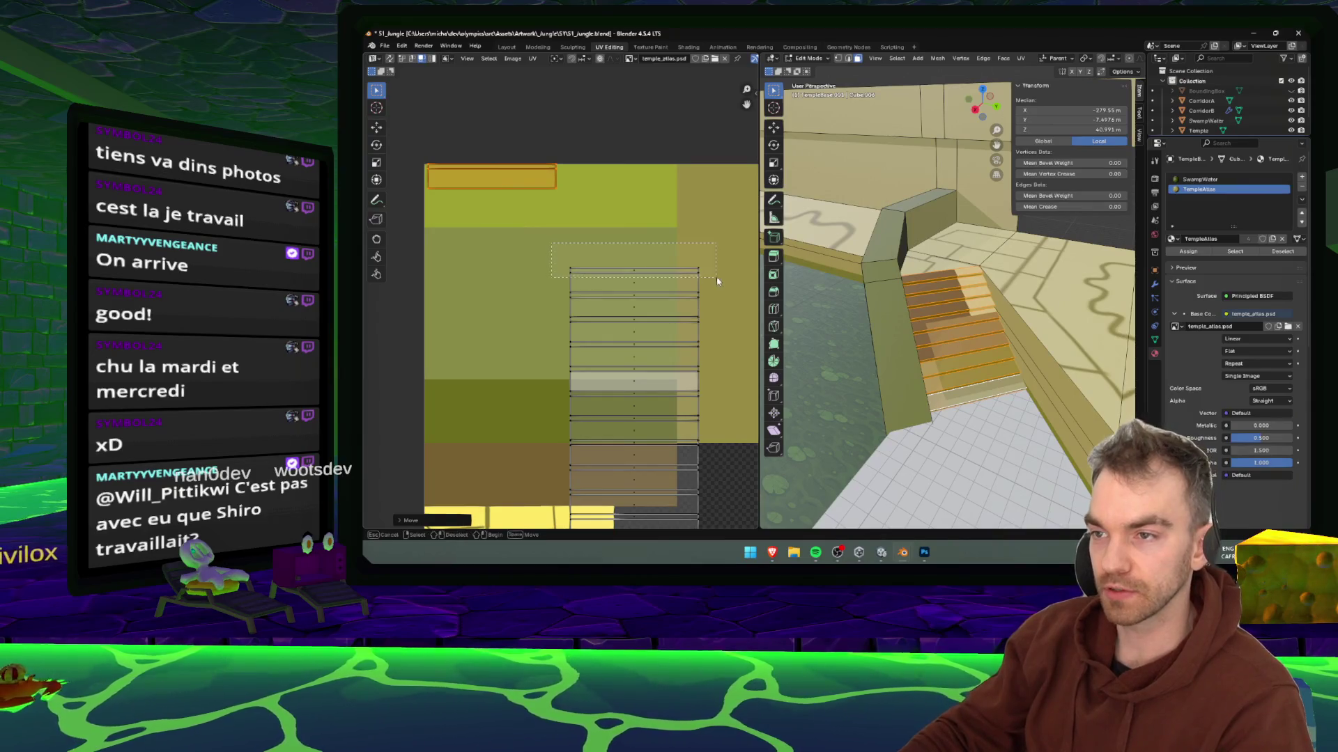
pyautogui.moveTo(718, 281); pyautogui.dragTo(716, 278)
pyautogui.press('u')
pyautogui.moveTo(621, 288)
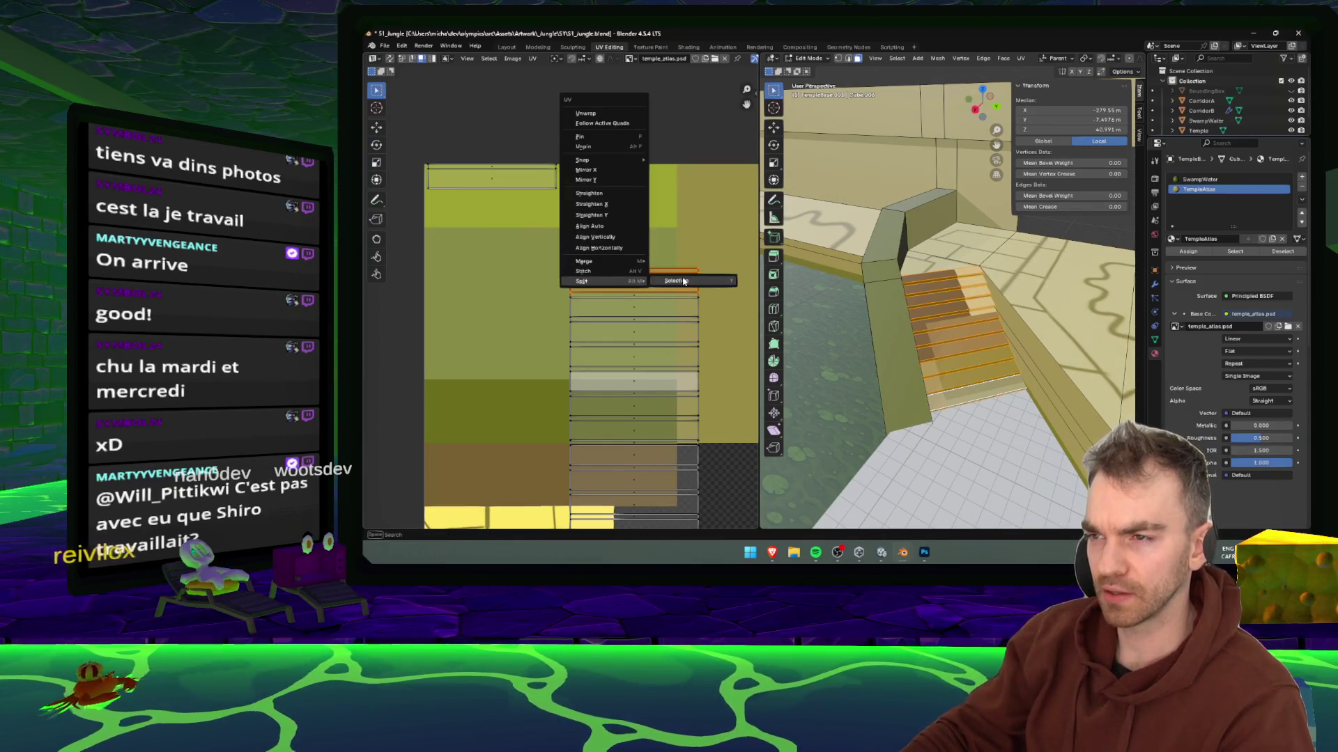
pyautogui.click(683, 281)
pyautogui.press('g')
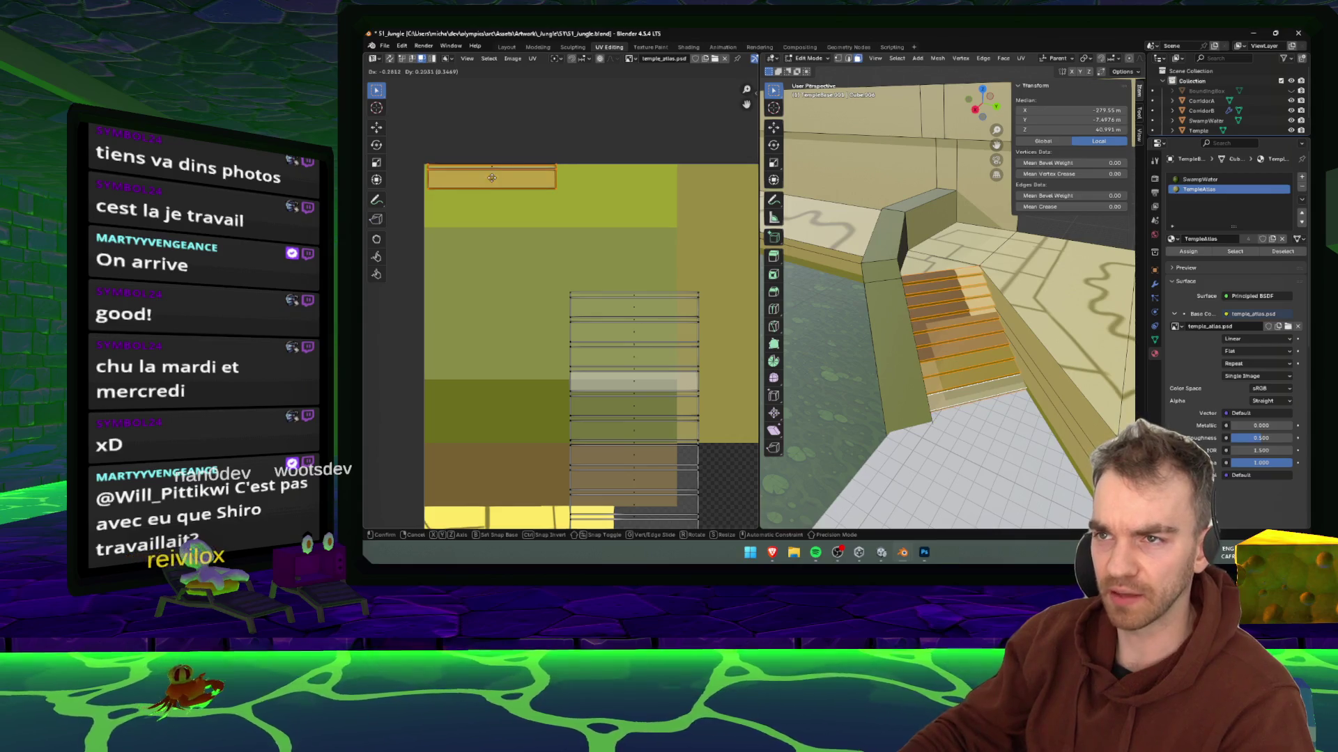
pyautogui.moveTo(687, 303); pyautogui.dragTo(687, 305)
pyautogui.press('u')
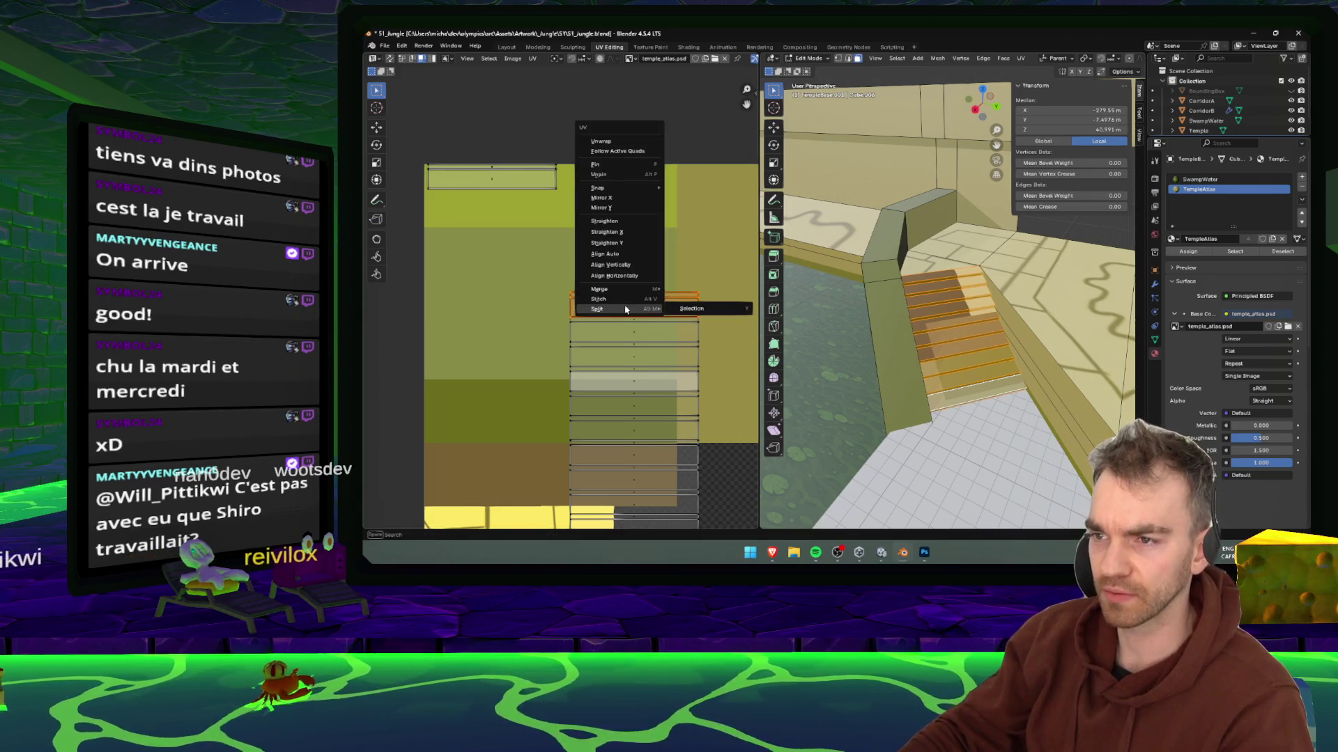
pyautogui.click(689, 308)
pyautogui.press('g')
pyautogui.click(547, 179)
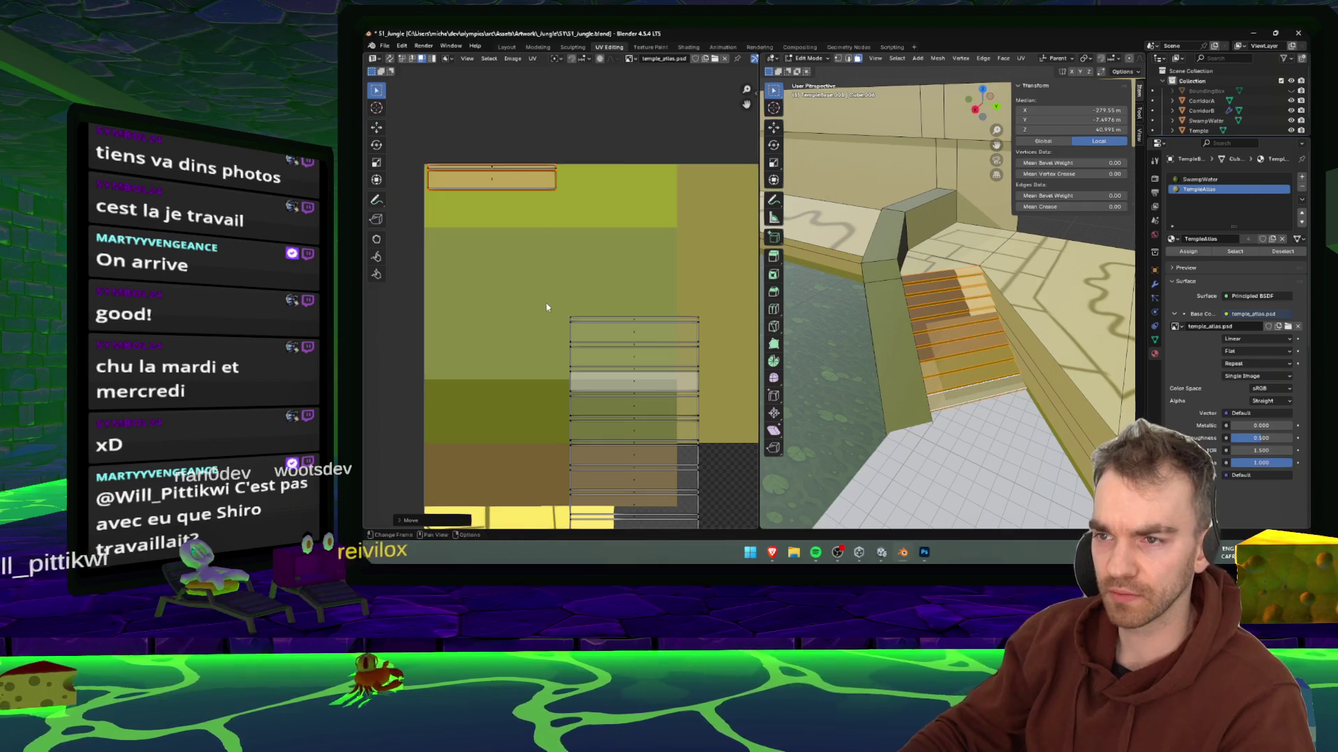
# - Detach three more stair rows and move each onto the top strip
pyautogui.press('u')
pyautogui.click(686, 338)
pyautogui.press('g')
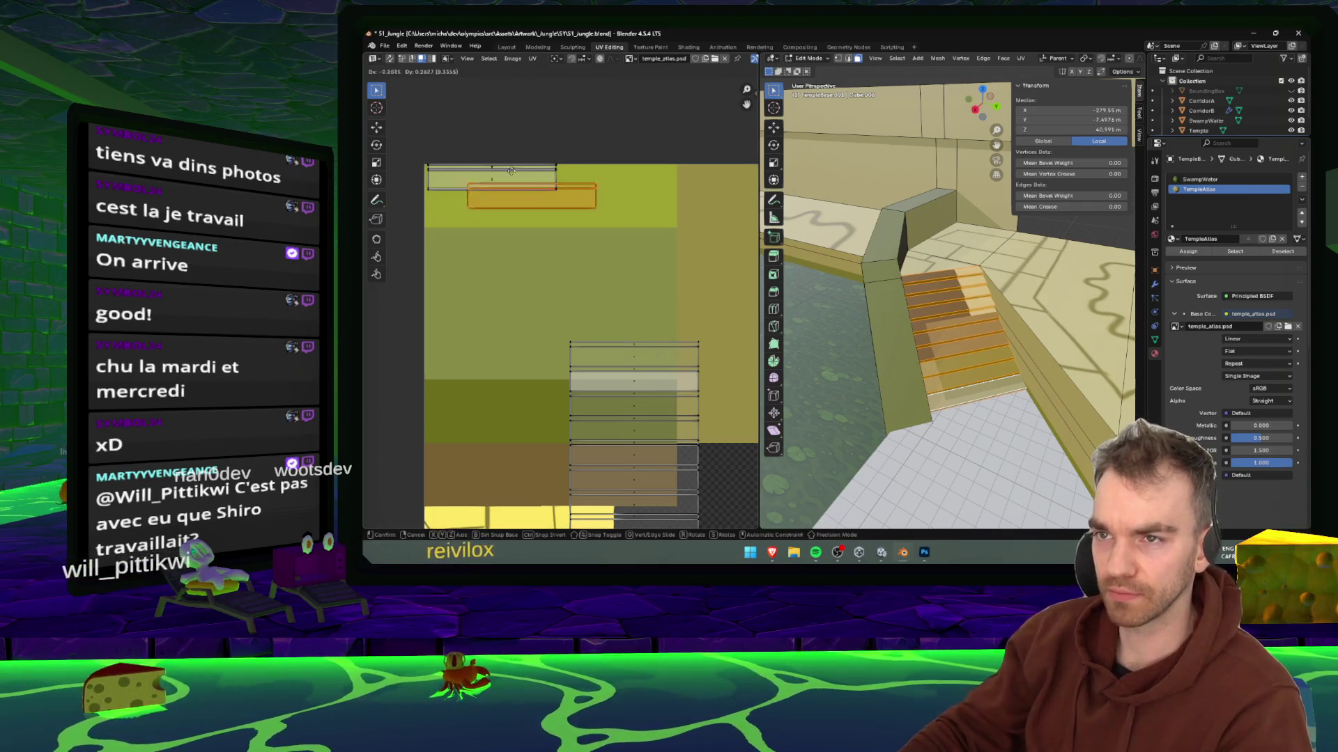
pyautogui.click(478, 162)
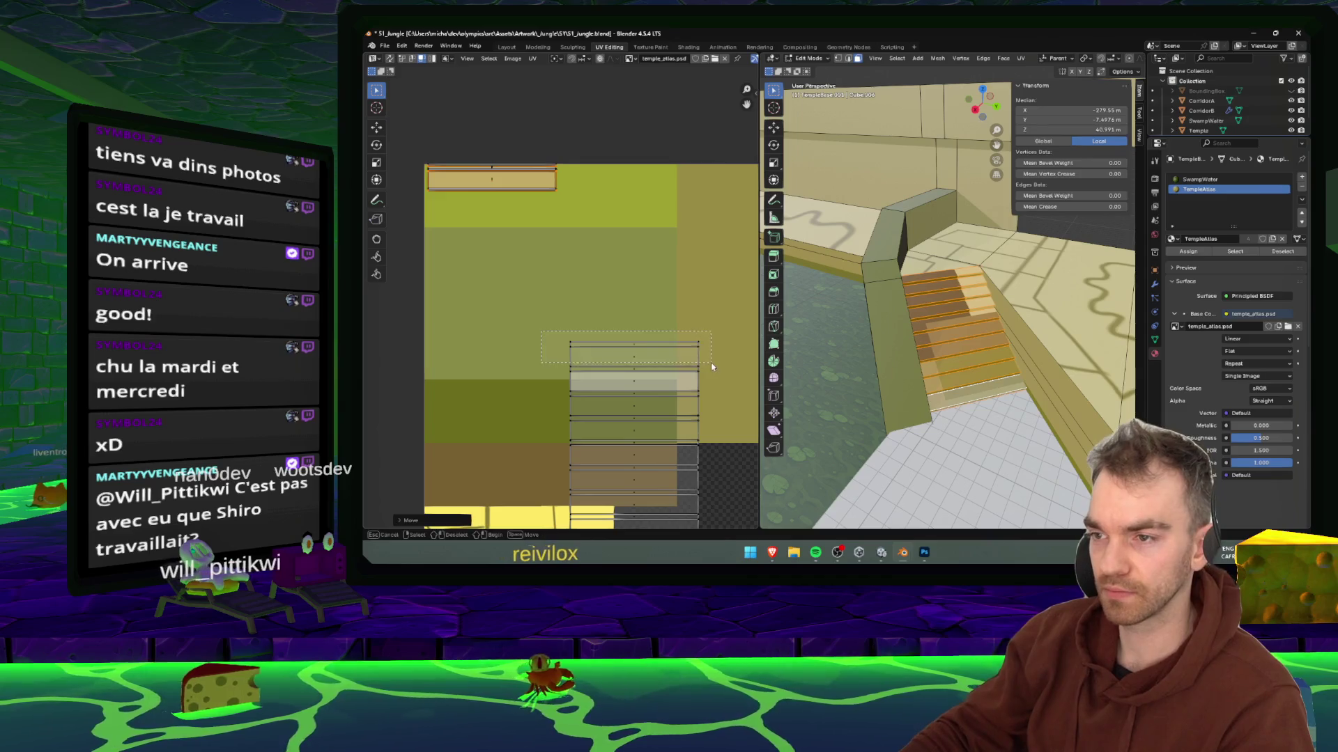
pyautogui.moveTo(712, 367); pyautogui.dragTo(712, 367)
pyautogui.press('u')
pyautogui.click(684, 354)
pyautogui.press('g')
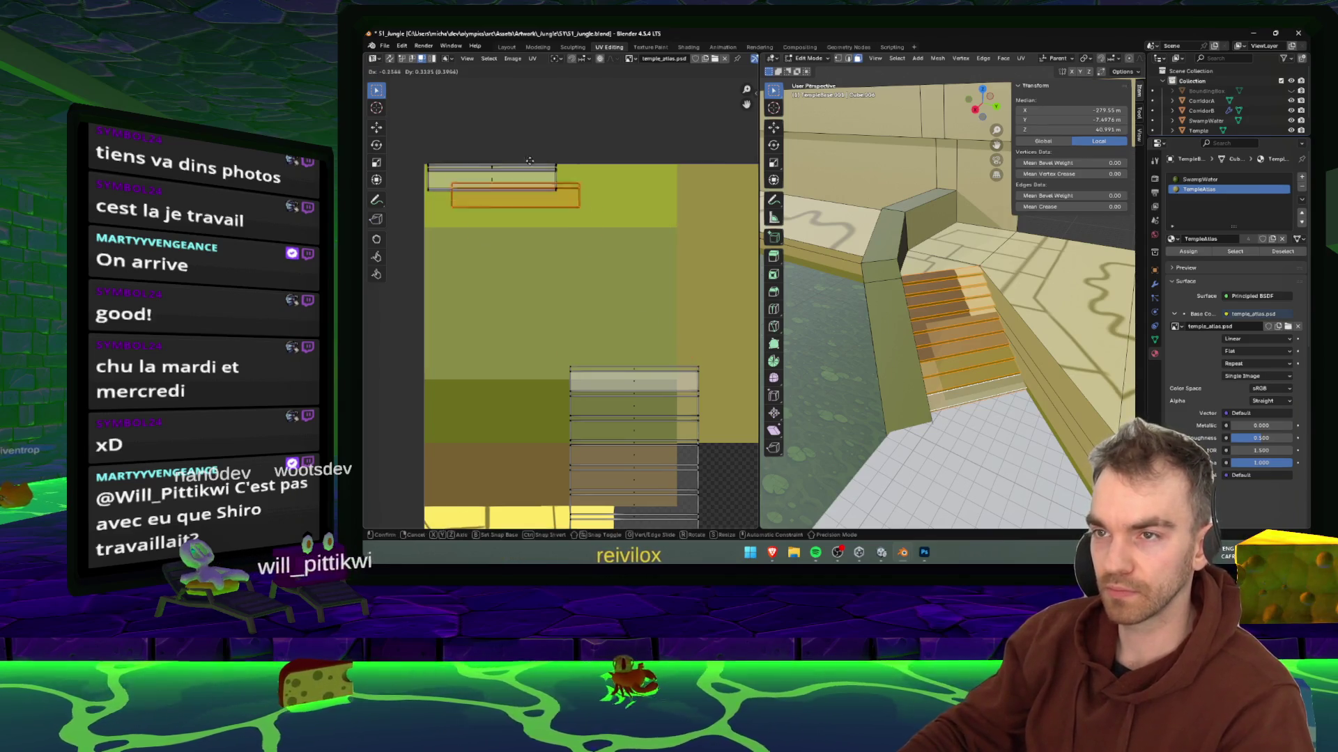
pyautogui.click(509, 147)
pyautogui.scroll(-3, 659, 307)
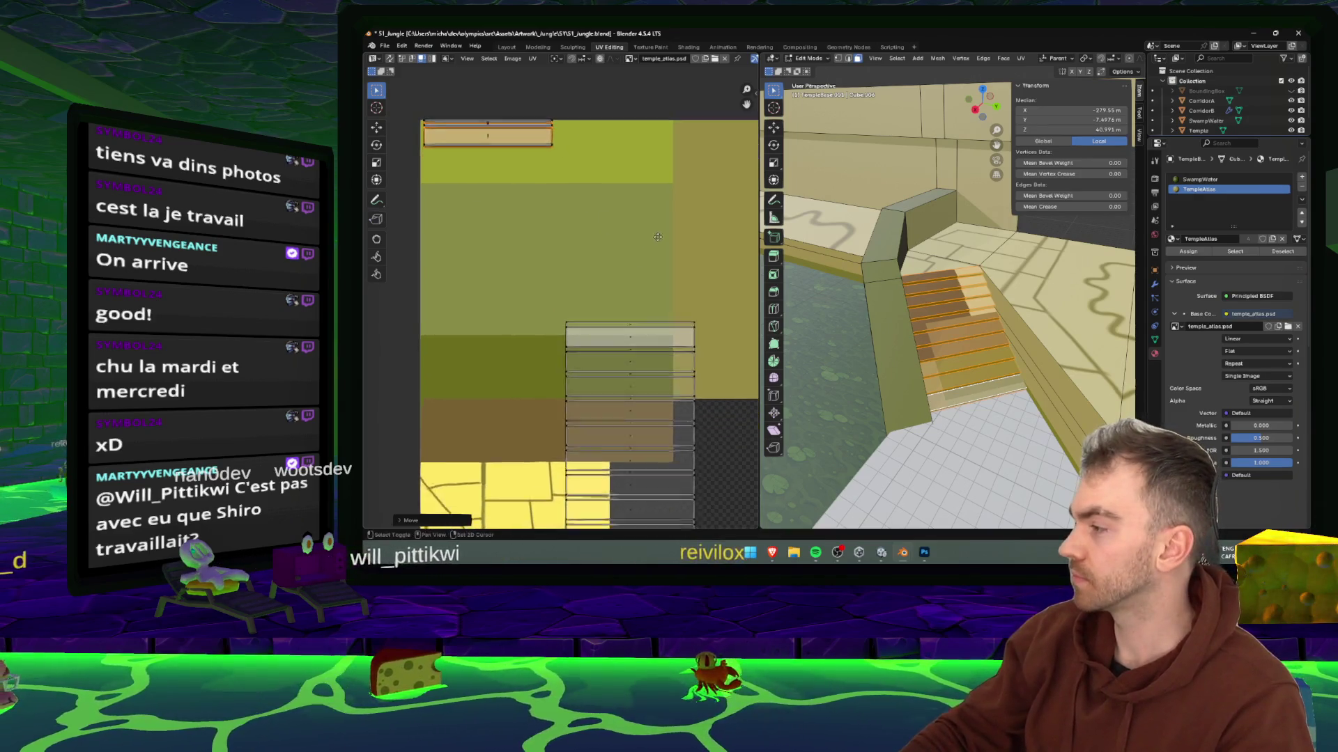
pyautogui.click(687, 326)
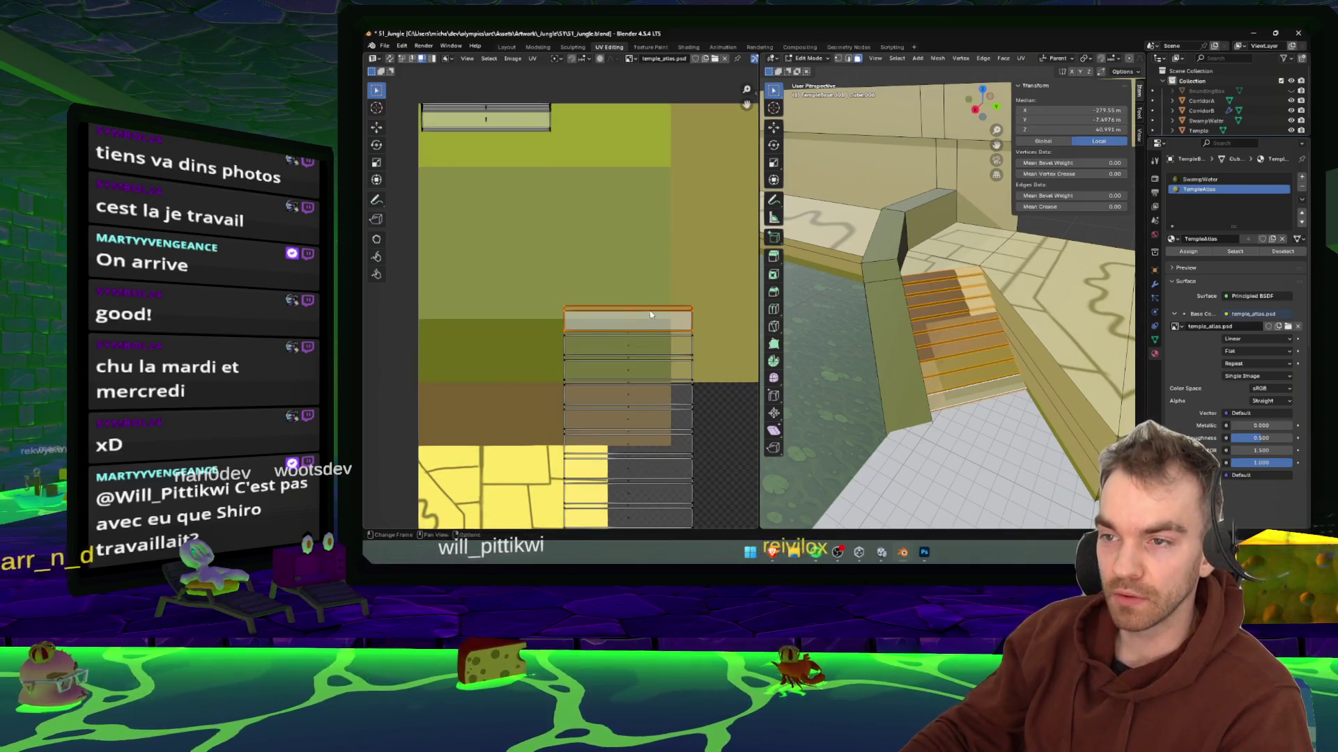
pyautogui.press('u')
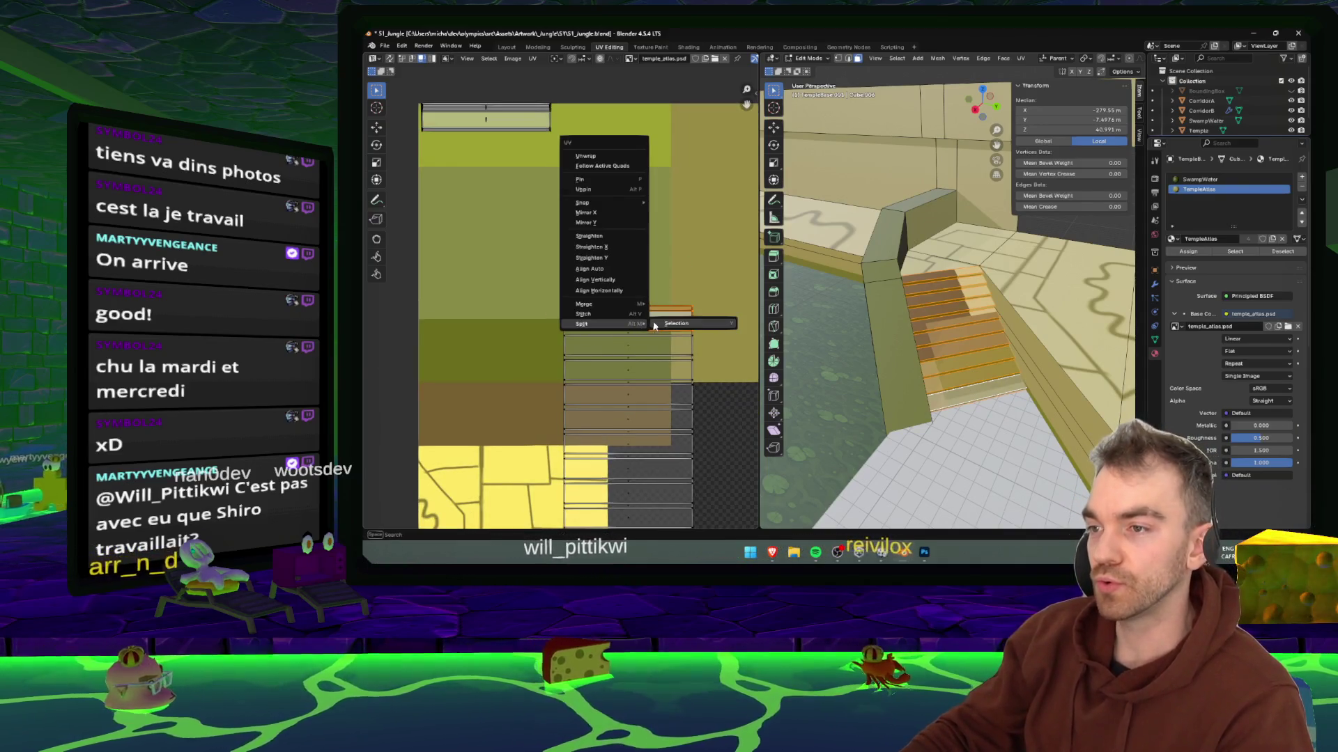
pyautogui.click(668, 325)
pyautogui.press('g')
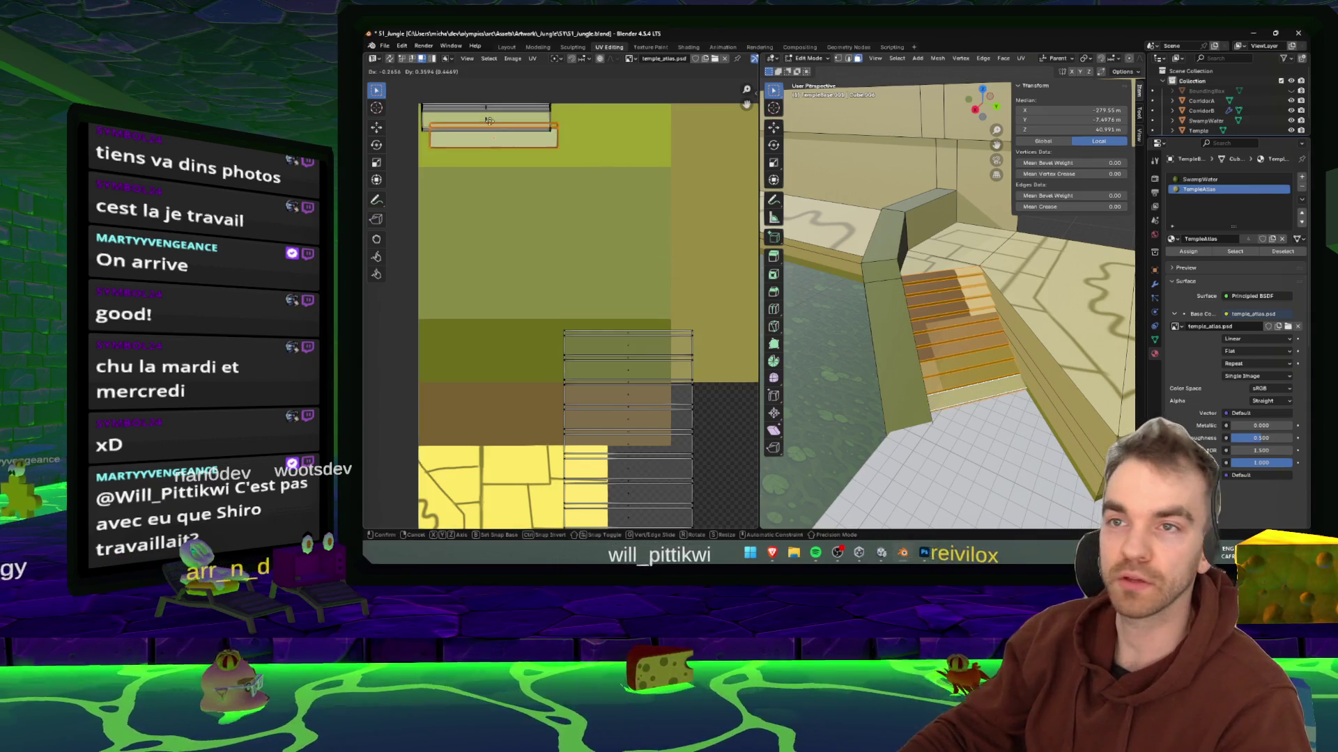
pyautogui.click(488, 109)
# - Split off the next four stair strips and place them on the top tan strip
pyautogui.click(690, 345)
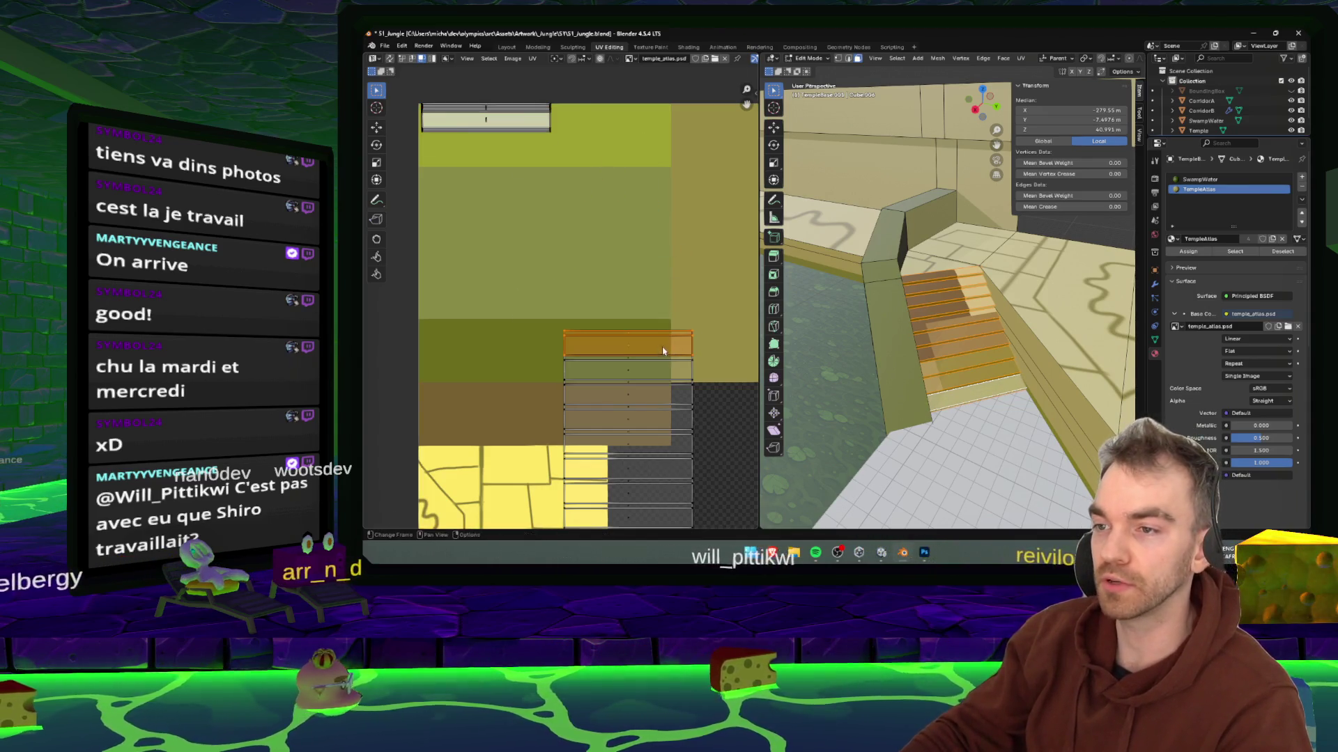
pyautogui.press('u')
pyautogui.click(692, 346)
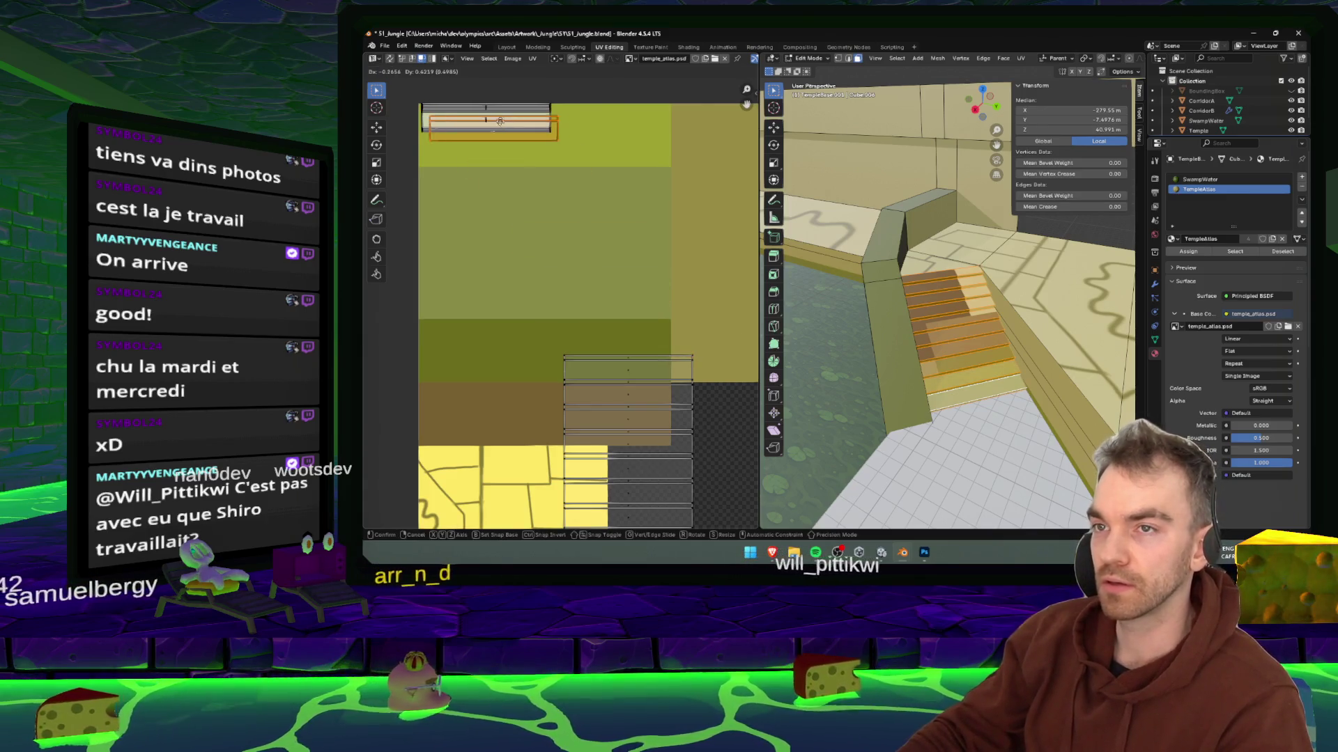
pyautogui.click(595, 359)
pyautogui.press('u')
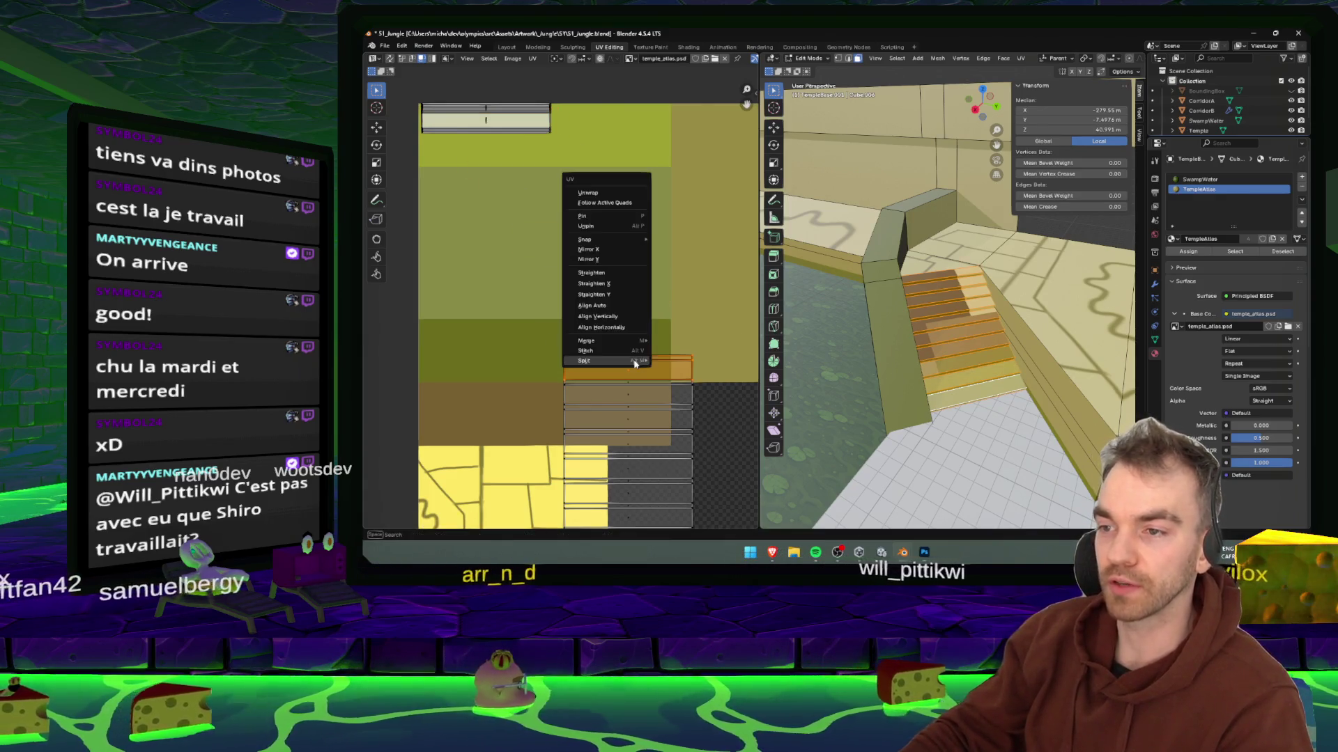
pyautogui.click(669, 359)
pyautogui.press('g')
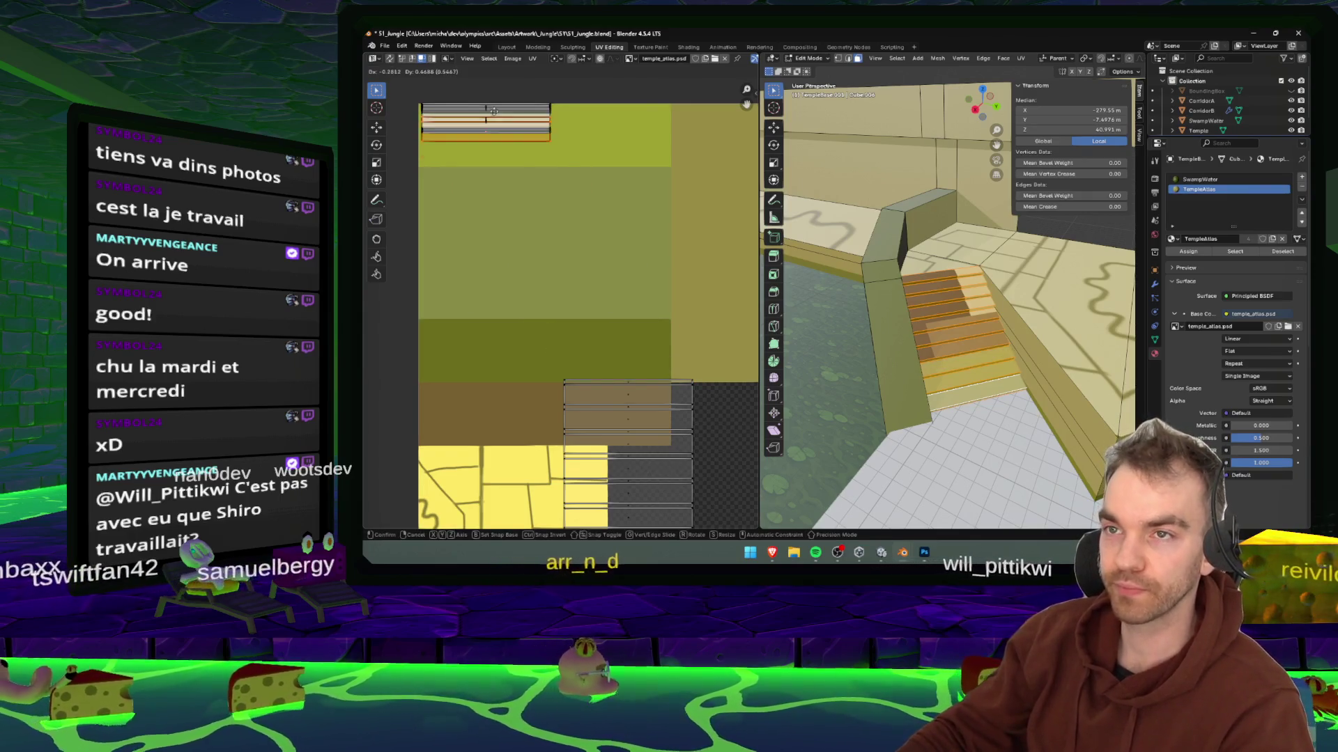
pyautogui.click(490, 94)
pyautogui.moveTo(584, 353); pyautogui.dragTo(641, 391)
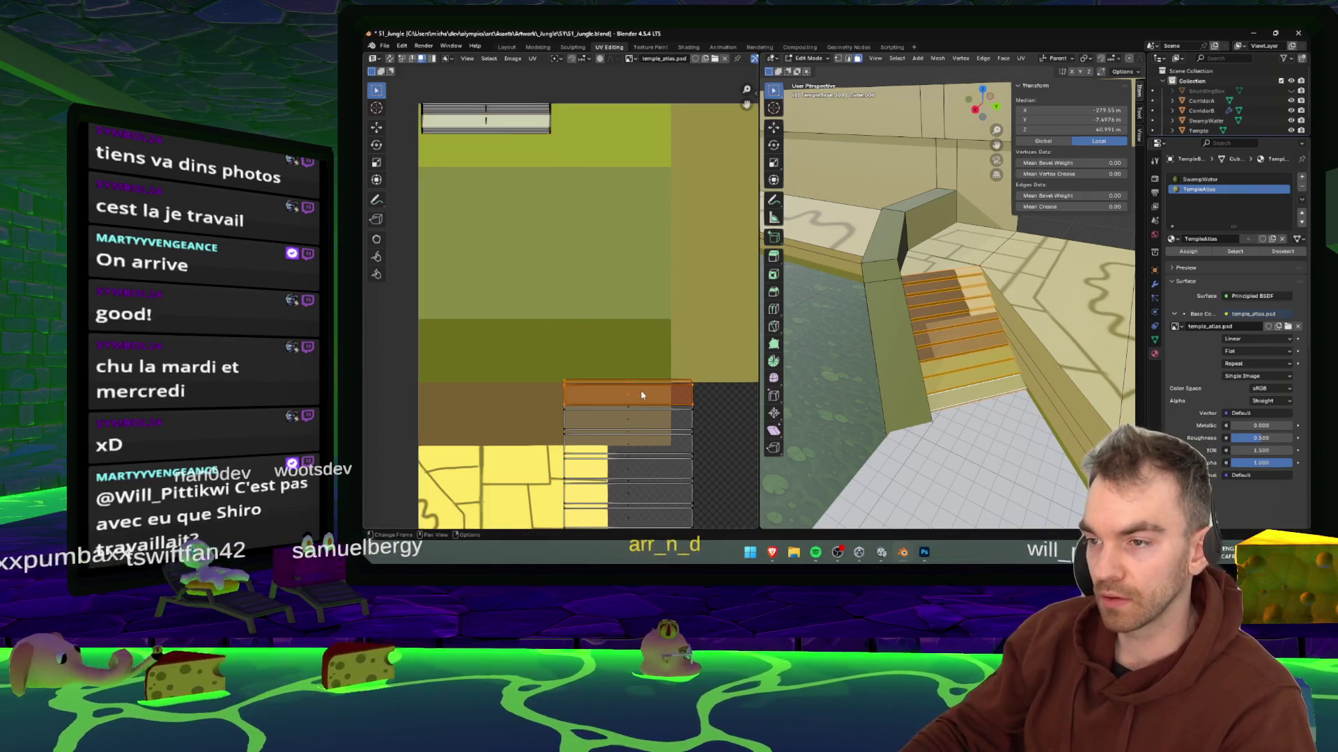
pyautogui.press('u')
pyautogui.click(645, 388)
pyautogui.press('g')
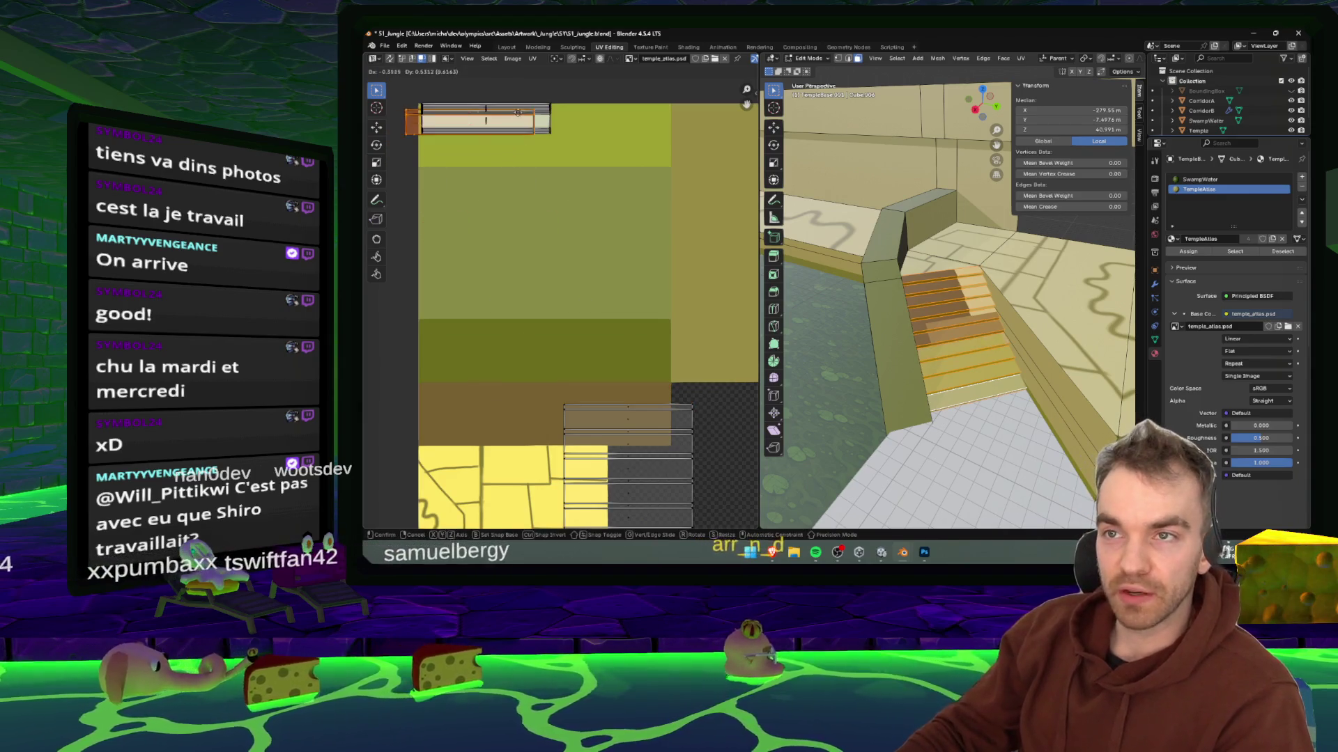
pyautogui.click(565, 70)
pyautogui.moveTo(641, 417); pyautogui.dragTo(641, 416)
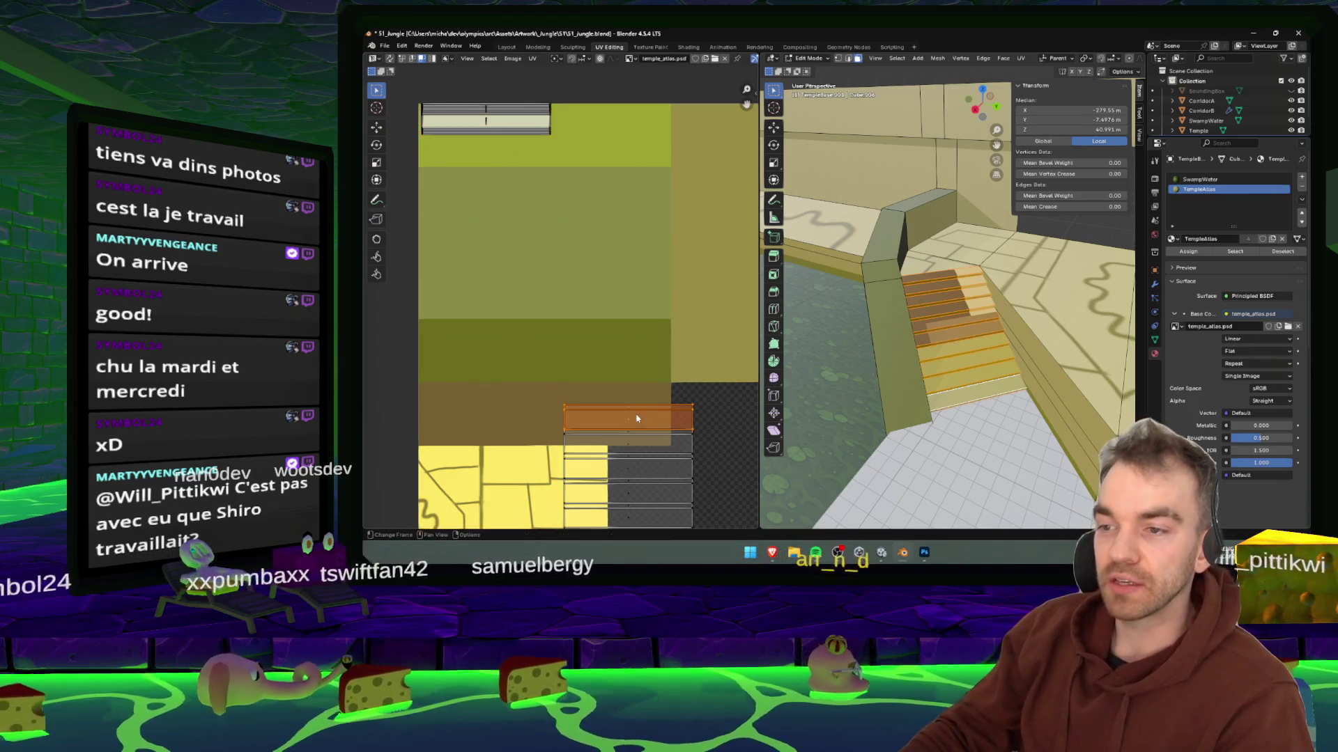
pyautogui.press('u')
pyautogui.click(666, 413)
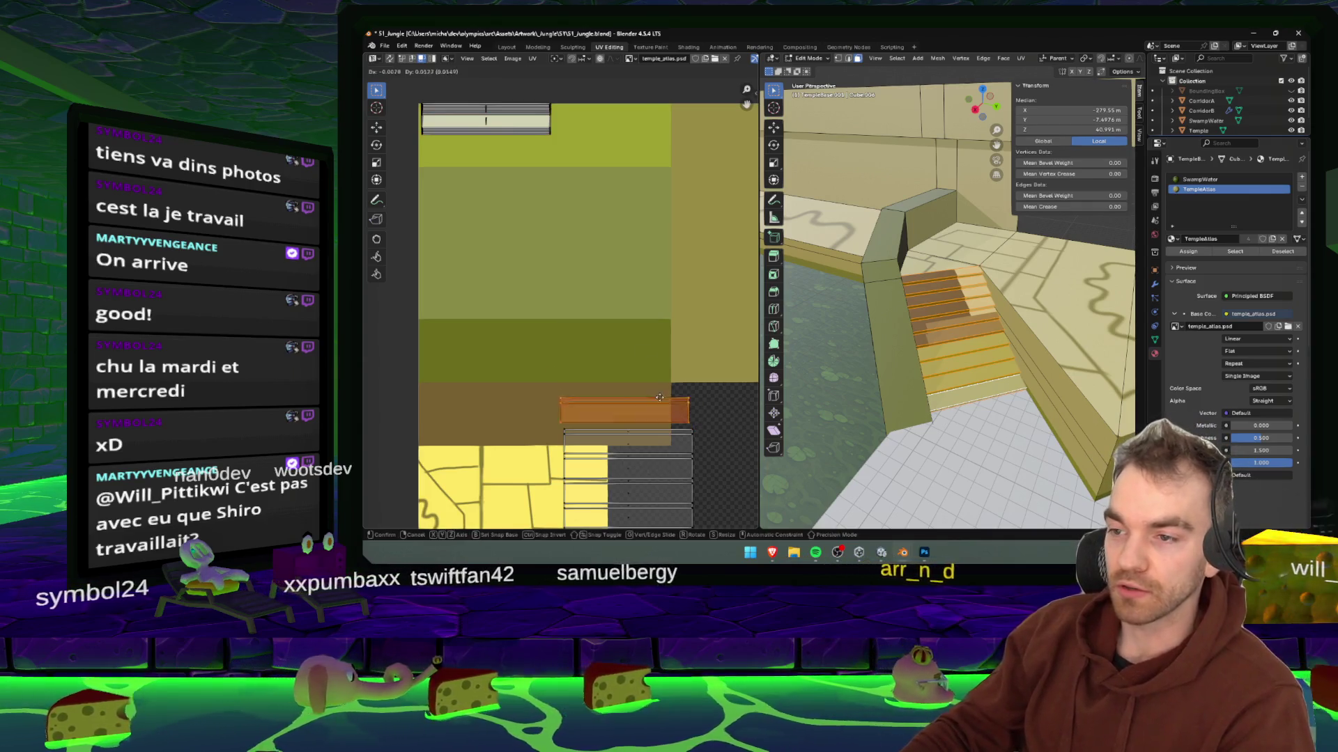
pyautogui.press('g')
pyautogui.click(524, 120)
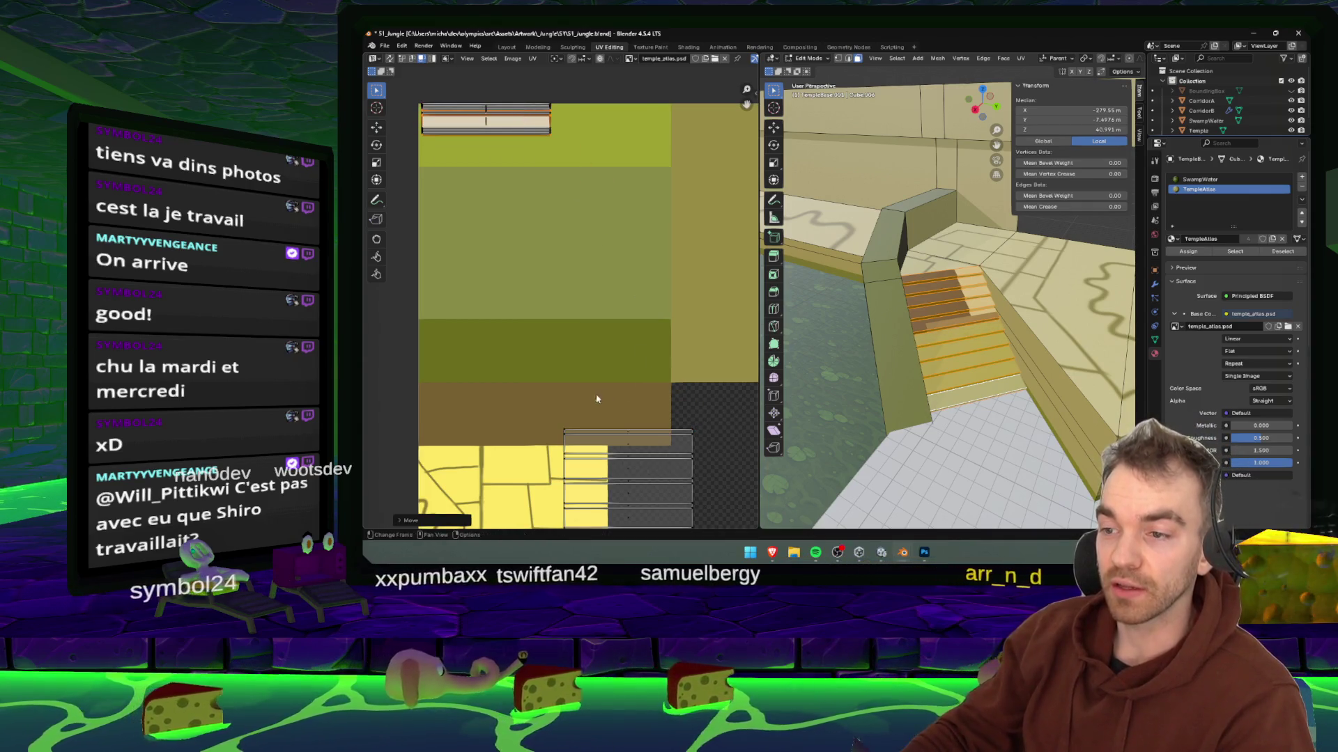
# - Separate the remaining lower stair strips and move them up onto the stack
pyautogui.click(627, 438)
pyautogui.press('u')
pyautogui.click(666, 412)
pyautogui.press('g')
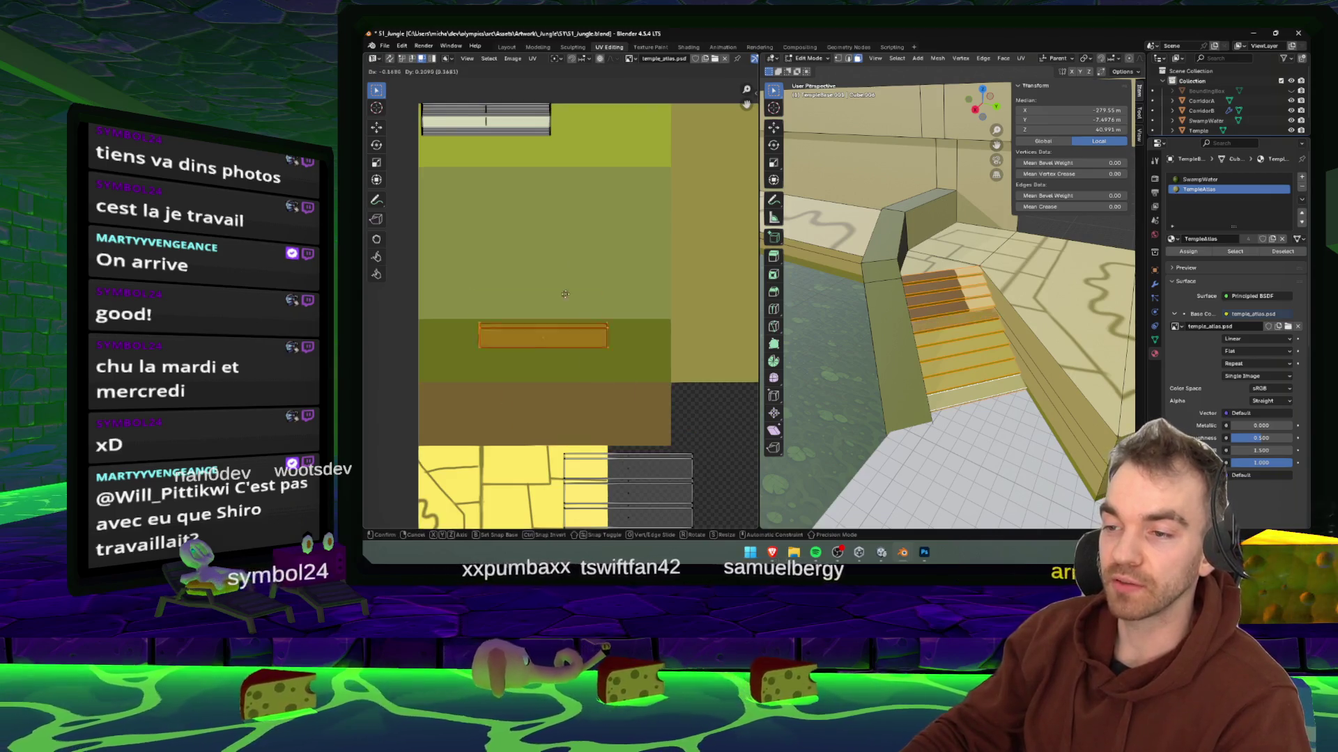
pyautogui.click(513, 103)
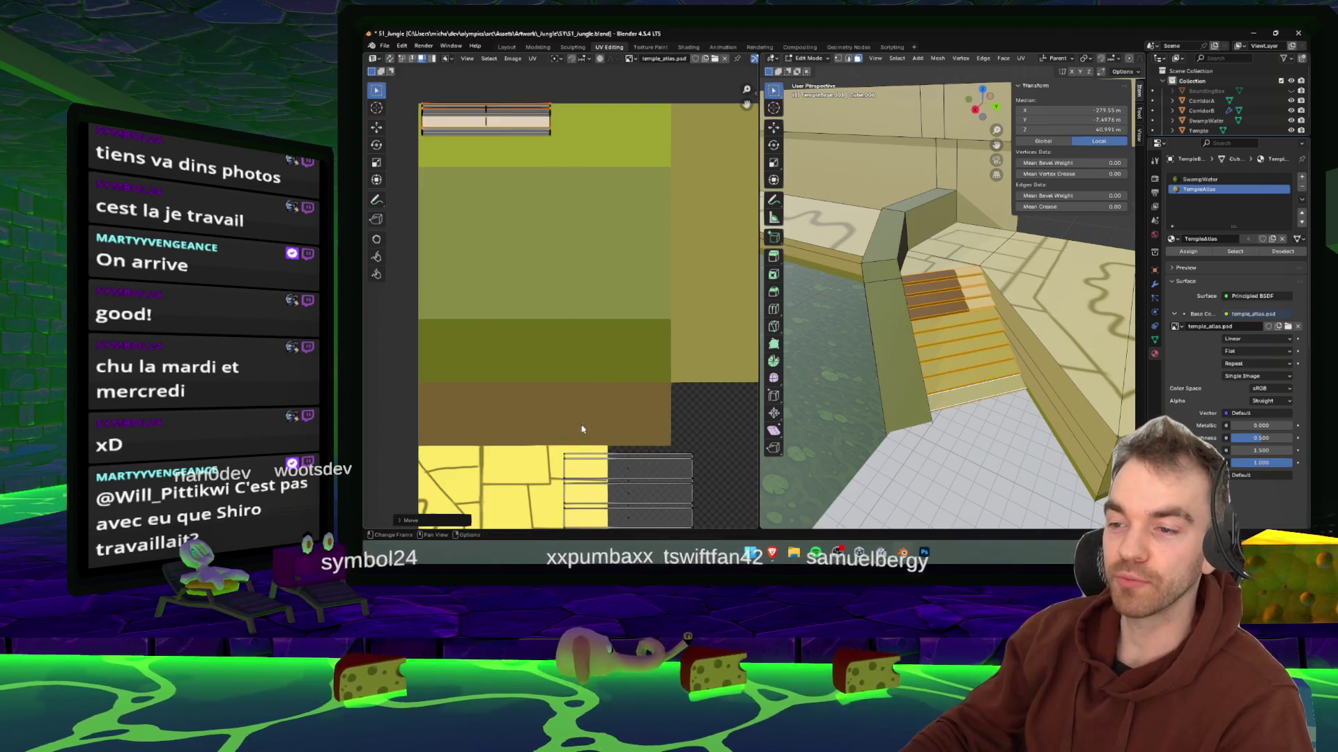
pyautogui.moveTo(653, 478); pyautogui.dragTo(652, 478)
pyautogui.press('u')
pyautogui.click(652, 462)
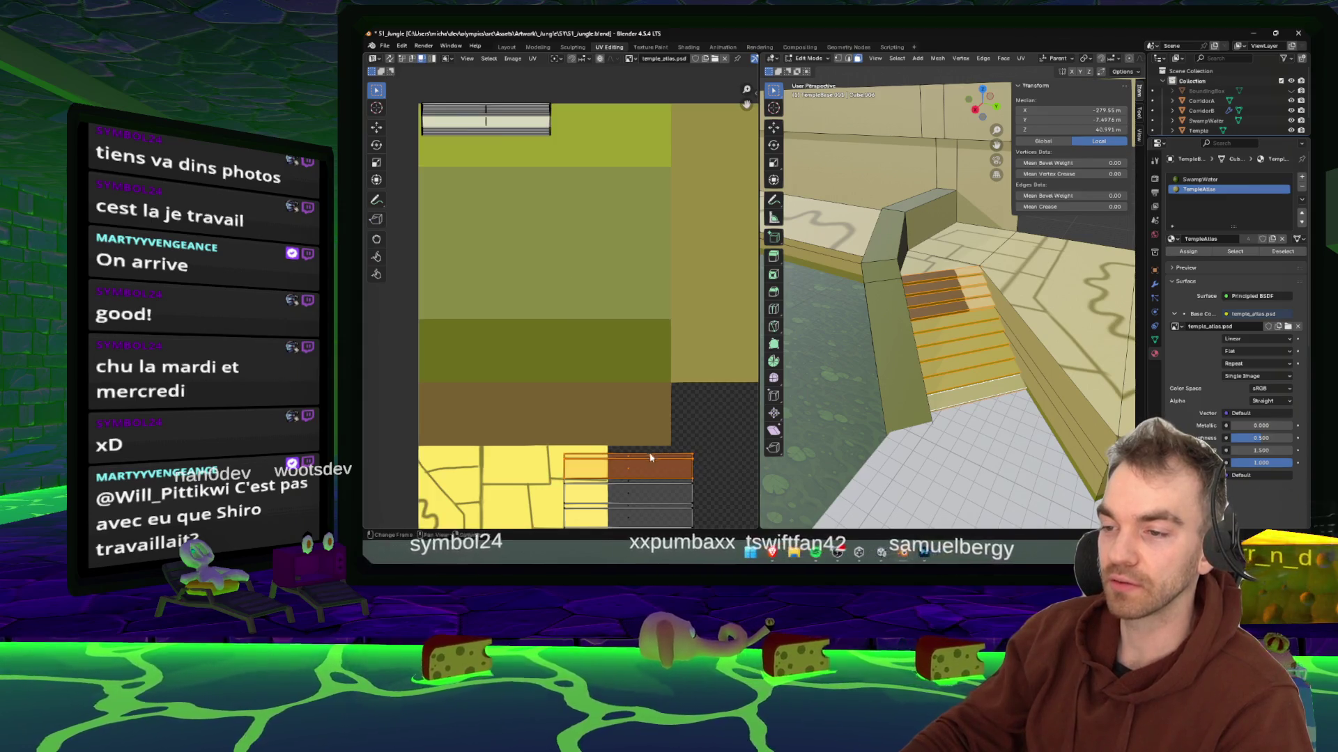
pyautogui.press('g')
pyautogui.click(522, 101)
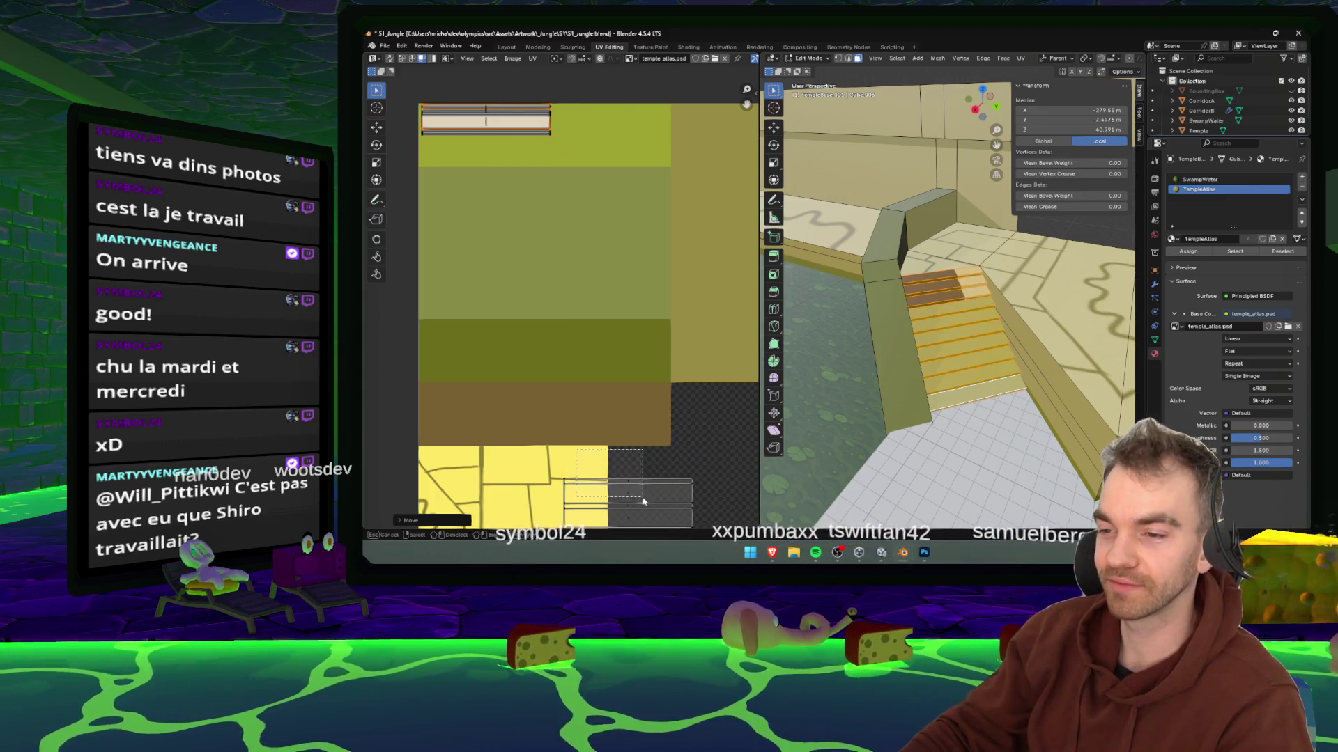
pyautogui.moveTo(644, 501); pyautogui.dragTo(647, 496)
pyautogui.press('u')
pyautogui.click(705, 494)
pyautogui.press('g')
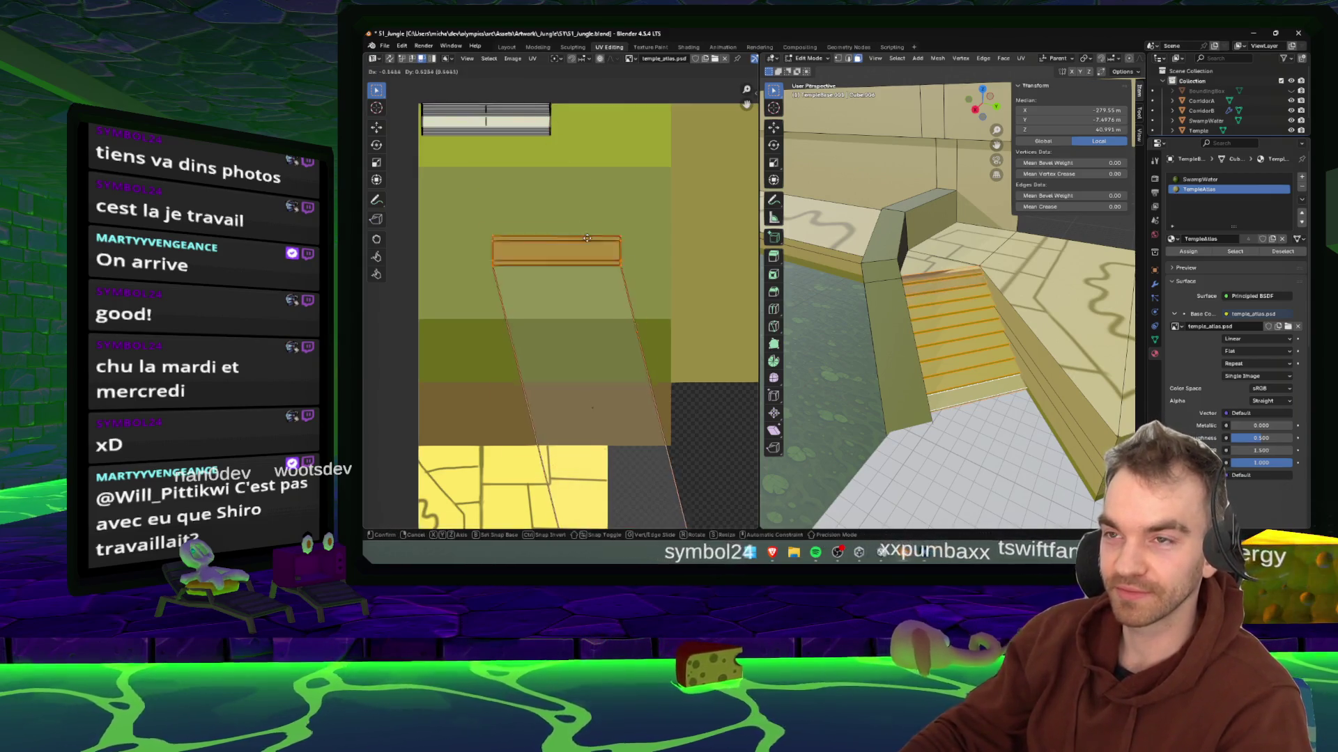
pyautogui.rightClick(578, 208)
pyautogui.scroll(-1, 654, 432)
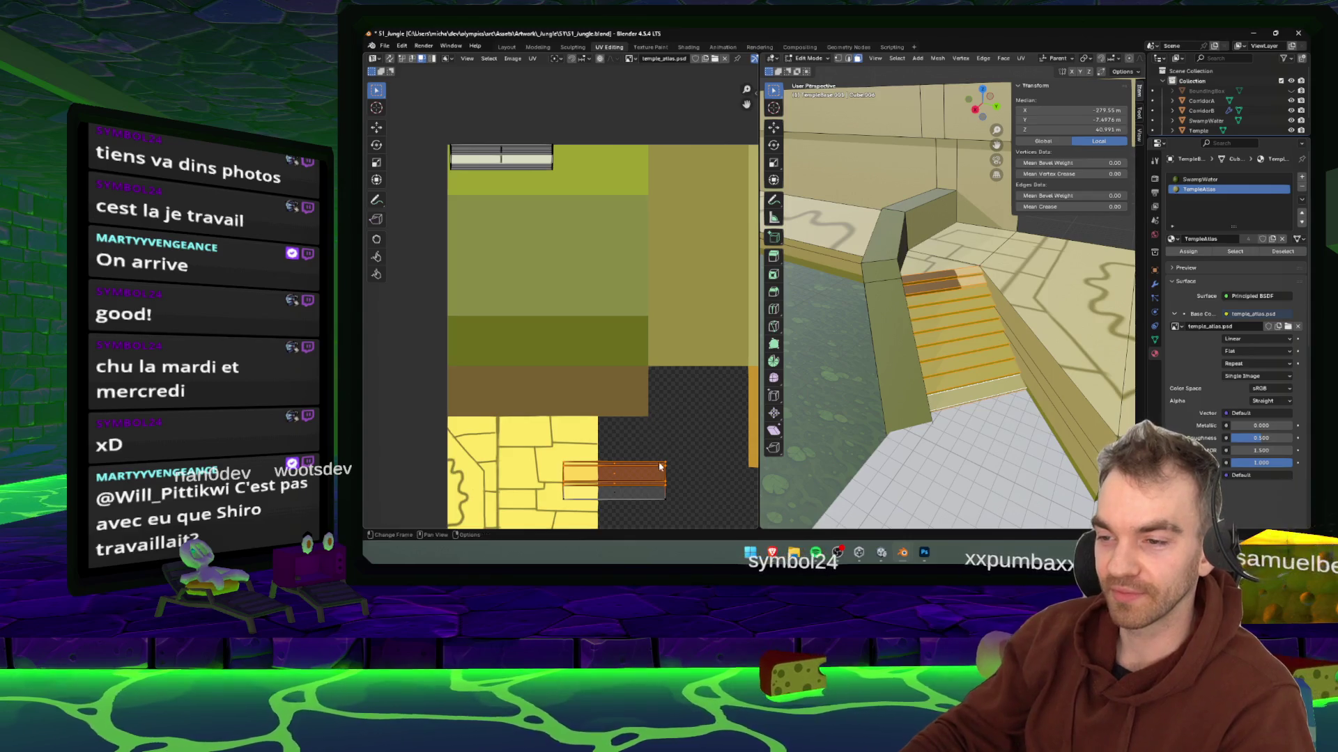
pyautogui.scroll(2, 660, 467)
pyautogui.press('u')
pyautogui.moveTo(654, 452)
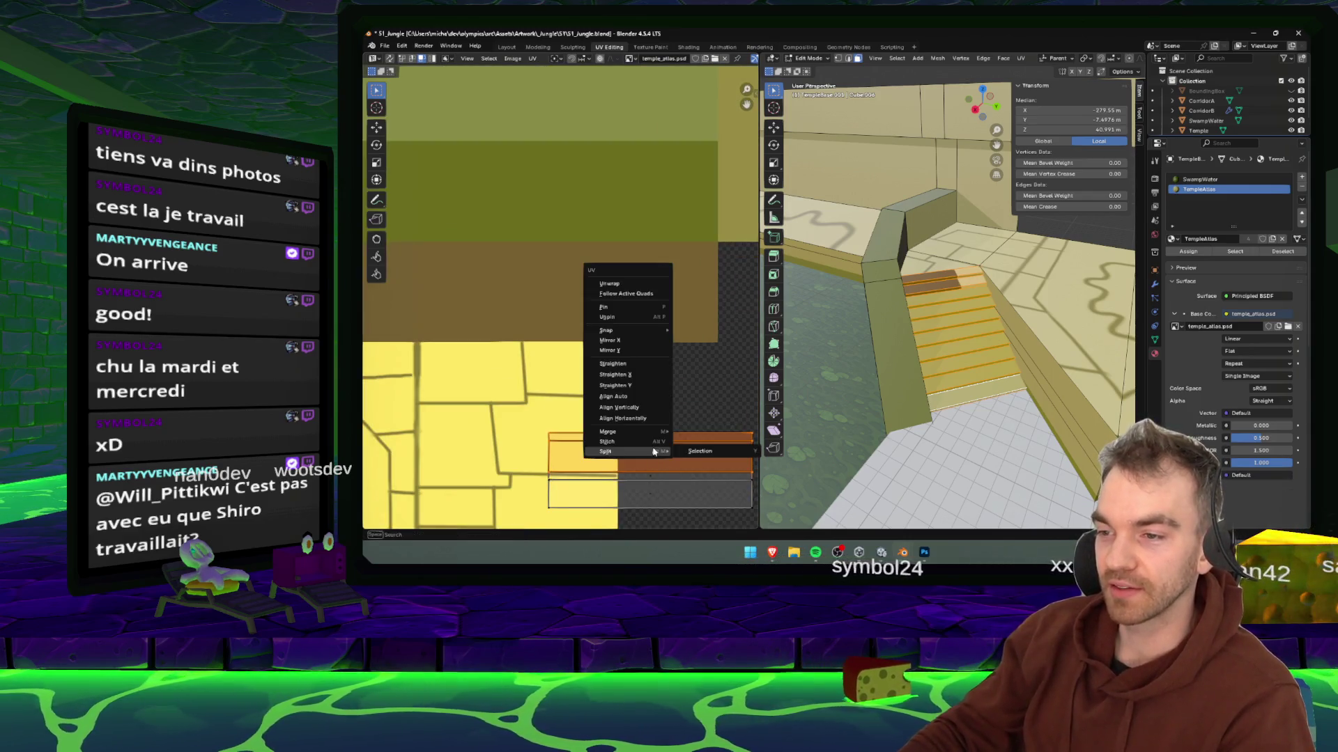
pyautogui.click(699, 451)
pyautogui.scroll(-3, 700, 450)
pyautogui.press('g')
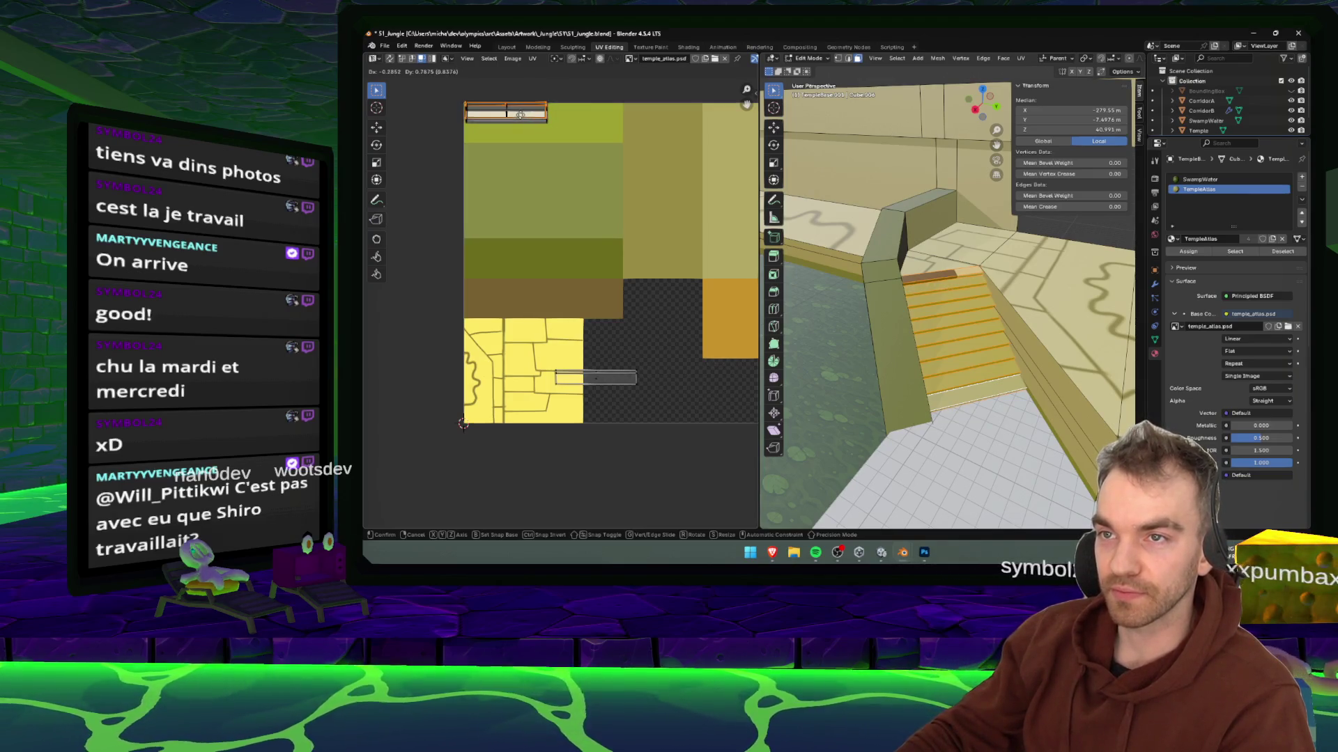
pyautogui.click(631, 377)
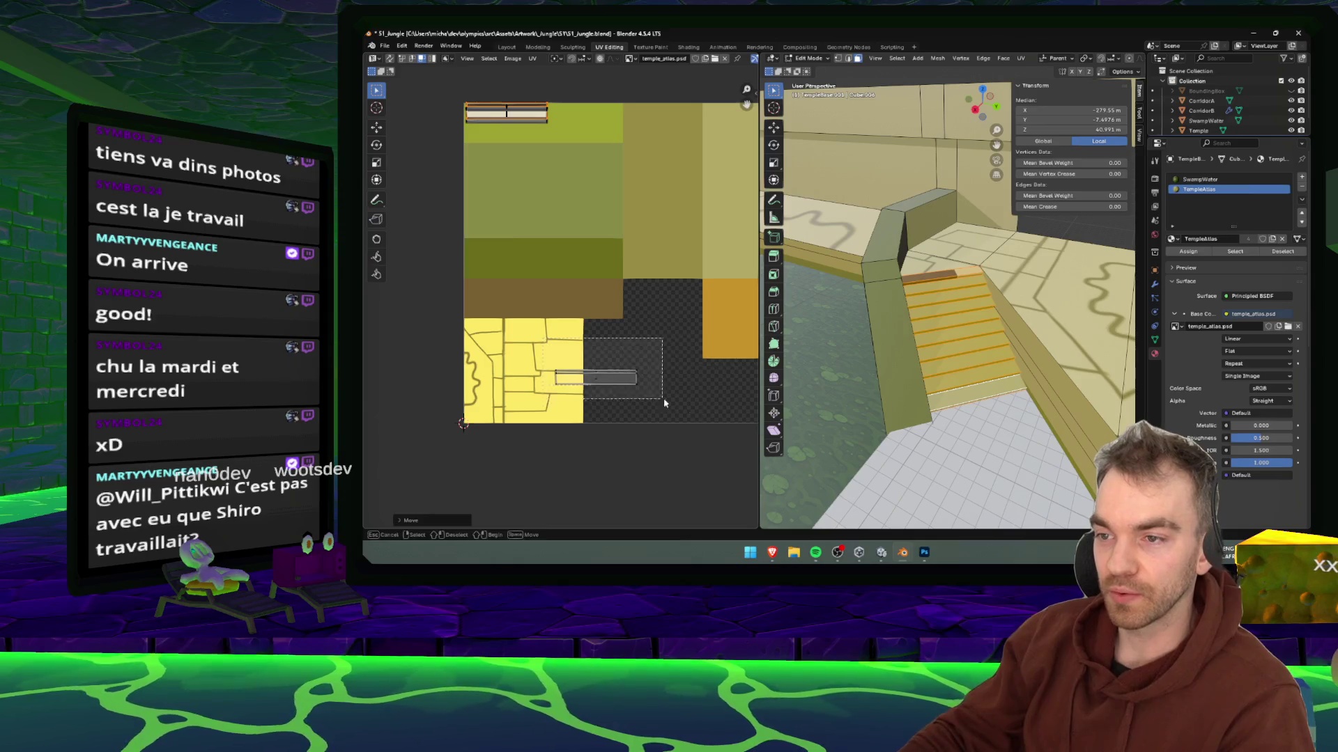
pyautogui.press('g')
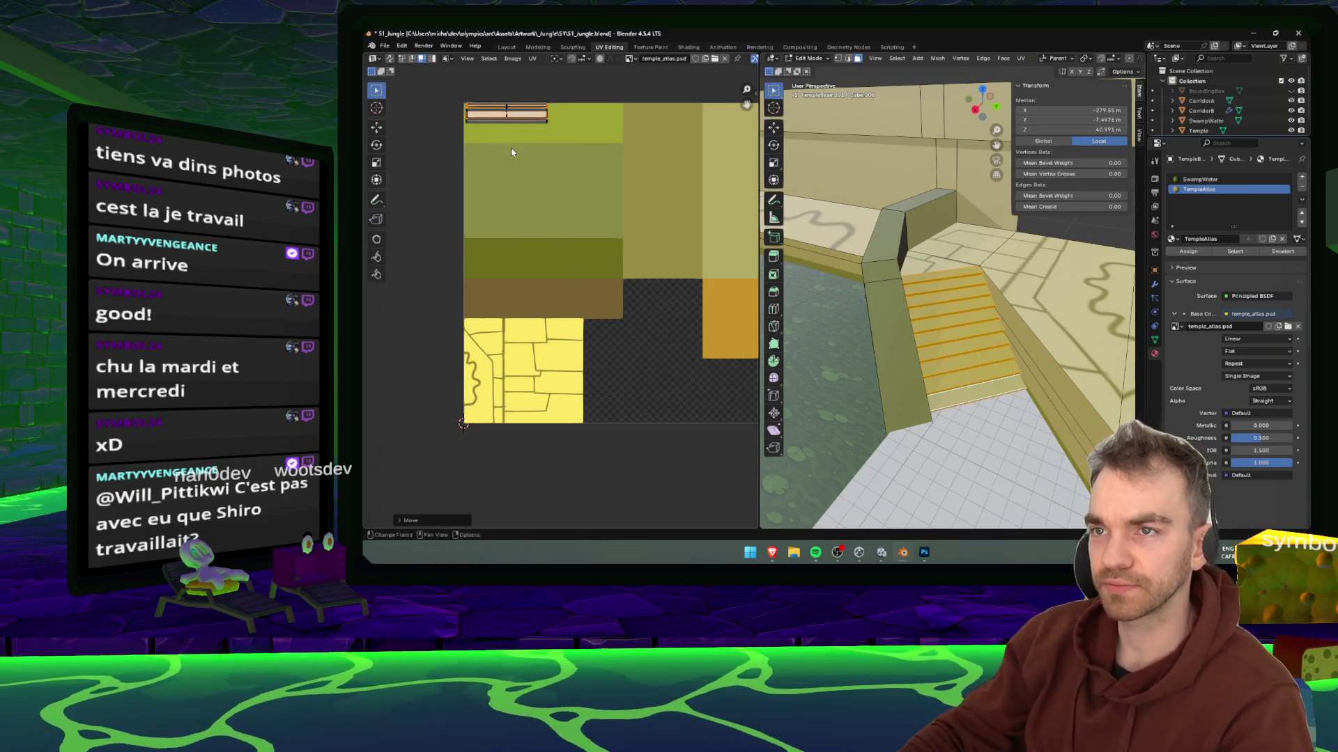
pyautogui.scroll(6, 512, 147)
pyautogui.moveTo(554, 234); pyautogui.dragTo(589, 376)
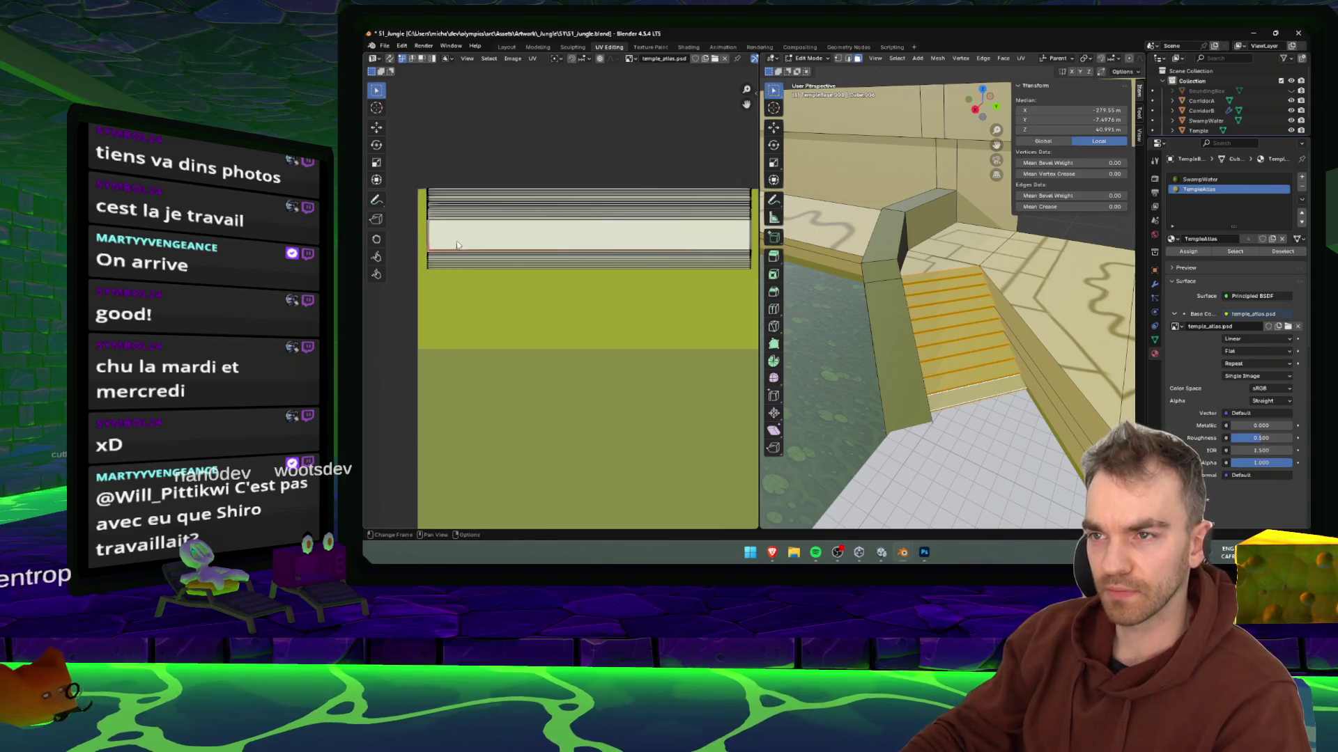
# - Merge the vertices of the stacked strips at their center
pyautogui.press('a')
pyautogui.moveTo(449, 286); pyautogui.dragTo(443, 251)
pyautogui.press('u')
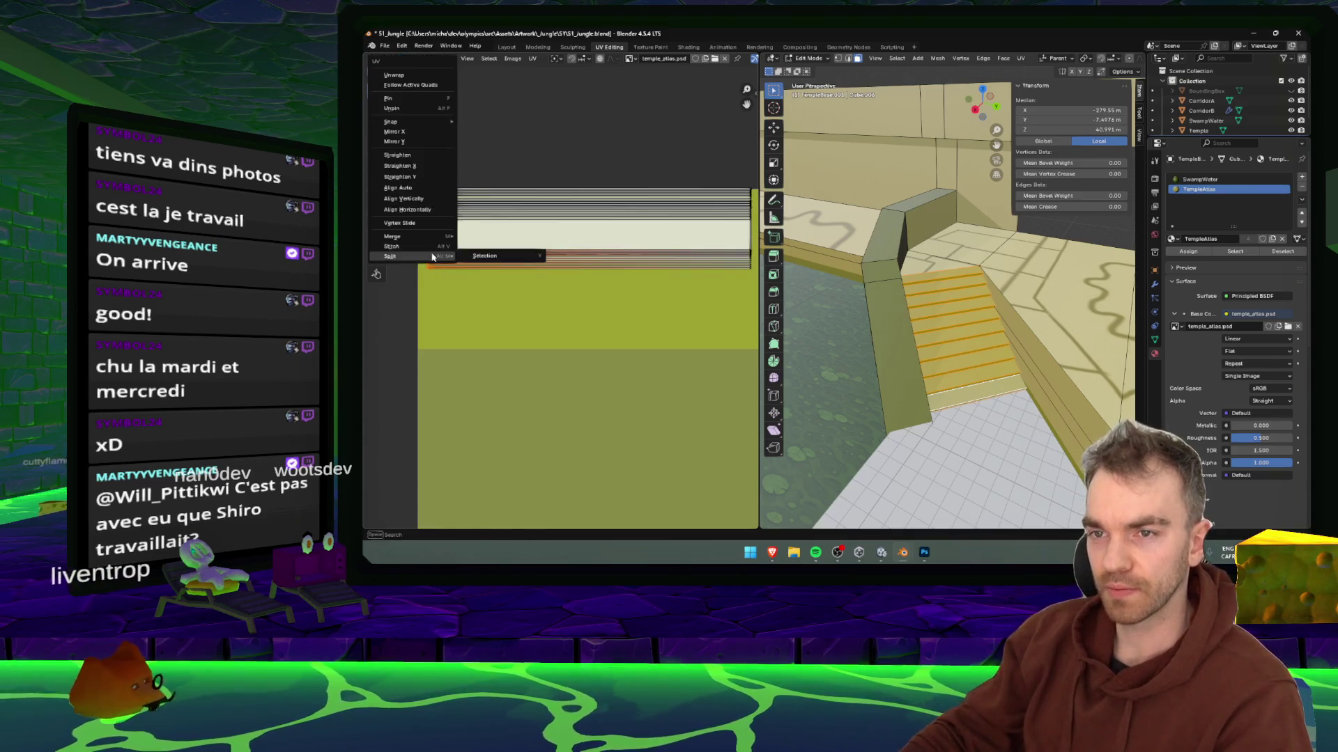
pyautogui.moveTo(441, 243)
pyautogui.click(489, 237)
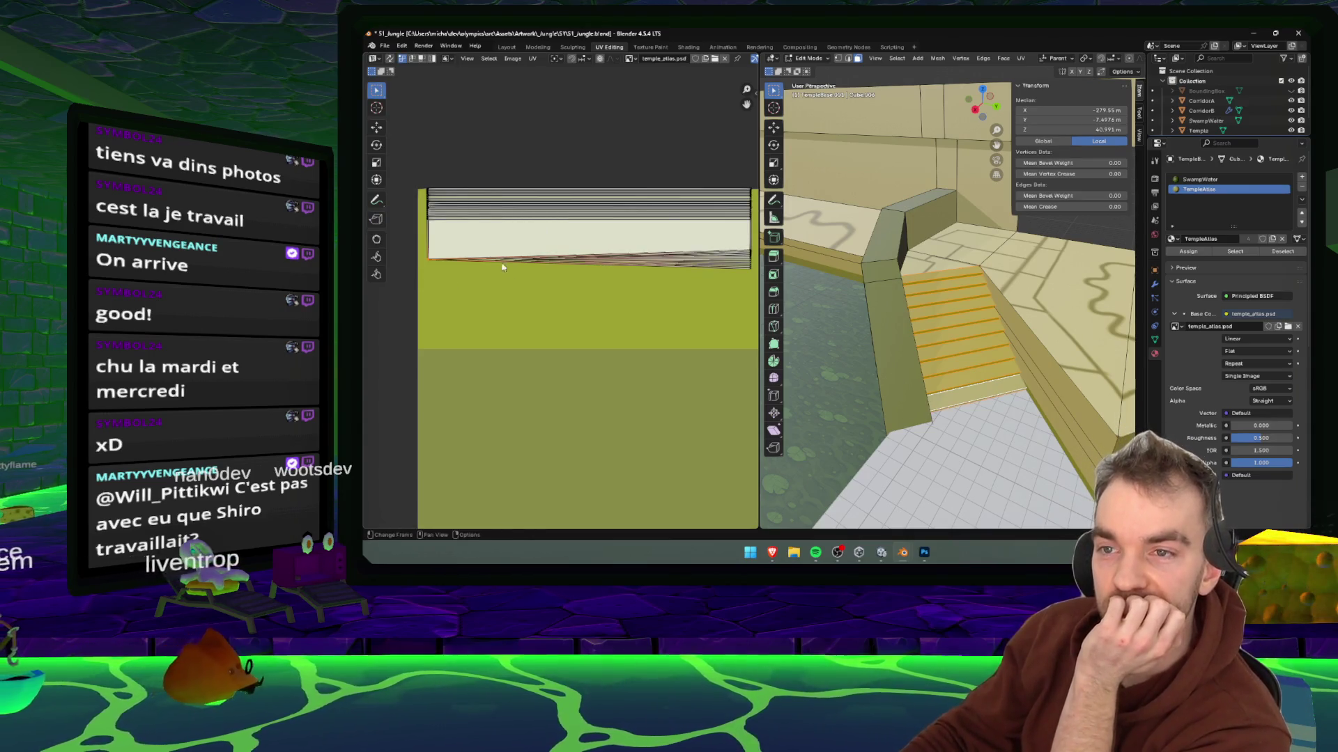
# - Move one strip out of the merged stack to sit just below the light strip
pyautogui.moveTo(603, 305); pyautogui.dragTo(563, 291)
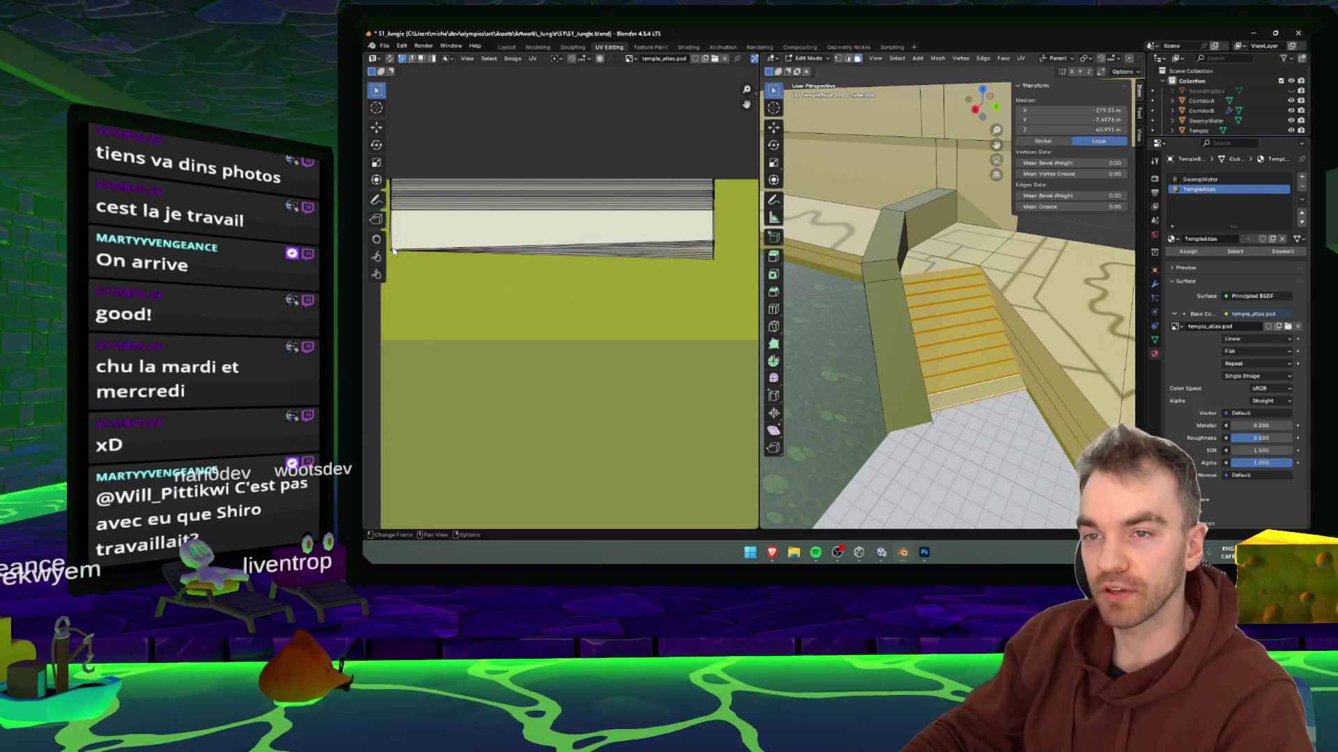
pyautogui.click(432, 253)
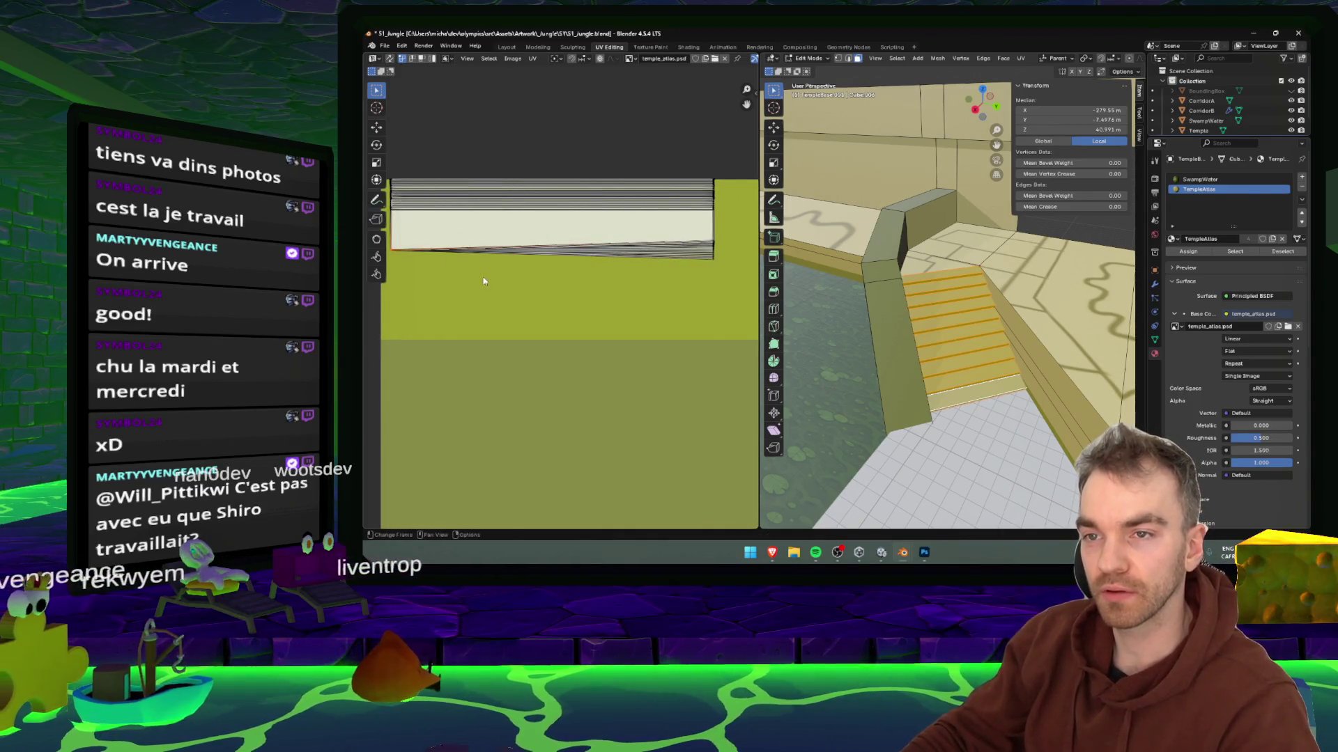
pyautogui.rightClick(688, 250)
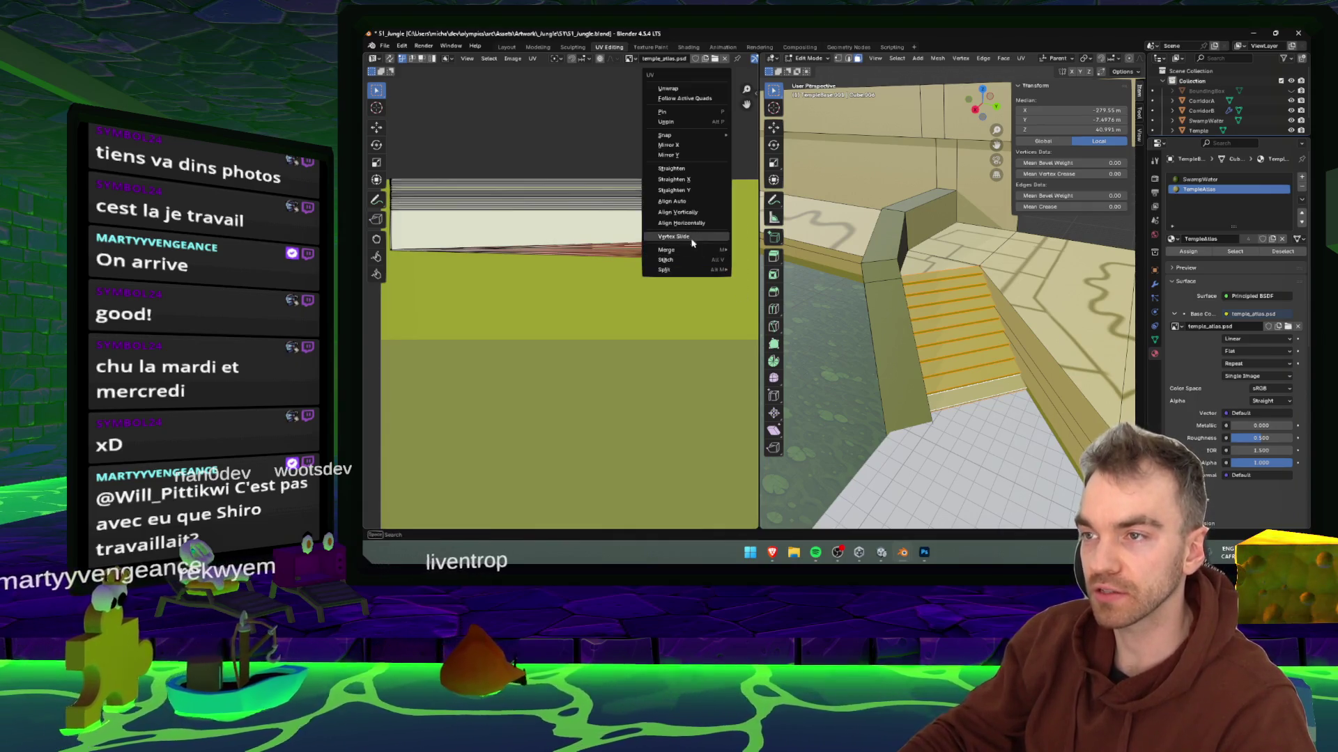
pyautogui.moveTo(704, 250)
pyautogui.press('Escape')
pyautogui.moveTo(629, 216); pyautogui.dragTo(656, 252)
pyautogui.scroll(5, 655, 252)
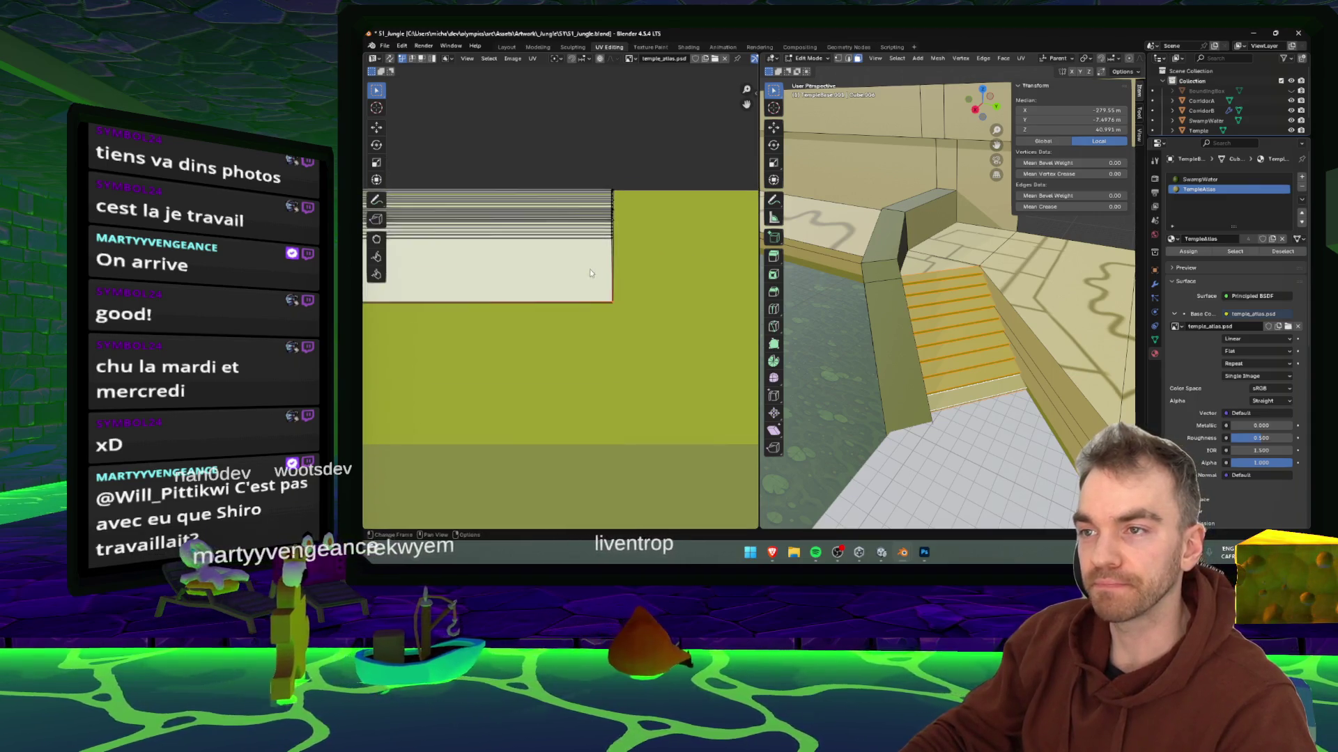
pyautogui.scroll(-3, 608, 252)
pyautogui.scroll(-4, 645, 328)
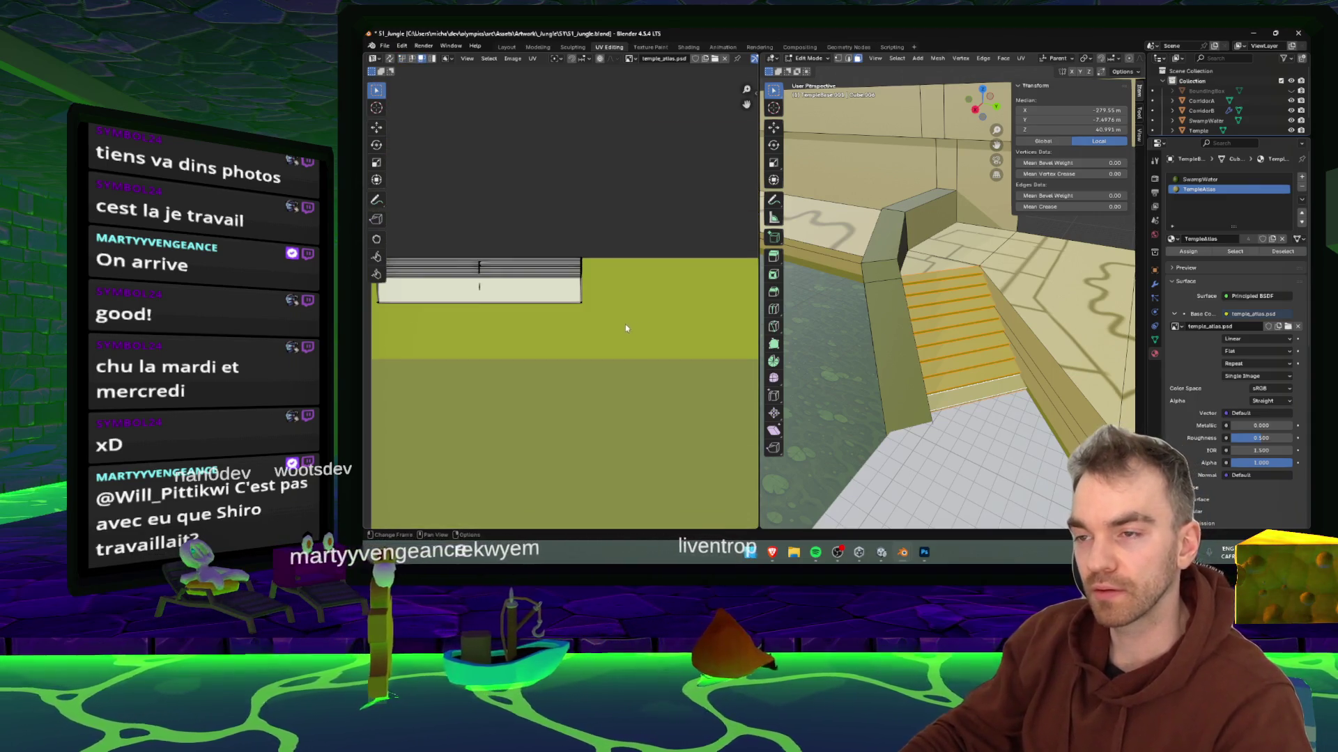
pyautogui.moveTo(643, 326); pyautogui.dragTo(411, 301)
pyautogui.press('g')
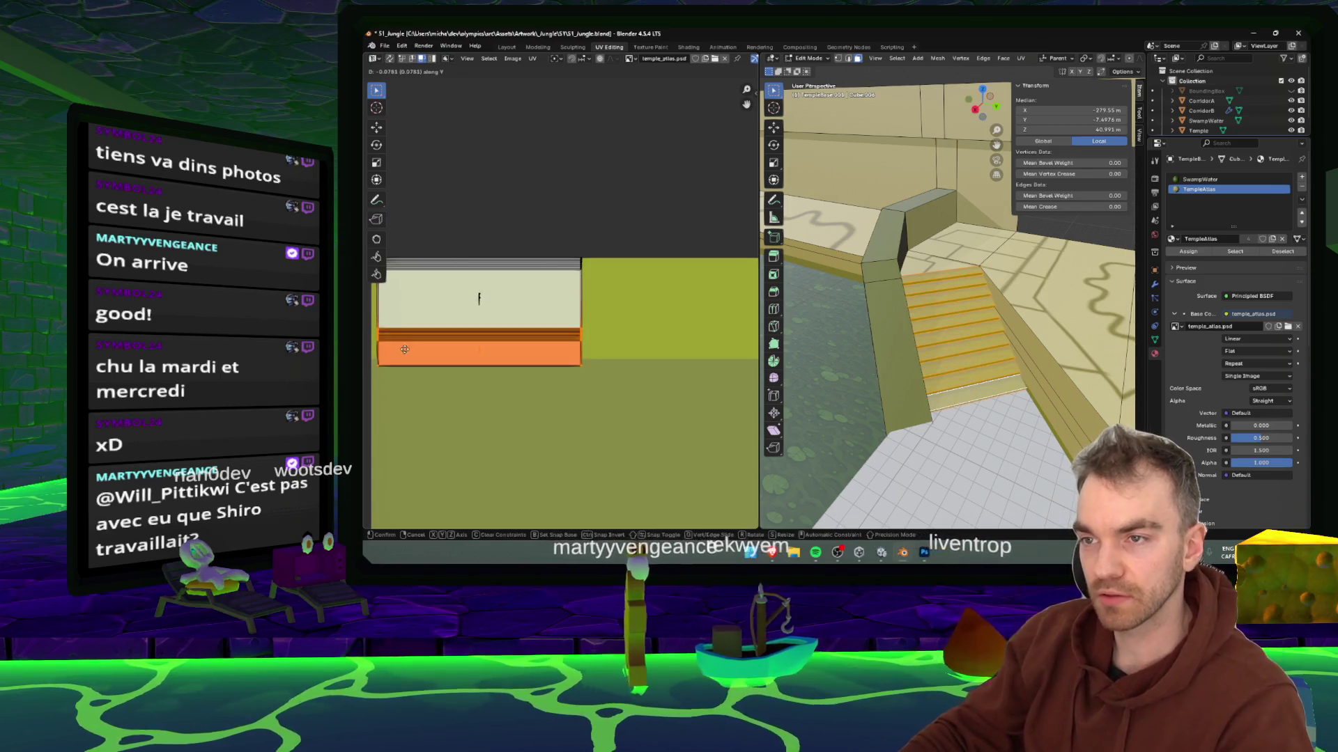
pyautogui.click(411, 333)
# - Merge the jagged top UV points at center and straighten the top edge
pyautogui.scroll(4, 612, 262)
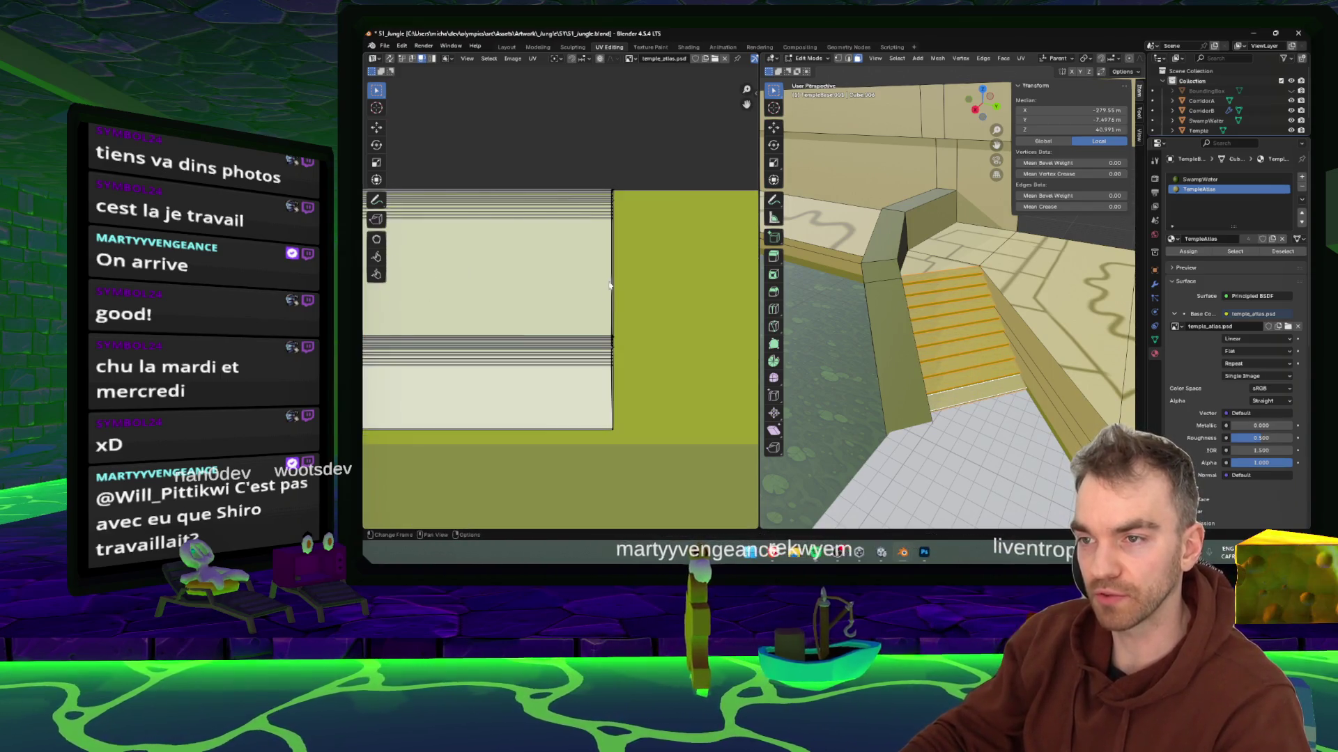
pyautogui.rightClick(612, 352)
pyautogui.moveTo(600, 352)
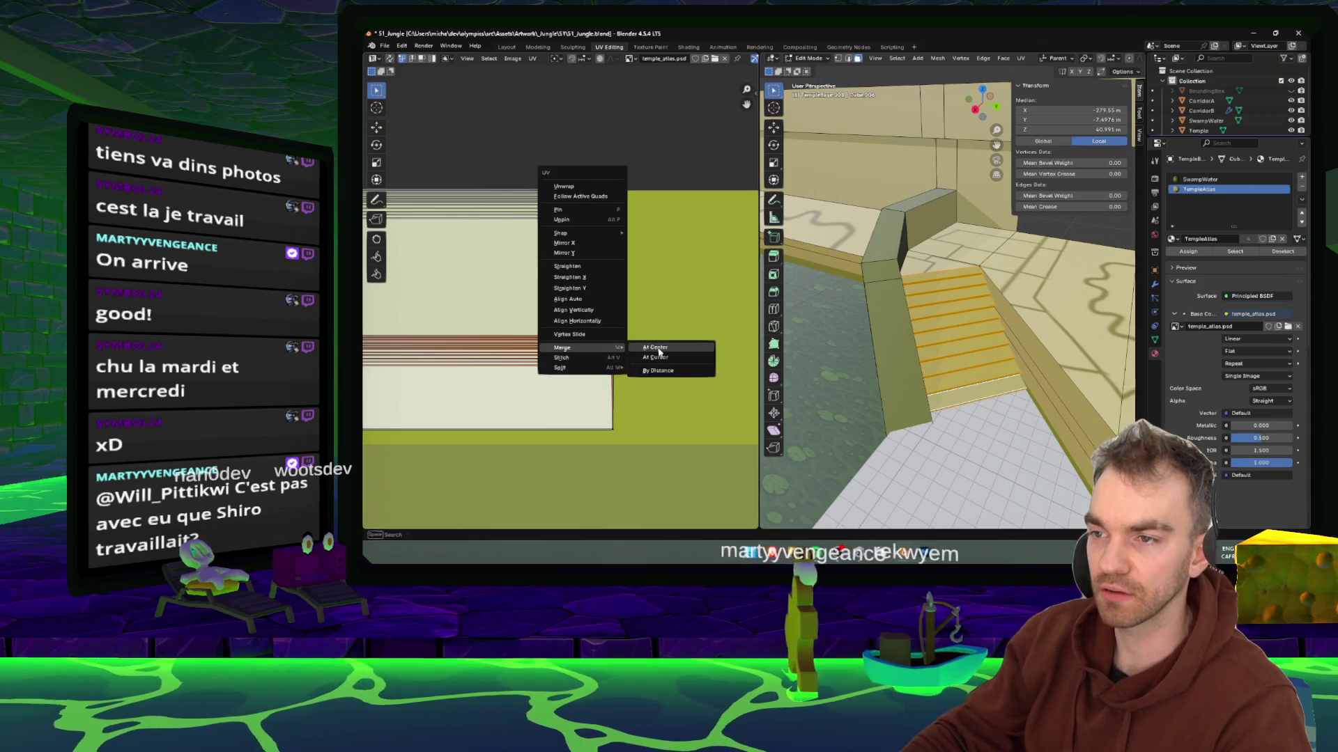
pyautogui.click(669, 343)
pyautogui.scroll(-3, 555, 293)
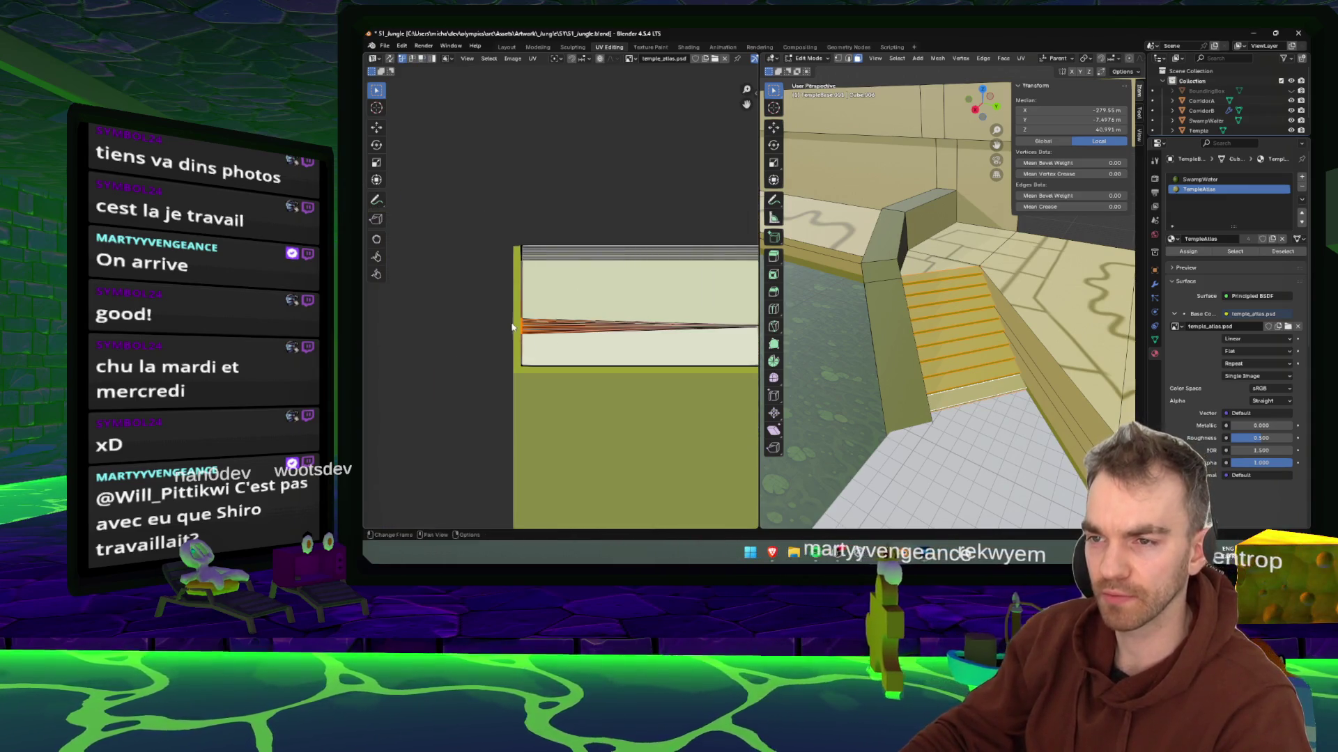
pyautogui.rightClick(517, 324)
pyautogui.moveTo(516, 324)
pyautogui.click(490, 273)
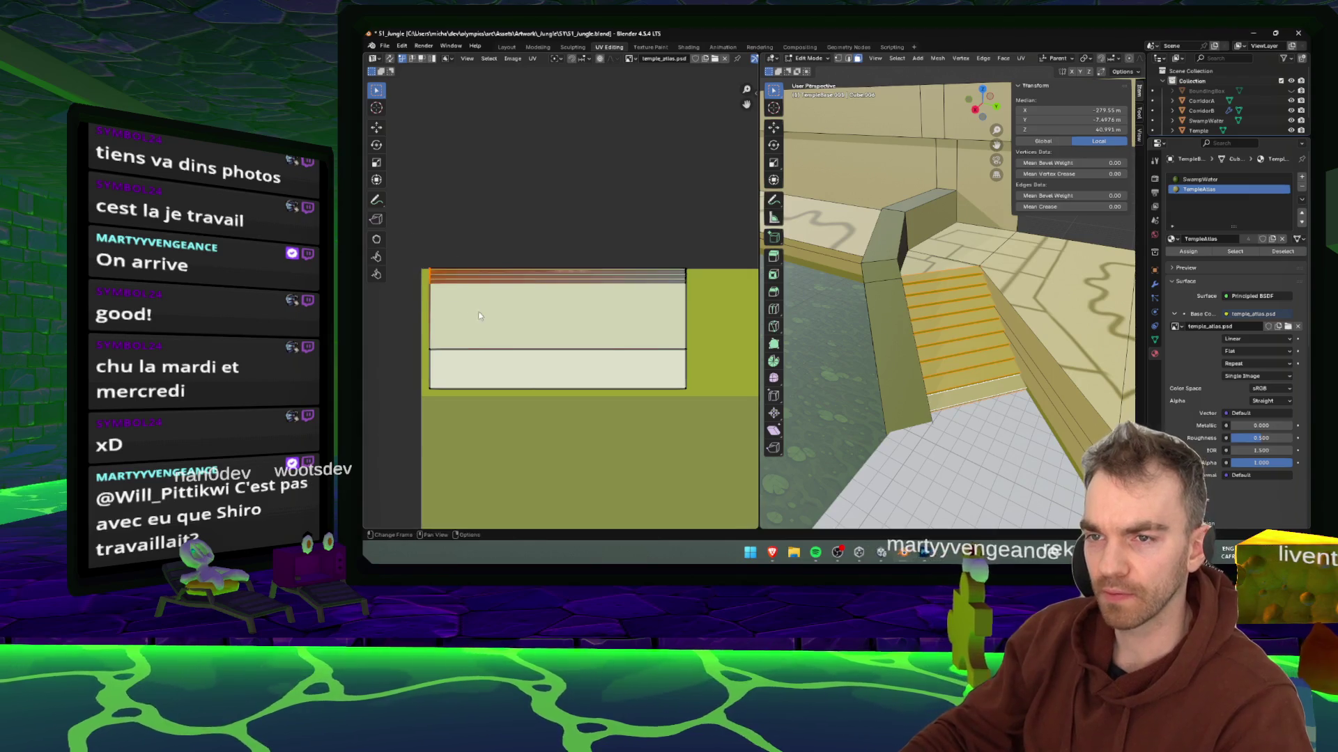
pyautogui.rightClick(432, 294)
pyautogui.click(498, 276)
pyautogui.rightClick(637, 246)
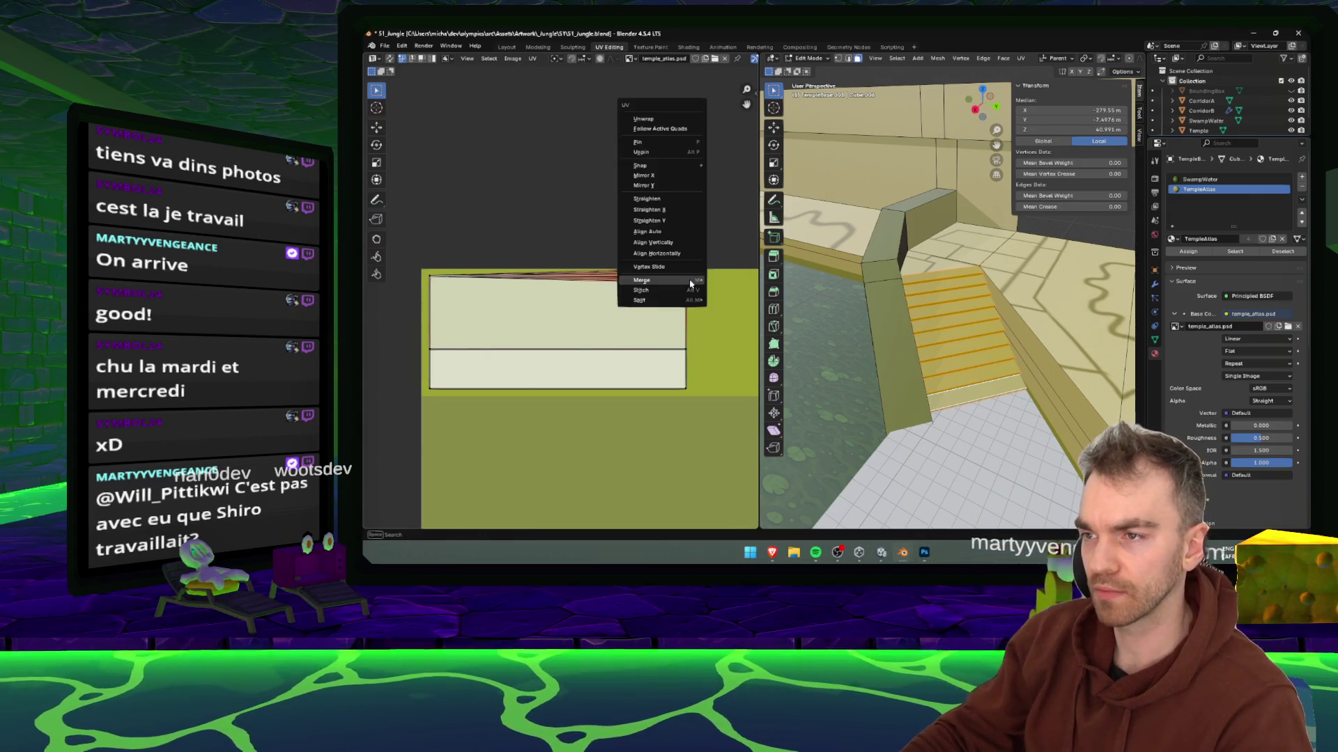
pyautogui.click(710, 281)
# - Lower the straightened top UV edge to form a clean rectangle
pyautogui.moveTo(415, 258); pyautogui.dragTo(697, 308)
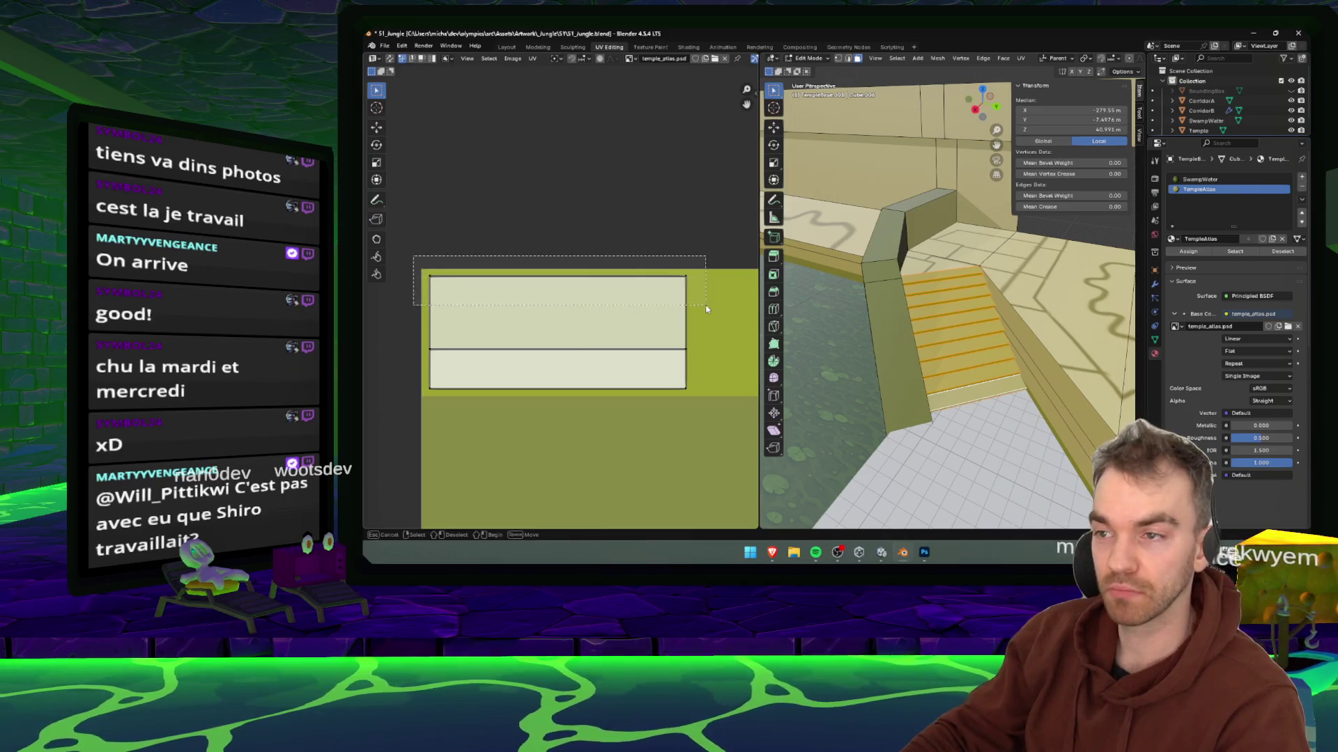
pyautogui.press('g')
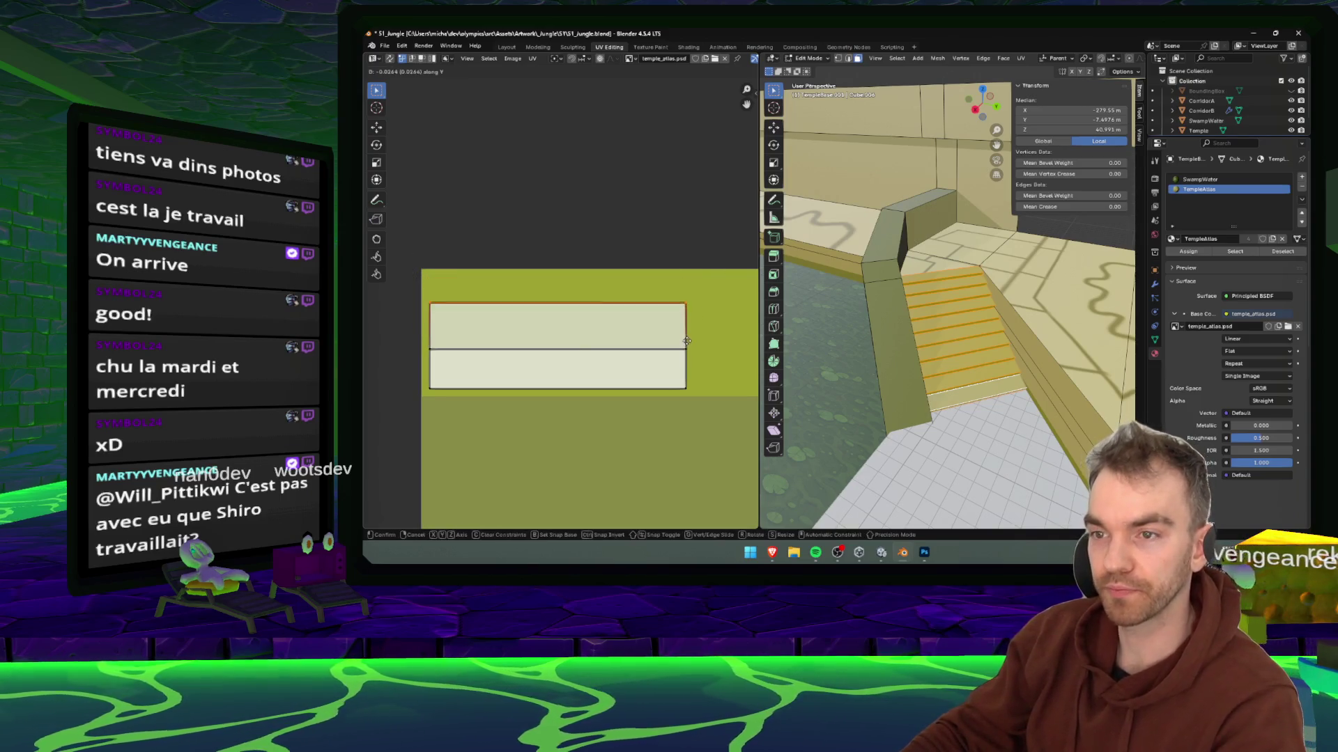
pyautogui.click(685, 360)
pyautogui.scroll(-4, 604, 298)
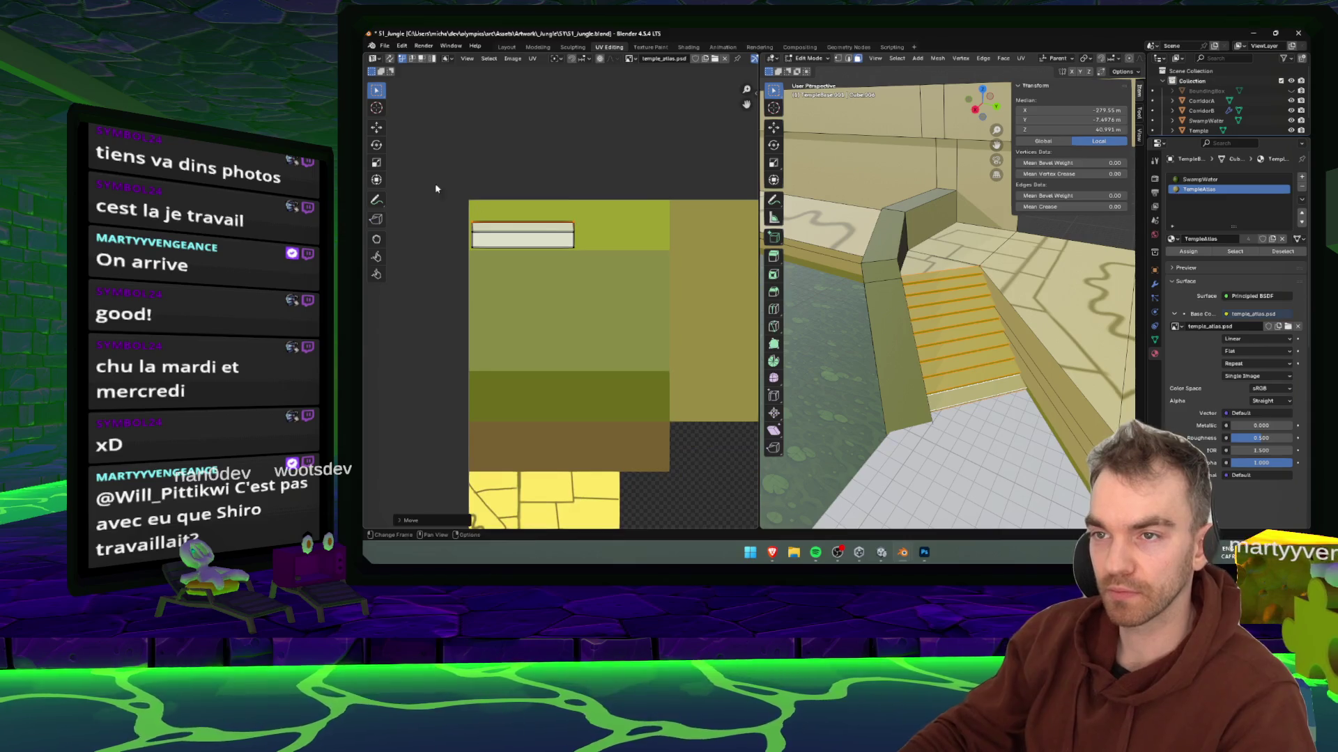
# - Move the whole stair UV island down onto the atlas's brown band
pyautogui.press('a')
pyautogui.press('g')
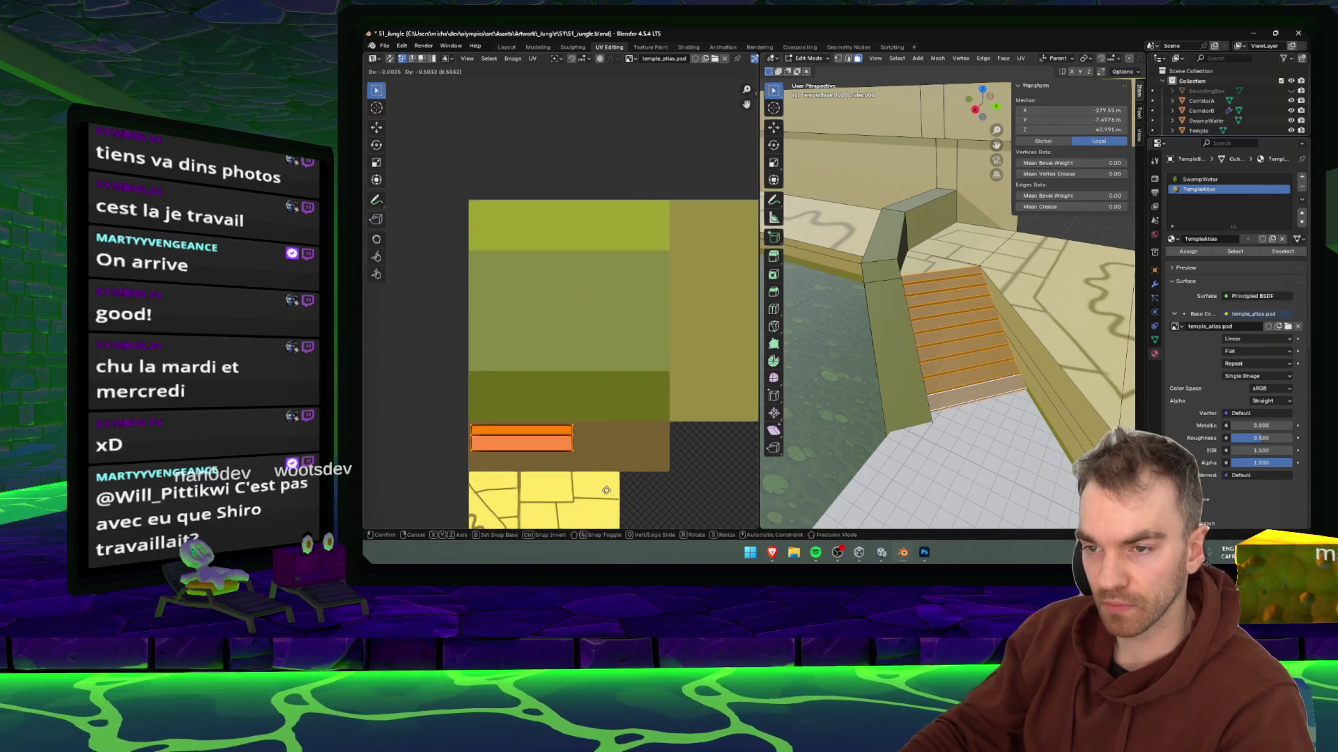
pyautogui.click(606, 491)
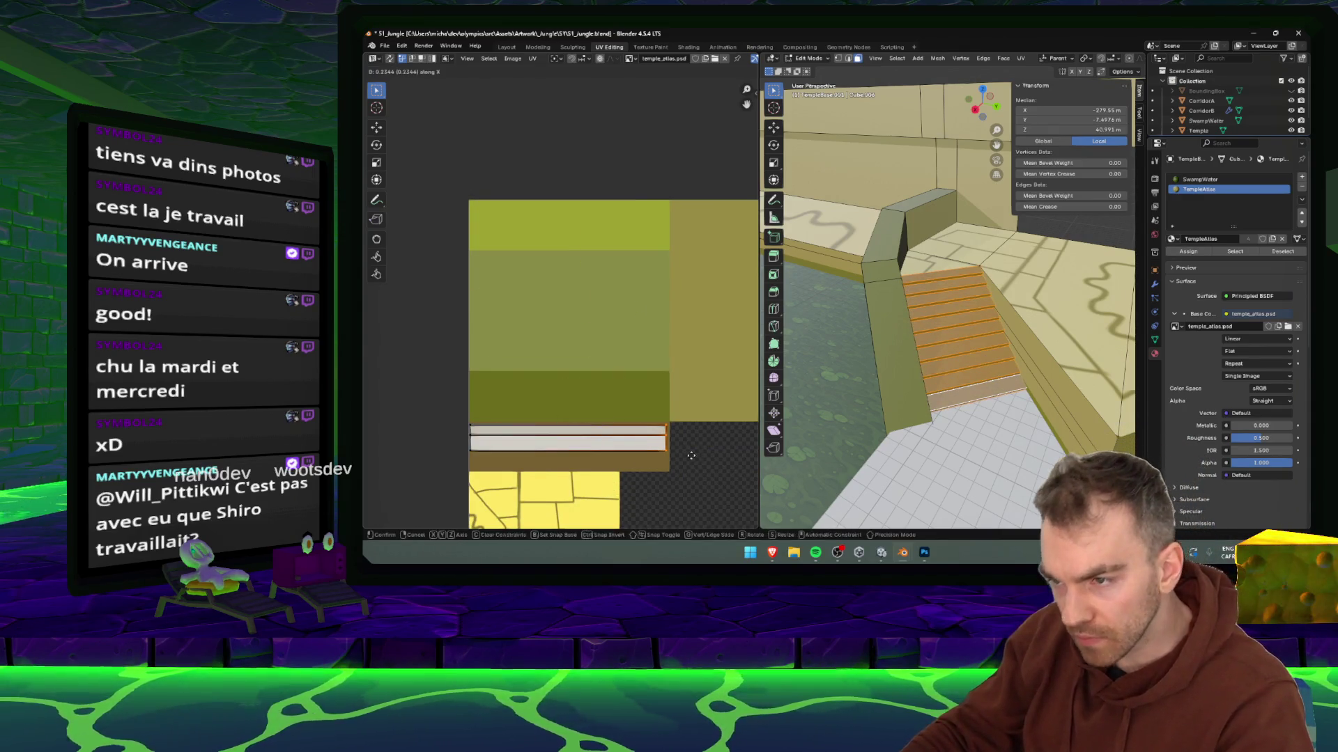
# - Skip to the next song in the music player
pyautogui.click(816, 550)
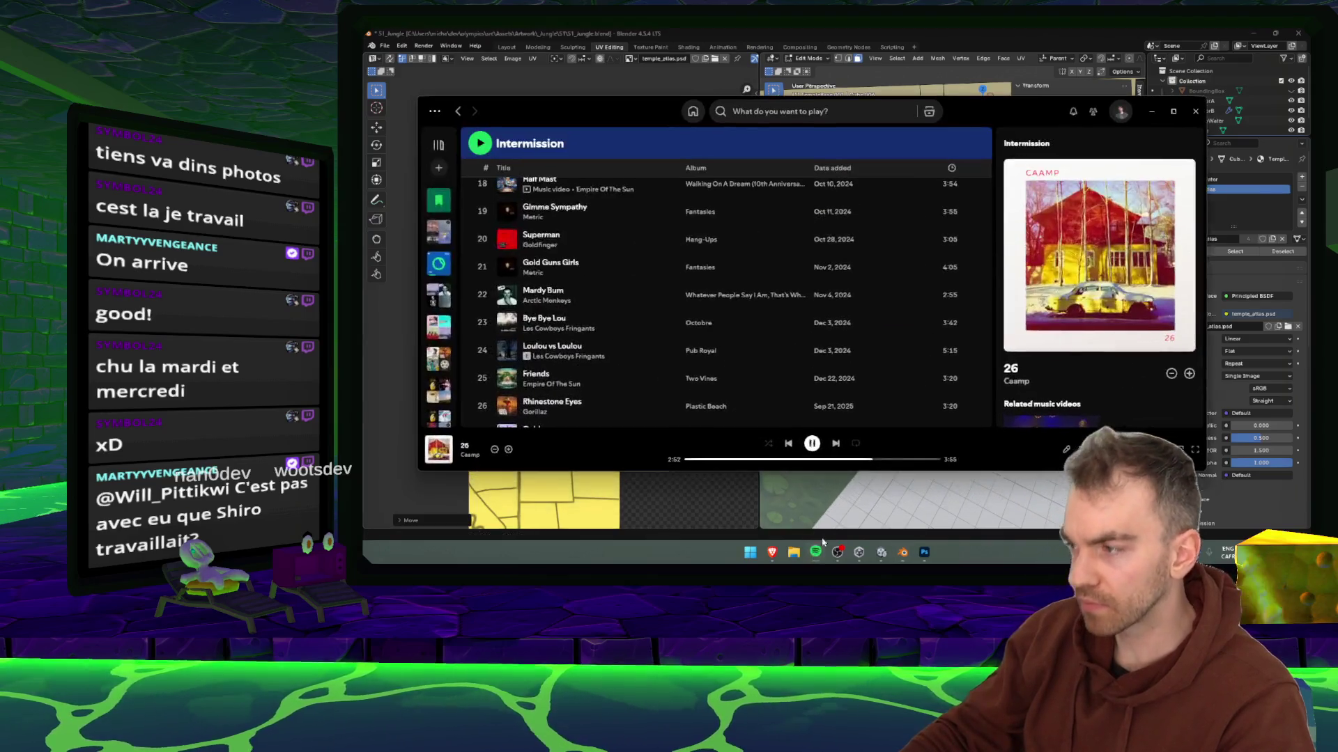
pyautogui.click(837, 443)
pyautogui.click(816, 553)
# - Slide the selected UV strips to a new horizontal position
pyautogui.scroll(4, 564, 291)
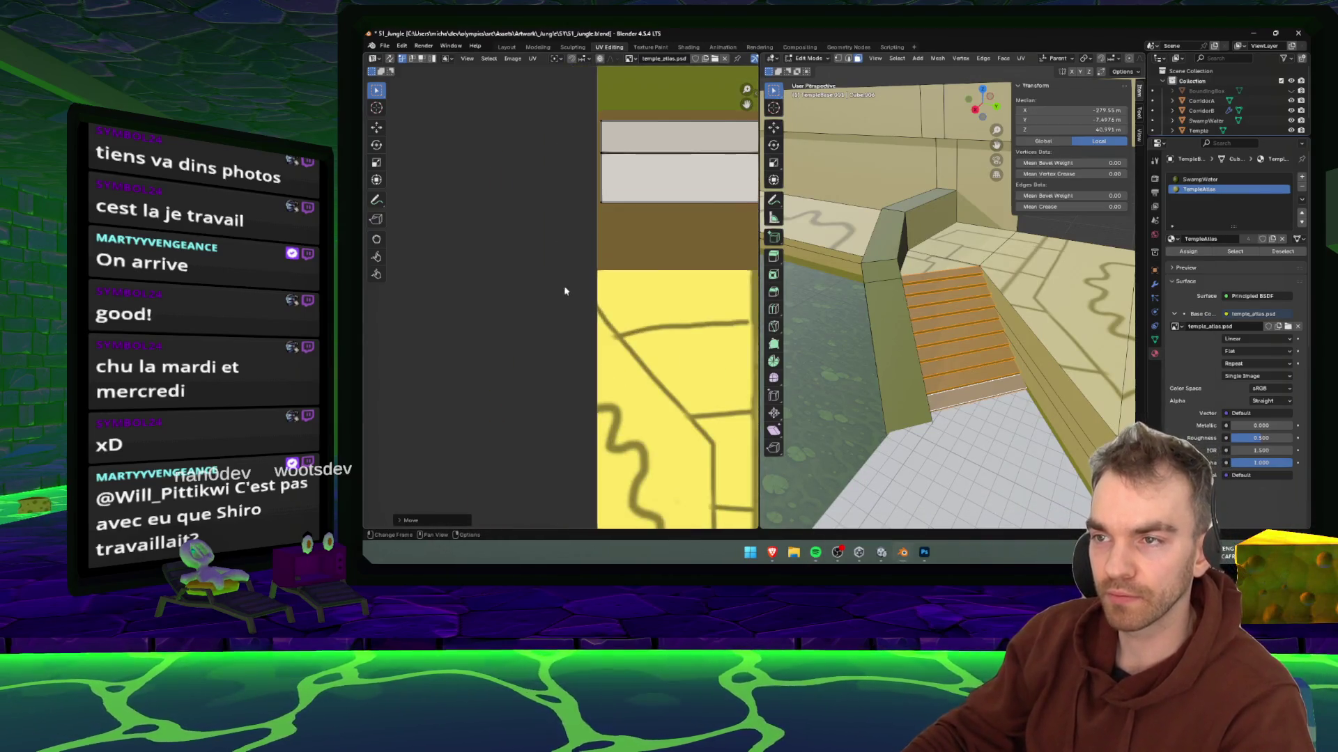
pyautogui.scroll(-5, 564, 291)
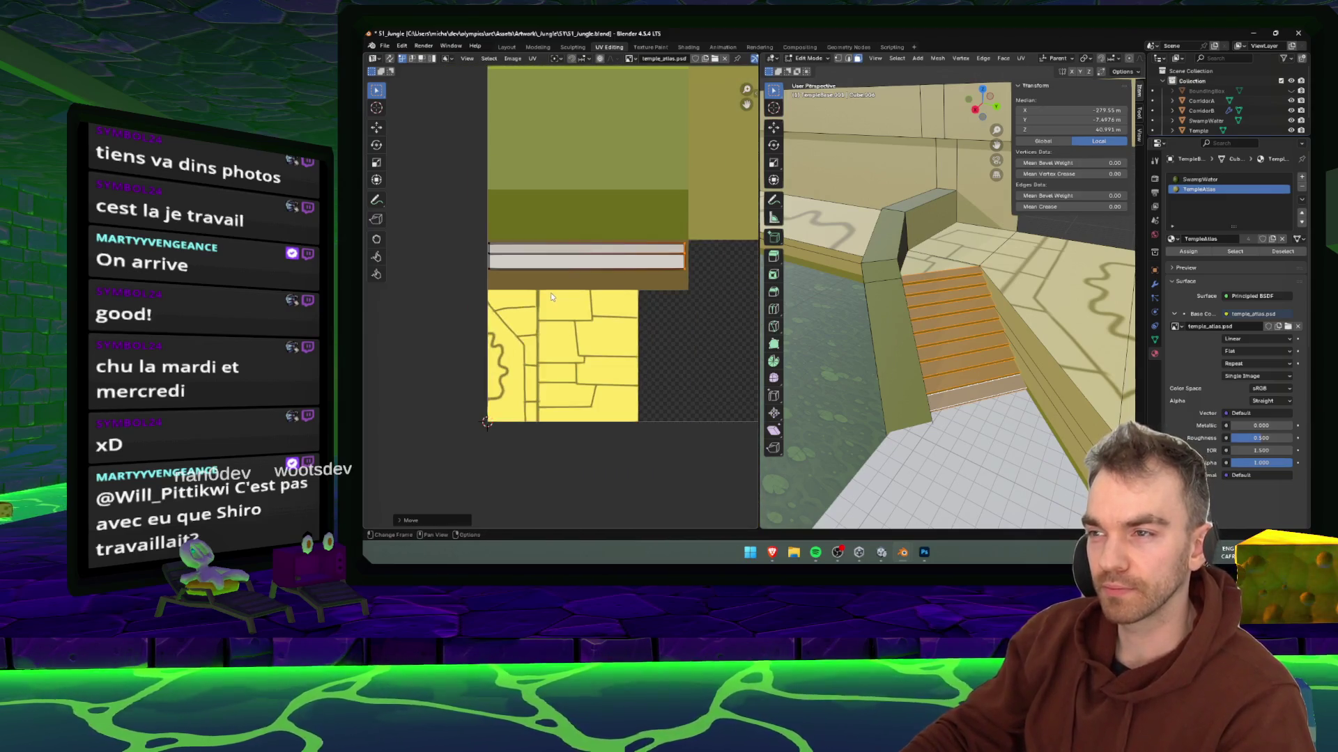
pyautogui.scroll(1, 550, 296)
pyautogui.scroll(2, 472, 244)
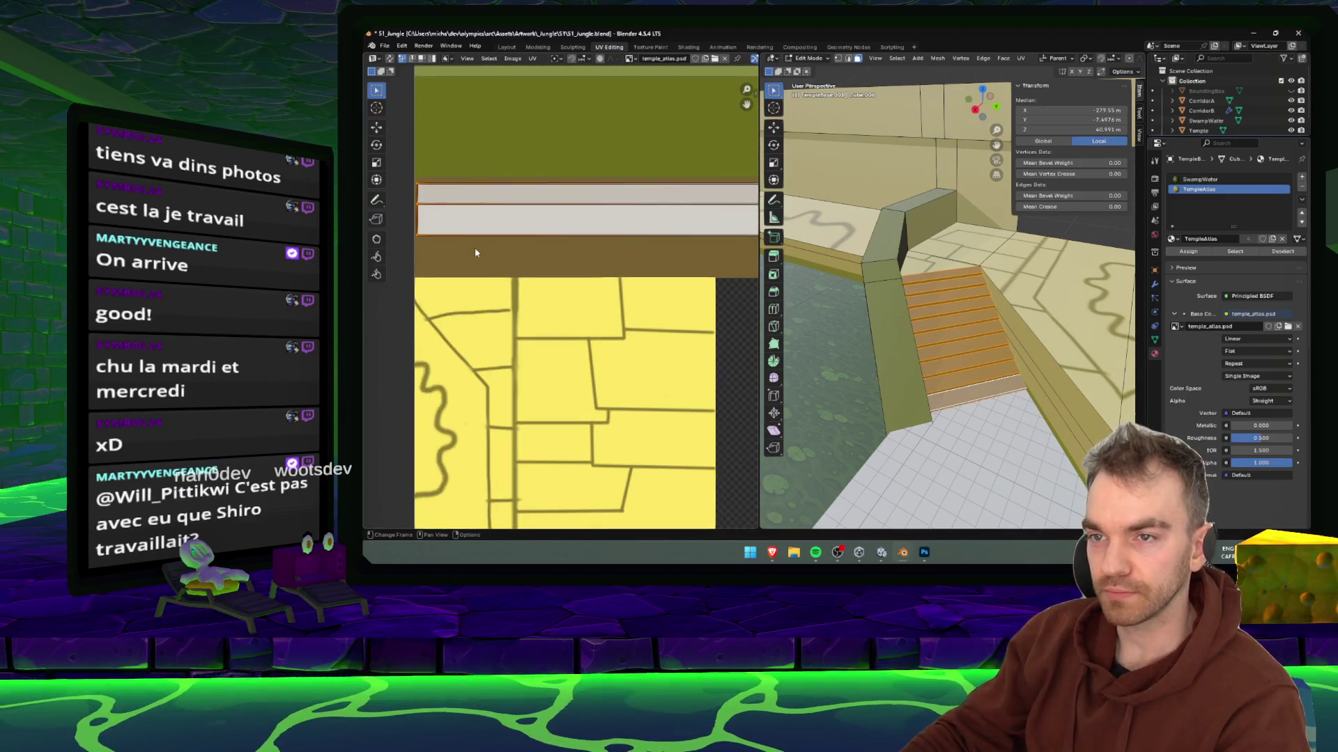
pyautogui.press('g')
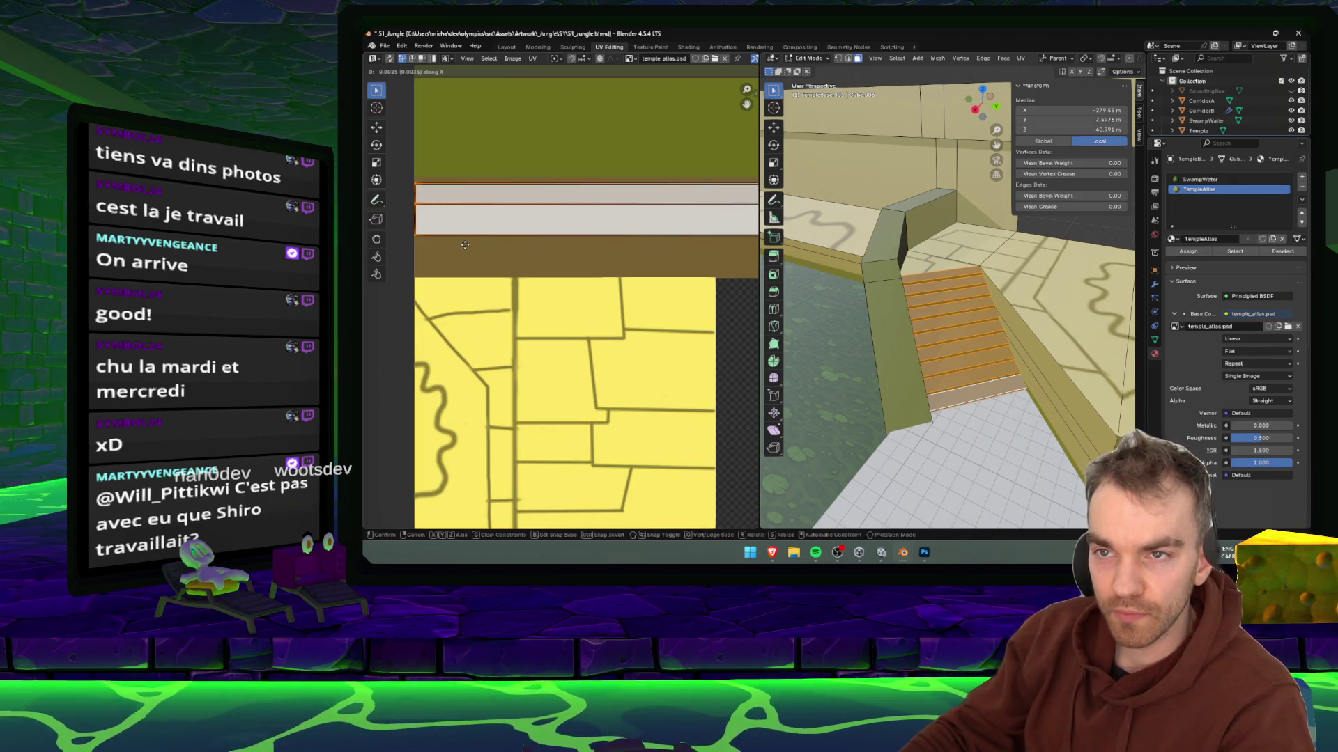
pyautogui.hscroll(2, 660, 179)
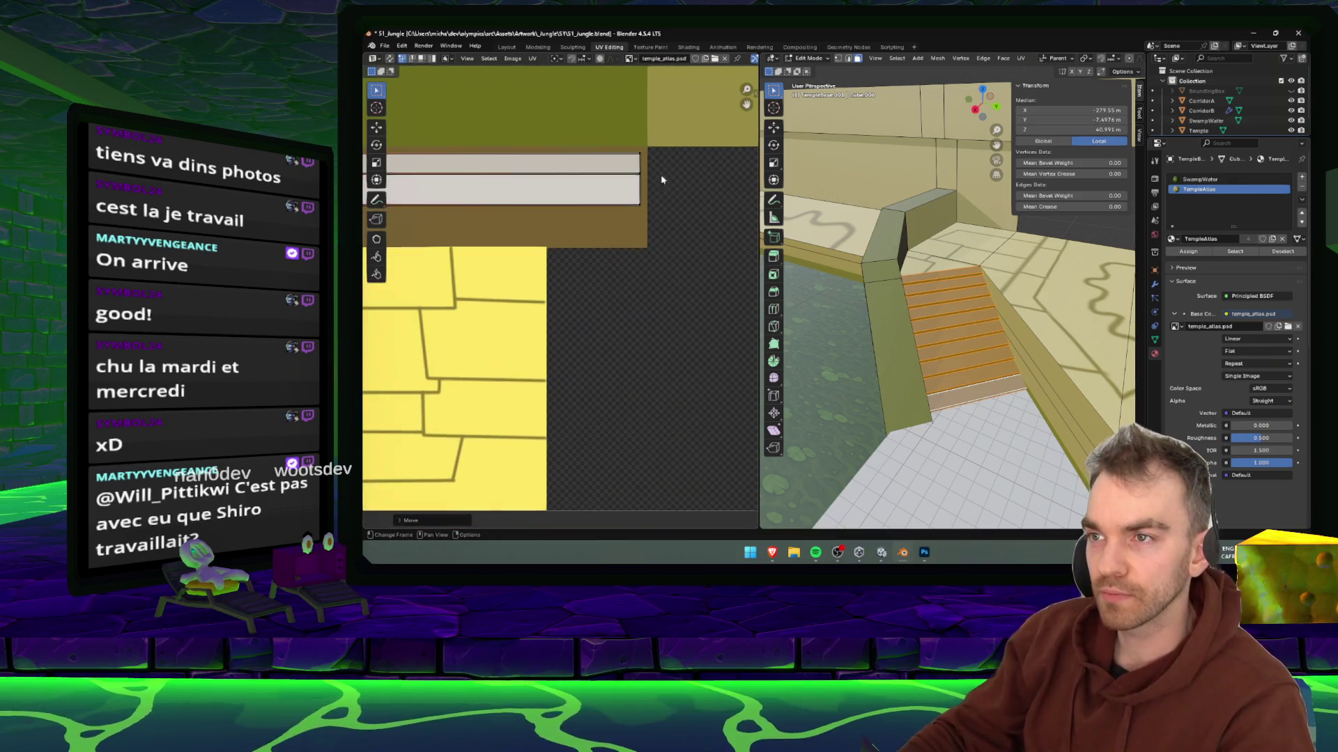
pyautogui.click(618, 216)
# - Move the stair tread strips vertically only, then switch to Photoshop
pyautogui.scroll(-3, 648, 251)
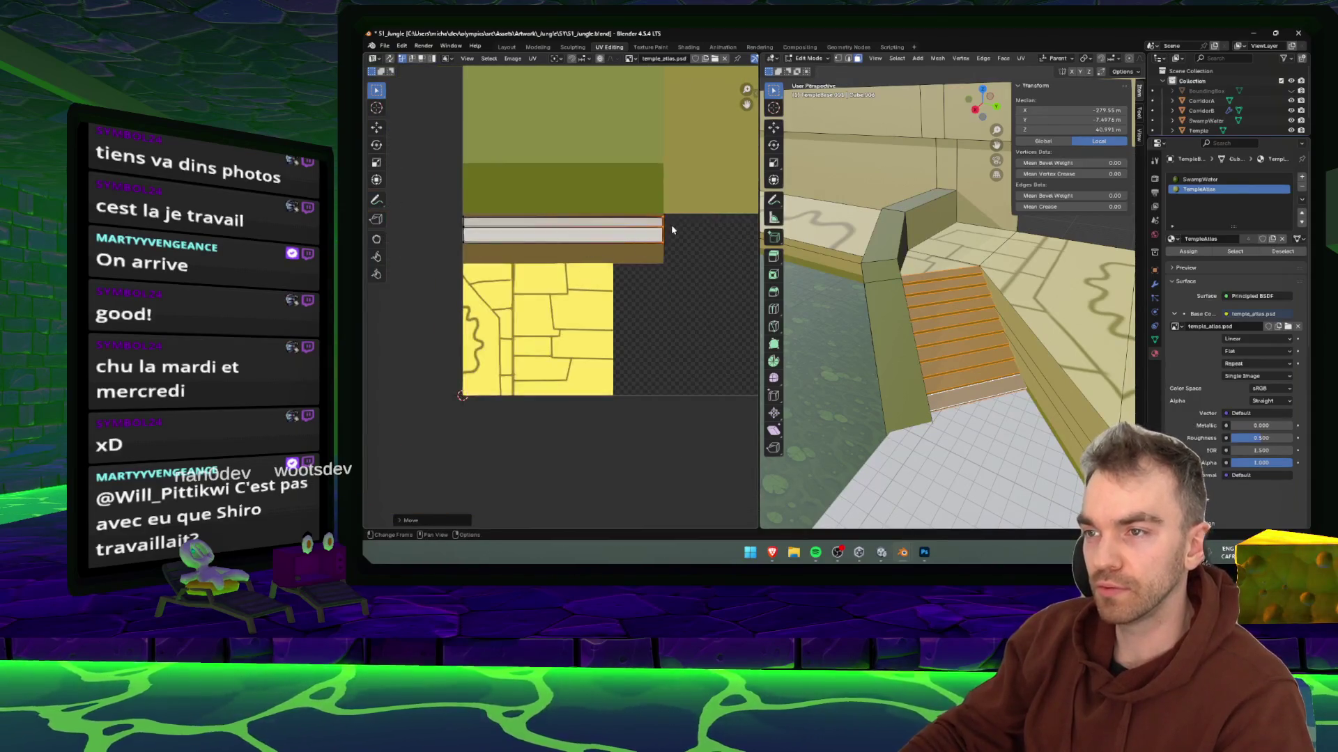
pyautogui.moveTo(671, 232); pyautogui.dragTo(410, 266)
pyautogui.press('g')
pyautogui.press('y')
pyautogui.scroll(2, 561, 237)
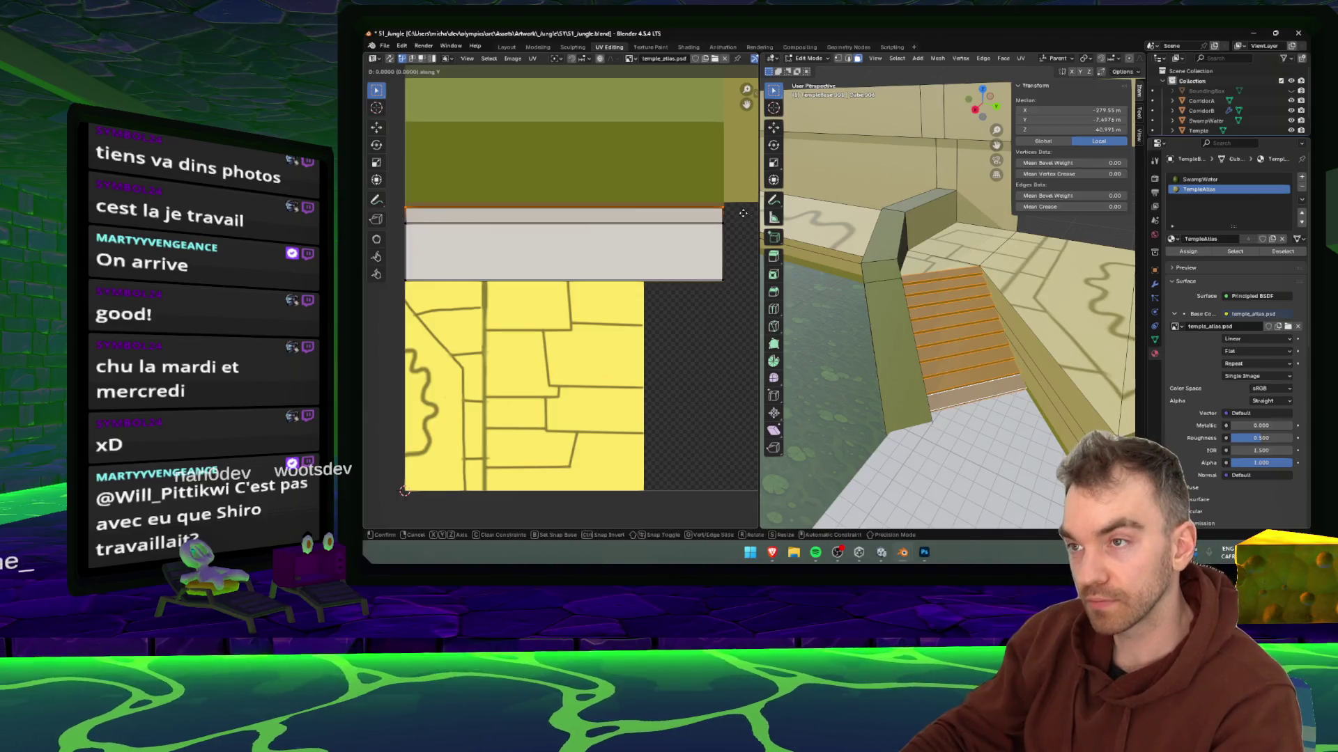
pyautogui.click(743, 210)
pyautogui.hotkey('alt', 'Tab')
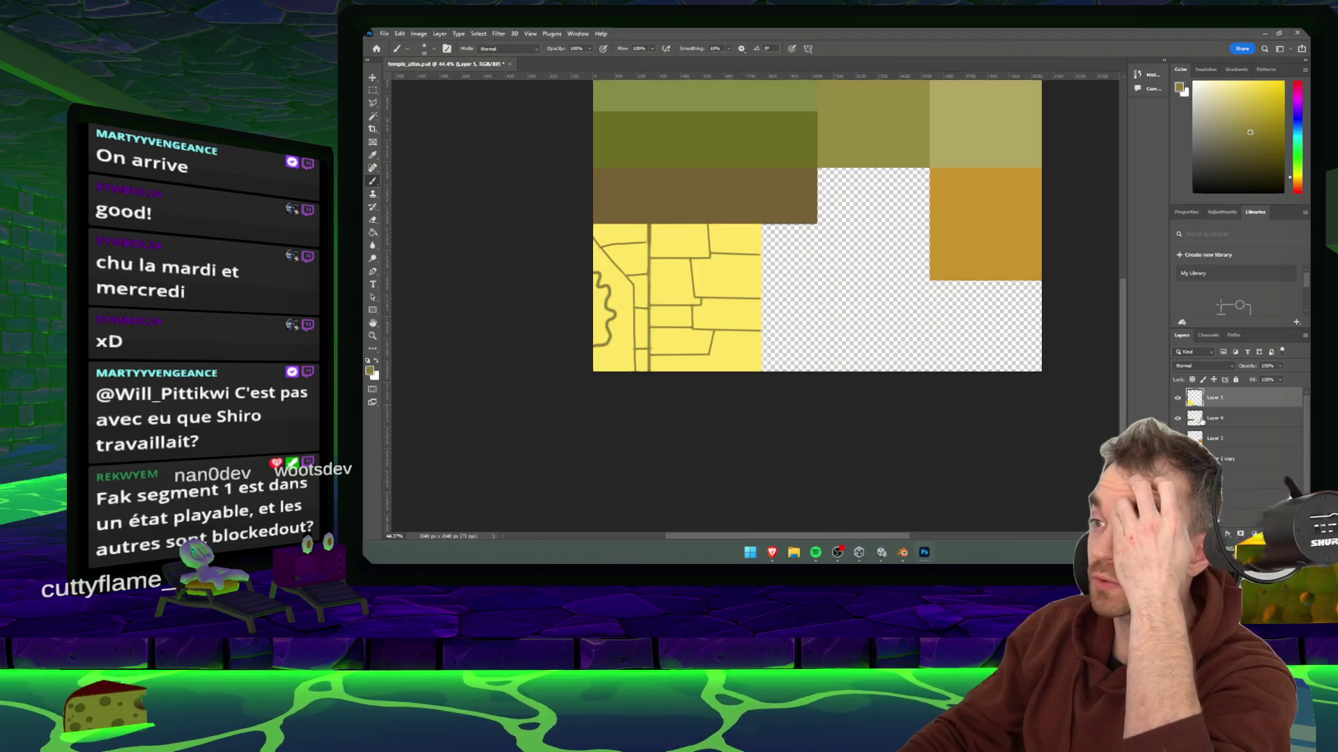
# - On Layer 4, marquee a thin strip across the brown band's top and fill it lighter tan
pyautogui.click(1215, 418)
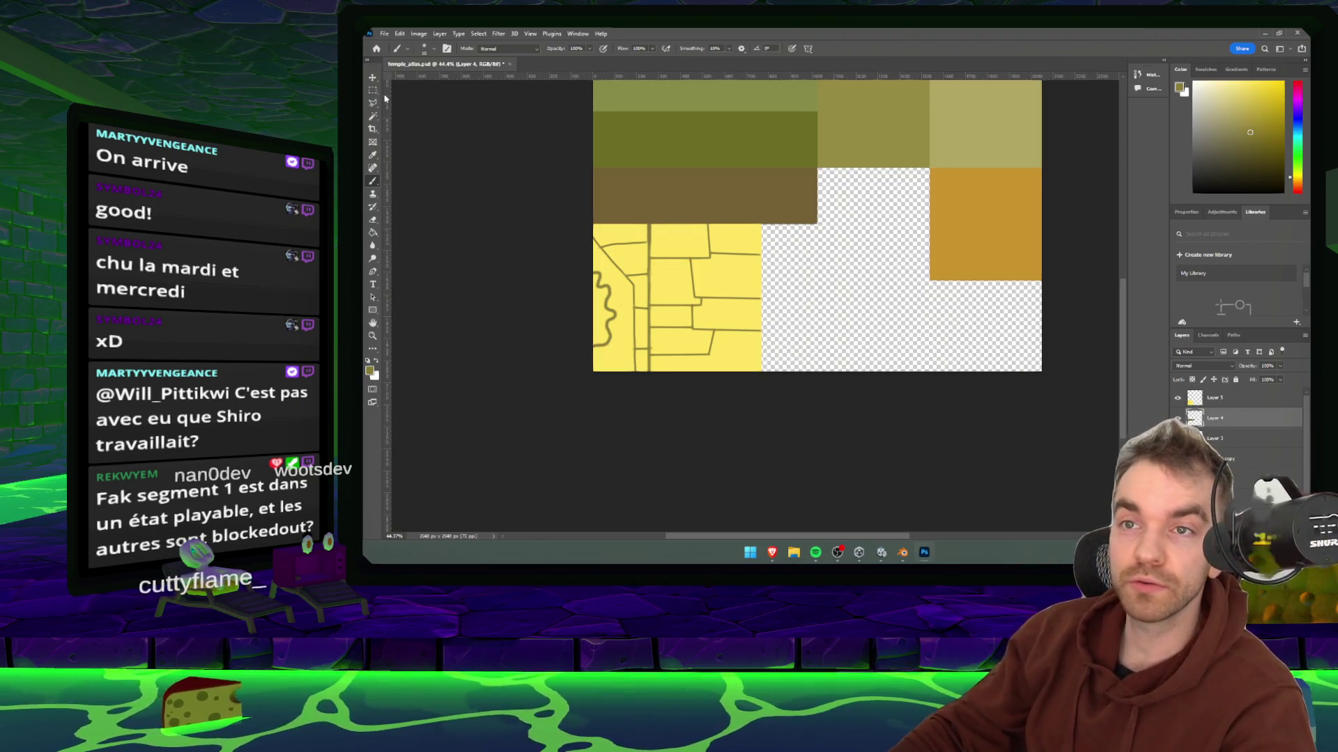
pyautogui.press('m')
pyautogui.scroll(3, 661, 171)
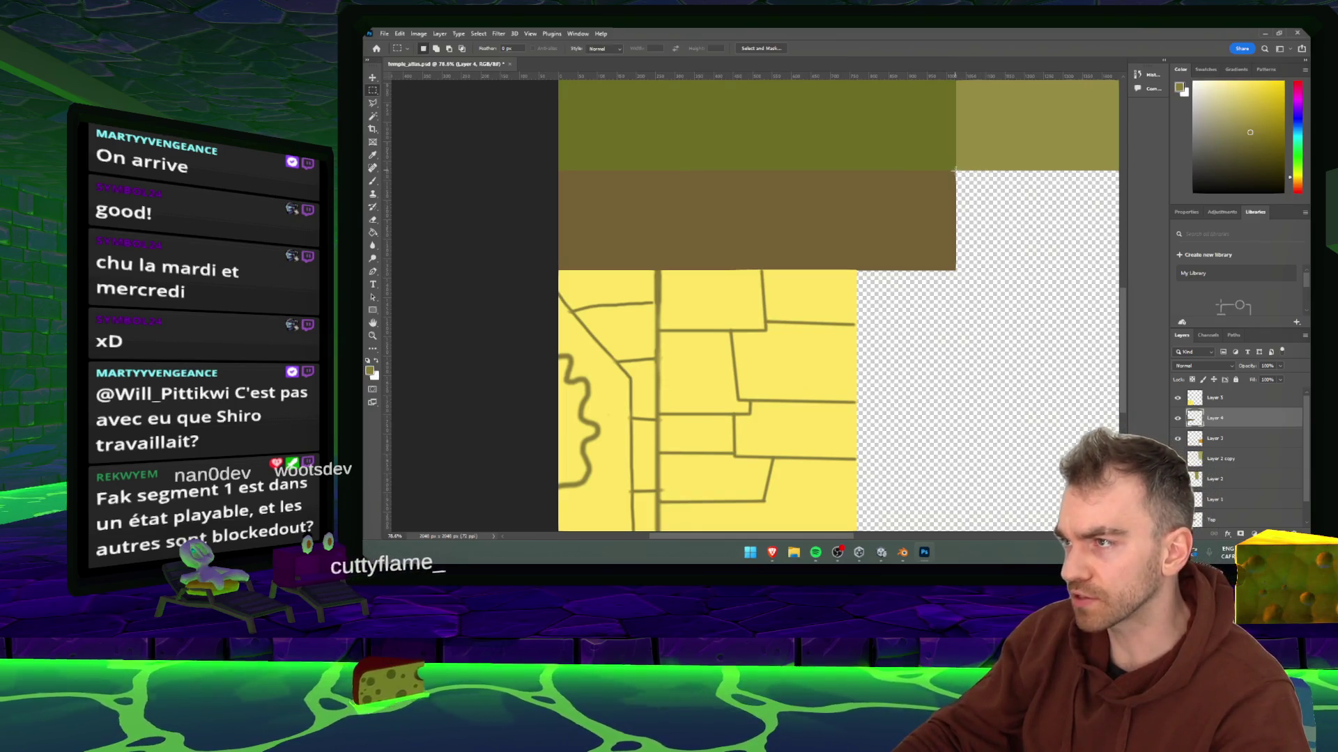
pyautogui.scroll(3, 628, 189)
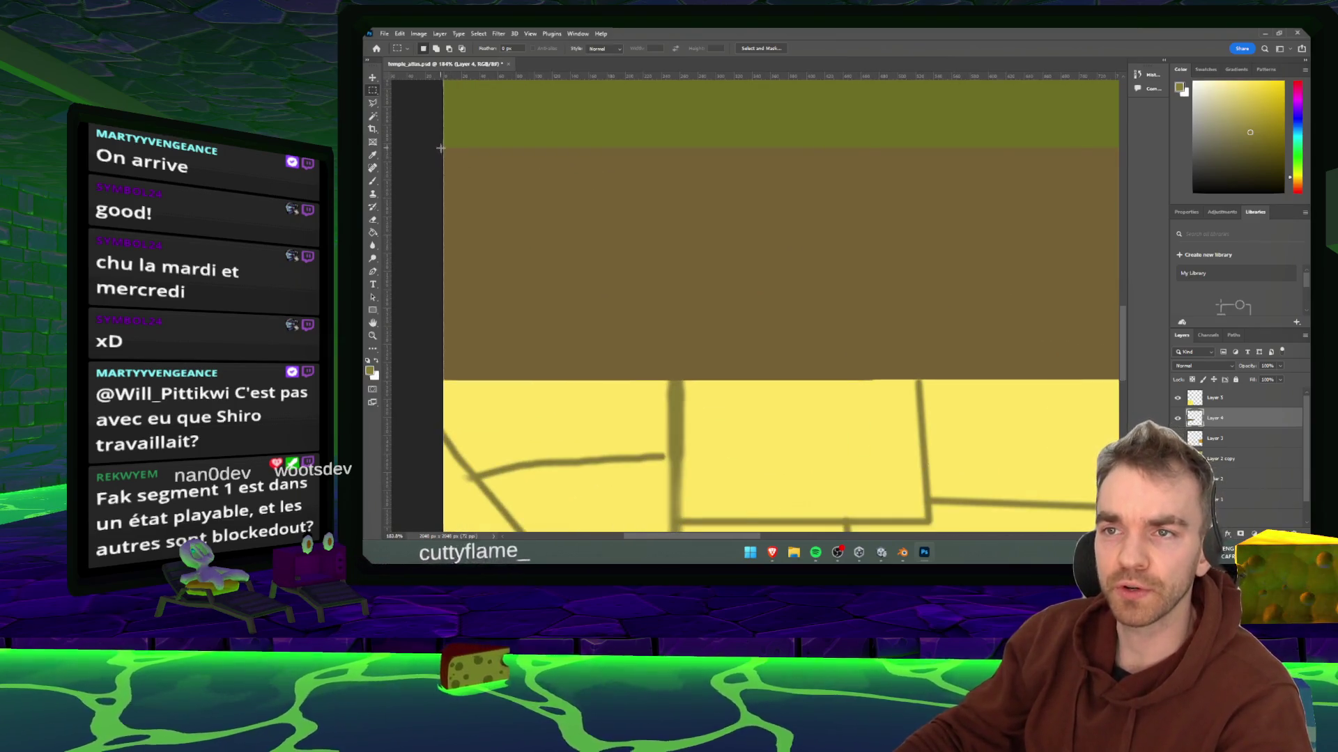
pyautogui.moveTo(620, 207); pyautogui.dragTo(975, 204)
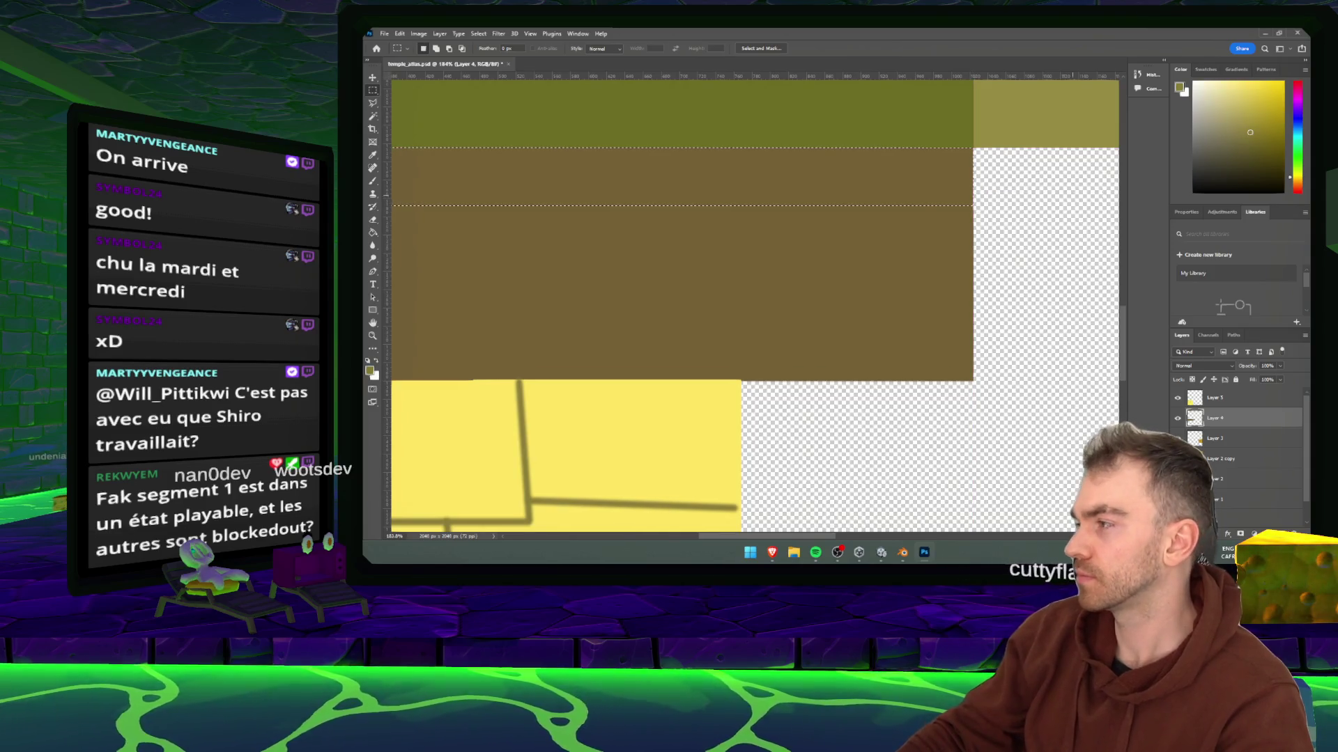
pyautogui.keyDown('alt'); pyautogui.click(817, 230); pyautogui.keyUp('alt')
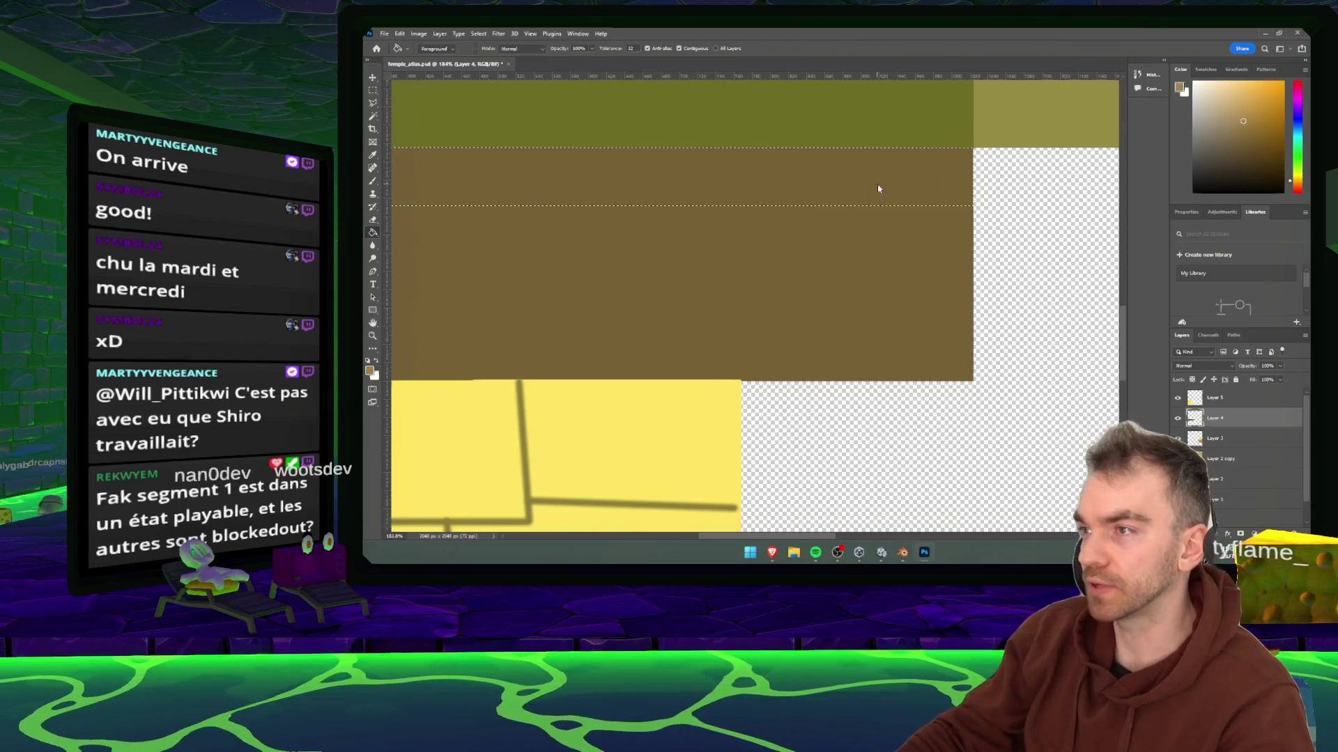
pyautogui.click(804, 184)
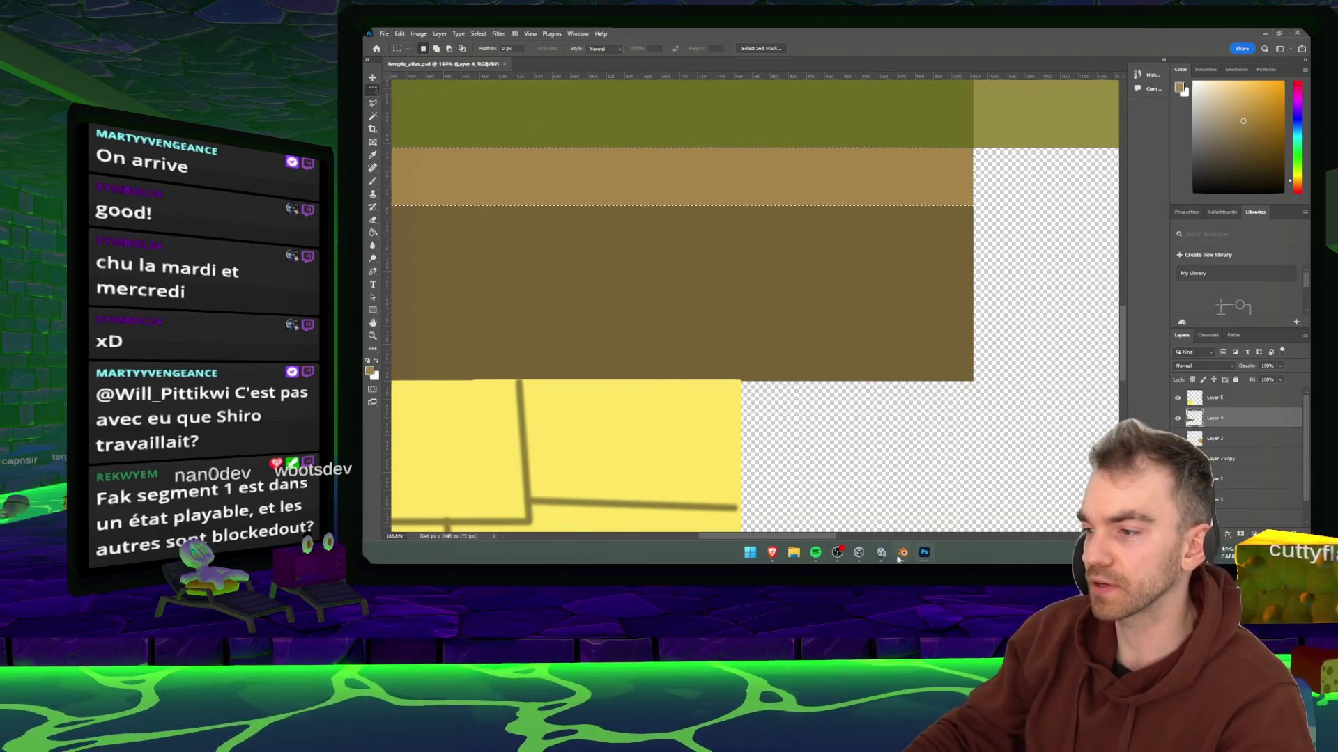
pyautogui.click(881, 552)
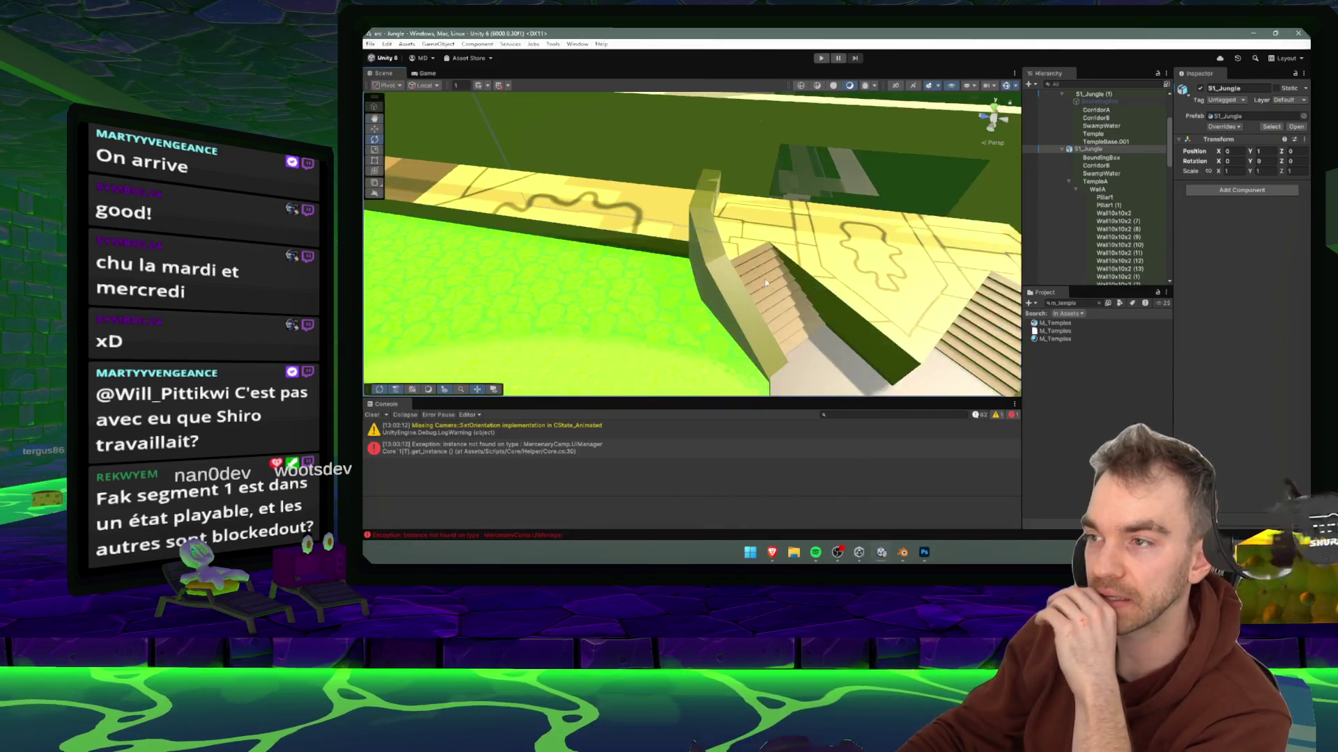
# - Orbit close to the temple stairs, then pull back to a wide view of the level
pyautogui.moveTo(766, 282); pyautogui.dragTo(791, 346)
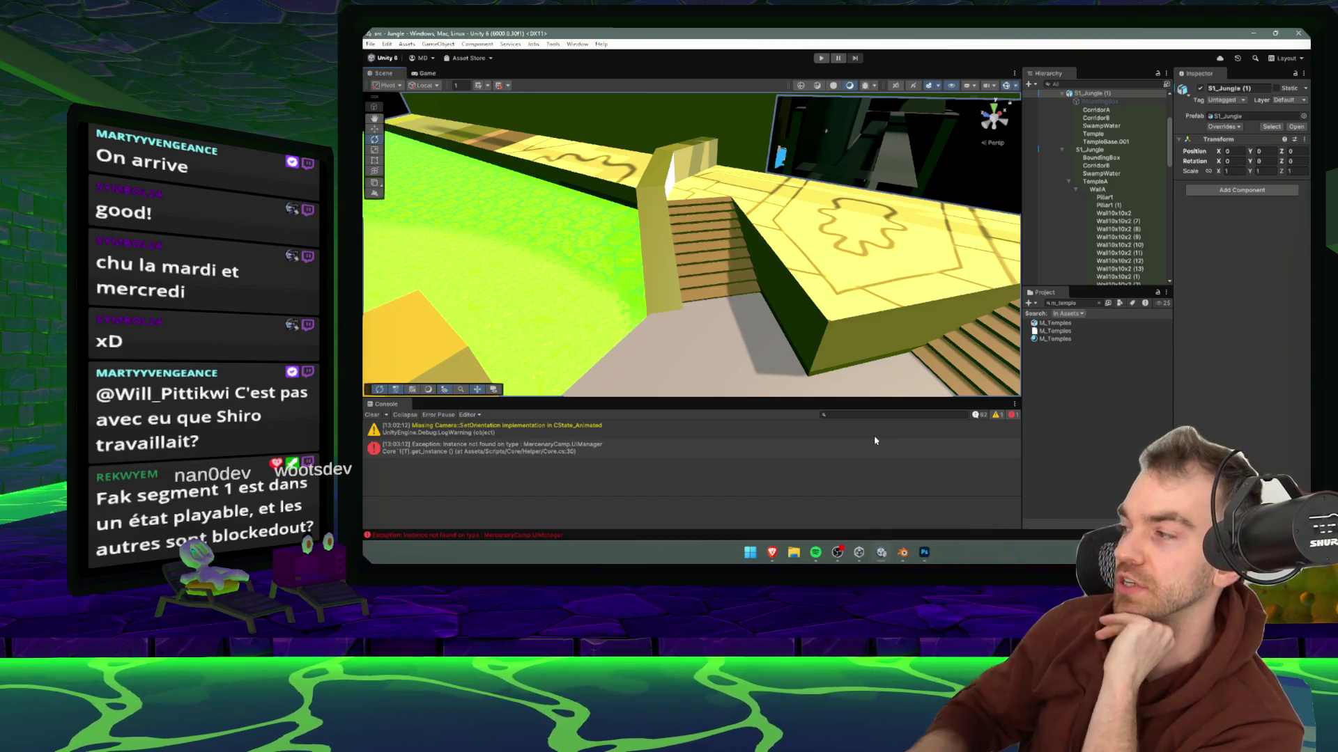
pyautogui.scroll(-5, 688, 237)
pyautogui.moveTo(688, 236)
pyautogui.mouseDown()
pyautogui.moveTo(684, 274)
pyautogui.moveTo(967, 260)
pyautogui.moveTo(773, 259)
pyautogui.moveTo(761, 278)
pyautogui.moveTo(854, 257)
pyautogui.moveTo(744, 220)
pyautogui.moveTo(634, 235)
pyautogui.moveTo(704, 293)
pyautogui.mouseUp()
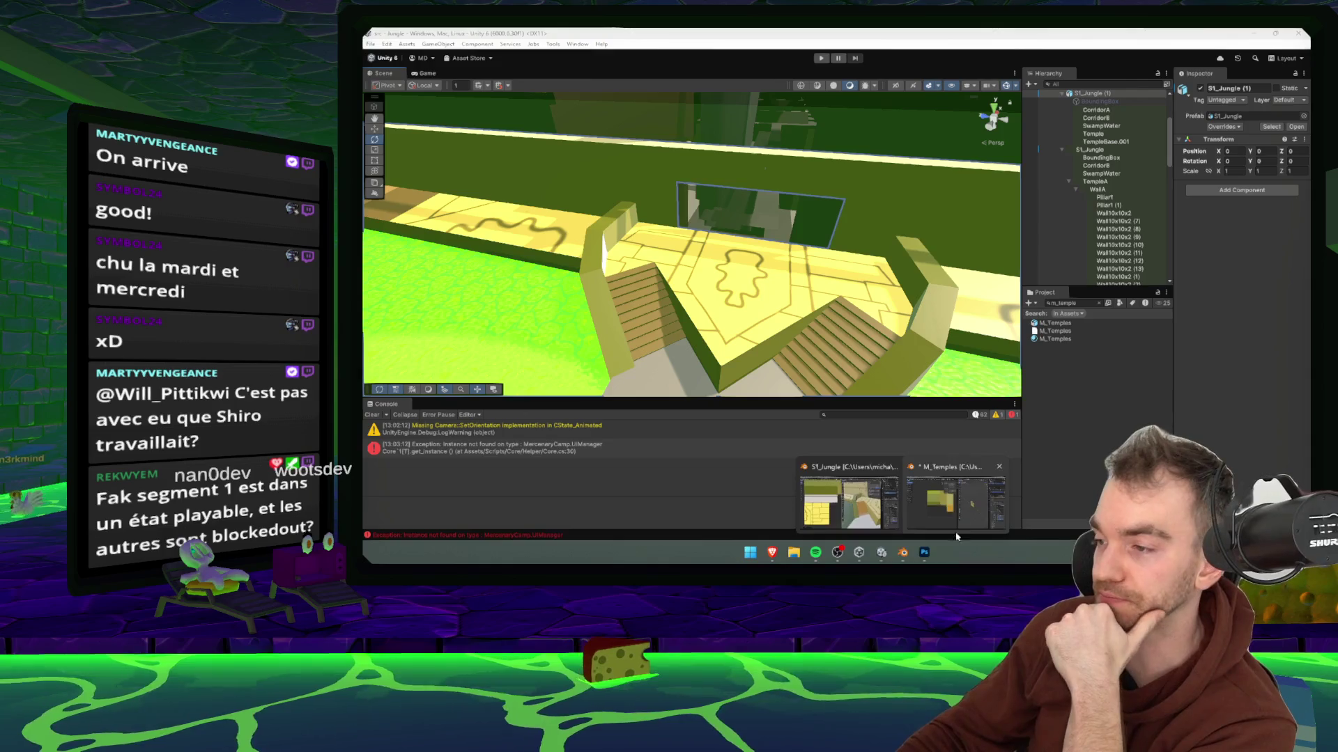
pyautogui.click(924, 554)
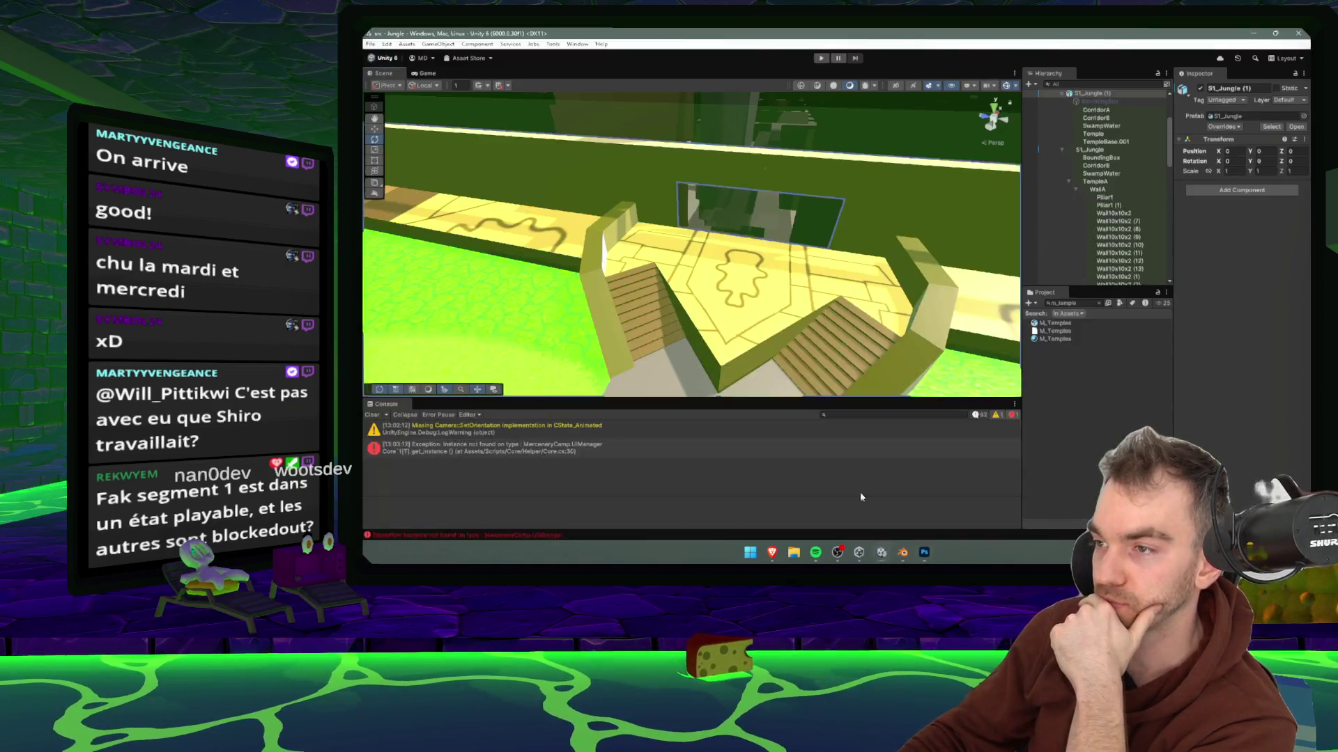
# - Return to Unity and pan across the green field beside the temple wall
pyautogui.click(881, 554)
pyautogui.moveTo(767, 200)
pyautogui.mouseDown()
pyautogui.moveTo(790, 235)
pyautogui.moveTo(990, 285)
pyautogui.mouseUp()
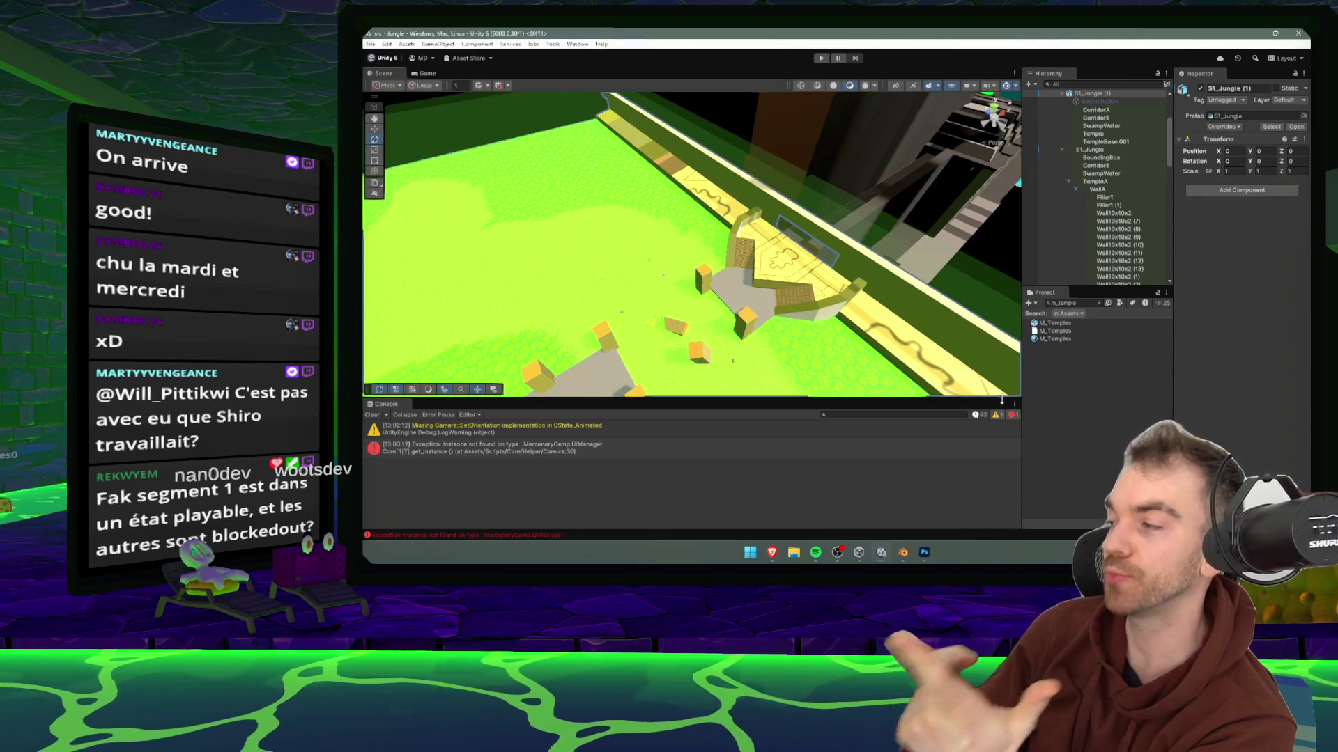
# - Deselect the scene object, clear the Project asset search, and collapse the S1_Jungle and S1_Jungle (1) hierarchy groups
pyautogui.click(1084, 372)
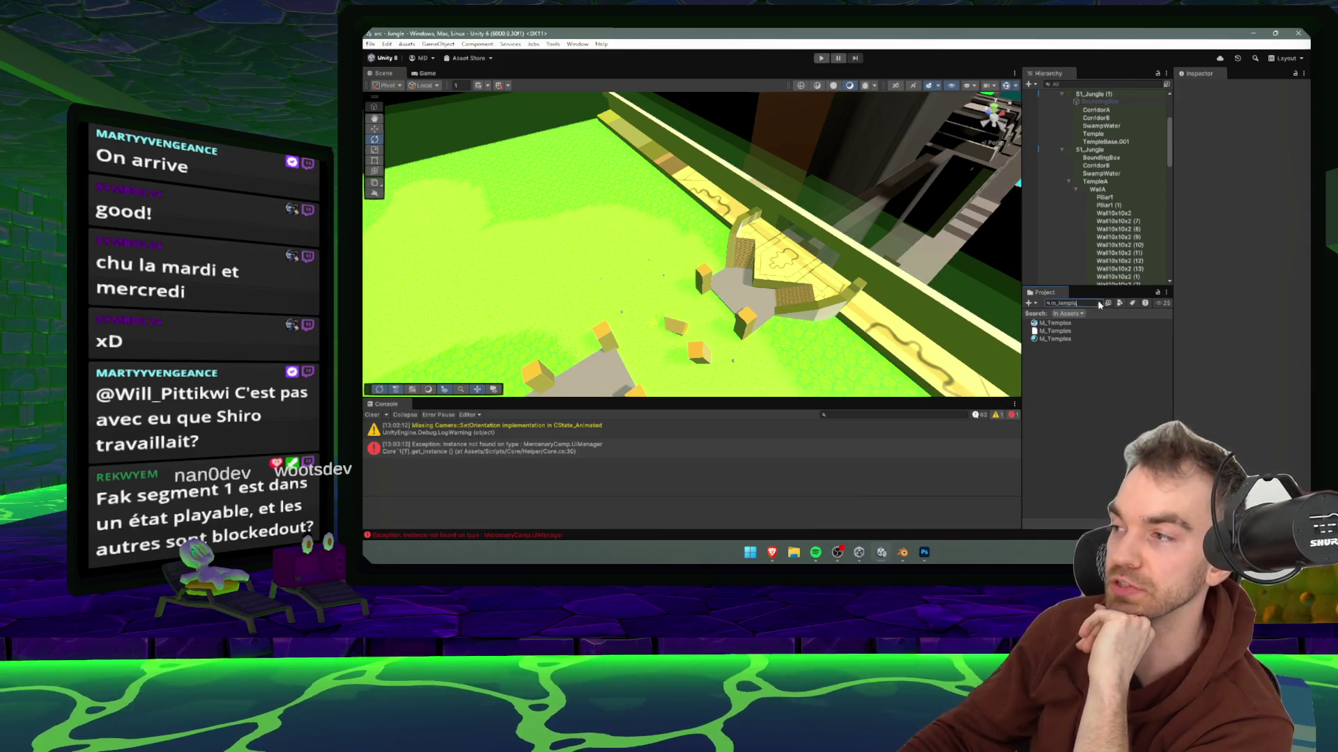
pyautogui.click(1098, 303)
pyautogui.click(1061, 150)
pyautogui.scroll(3, 1063, 167)
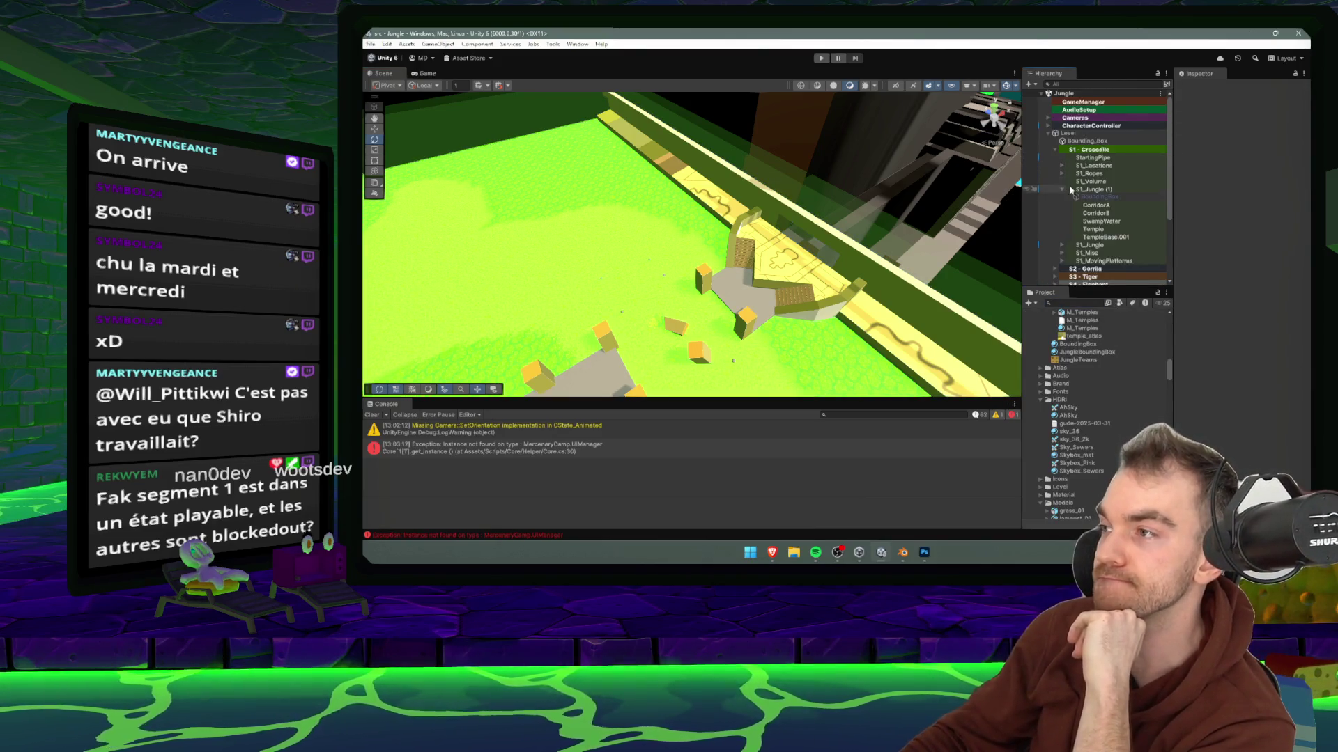
pyautogui.click(1062, 189)
pyautogui.scroll(-2, 702, 153)
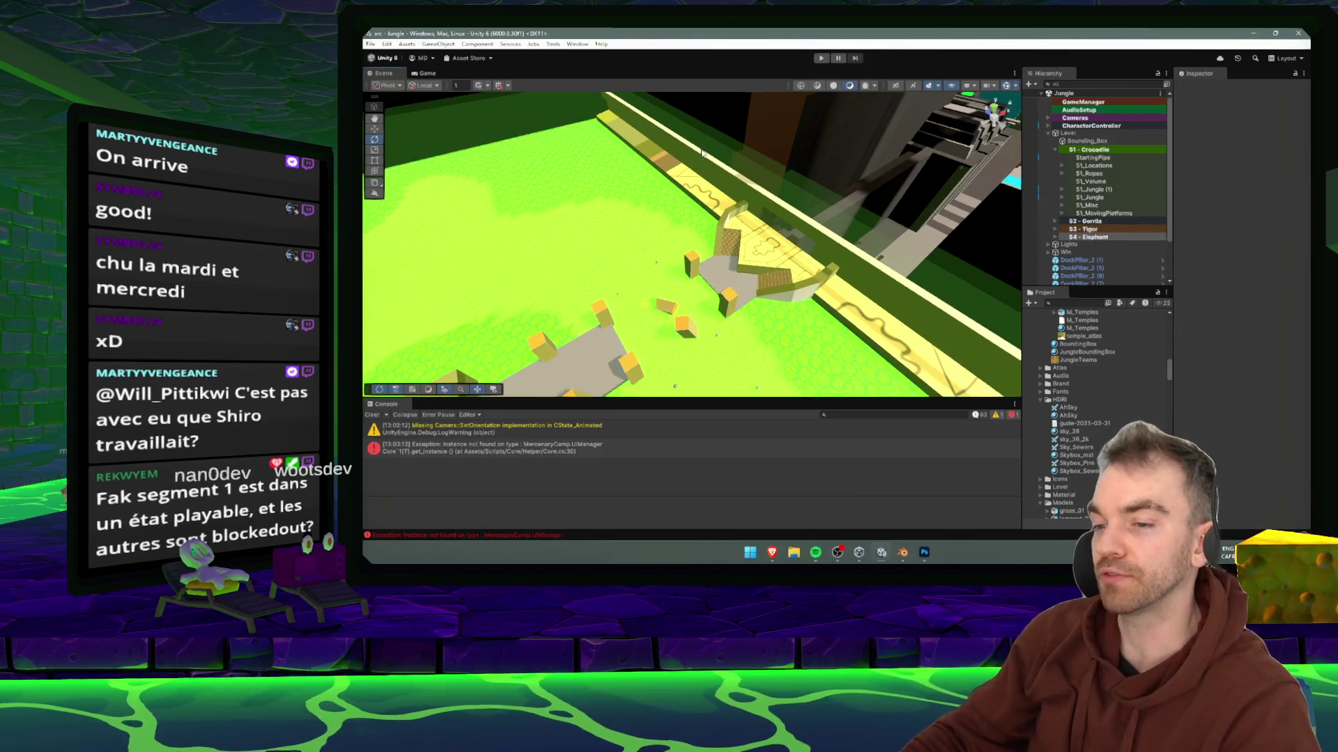
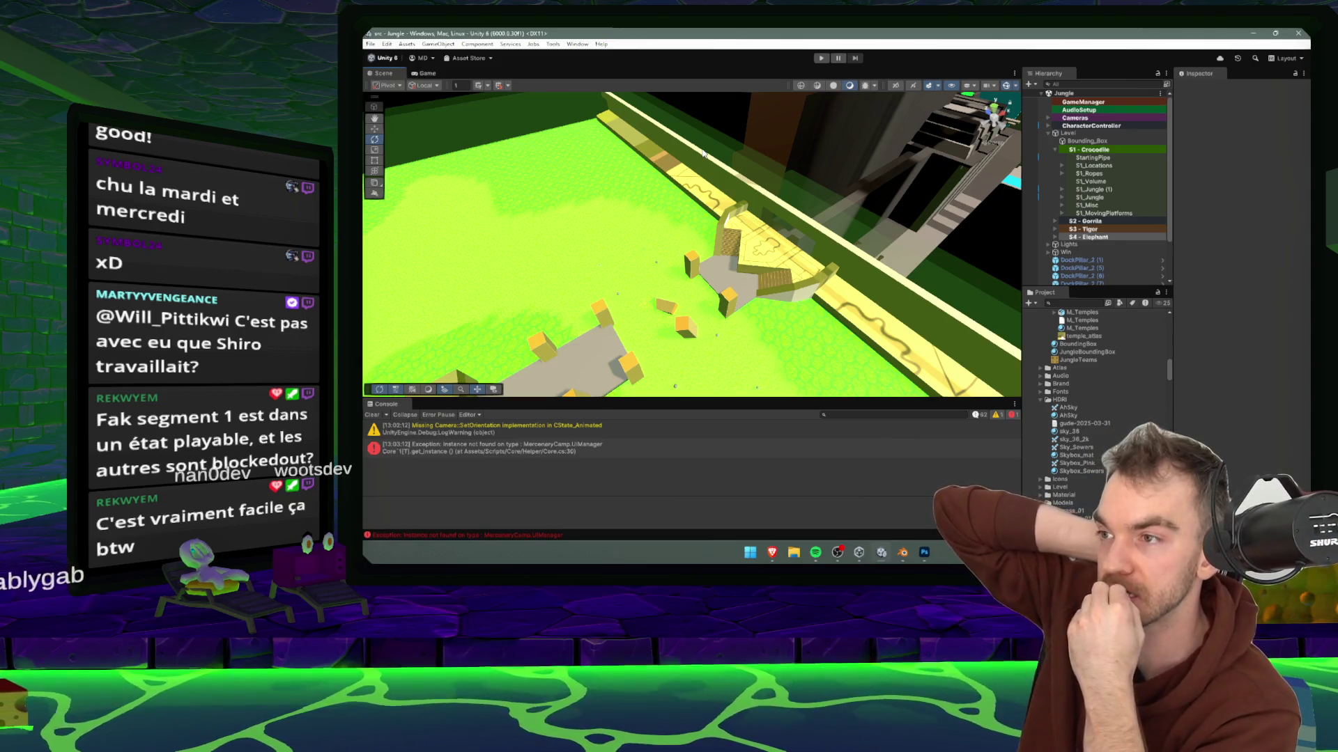
# - Orbit the Scene view toward the temple steps and bring up the Blender window previews
pyautogui.moveTo(729, 115); pyautogui.dragTo(787, 264)
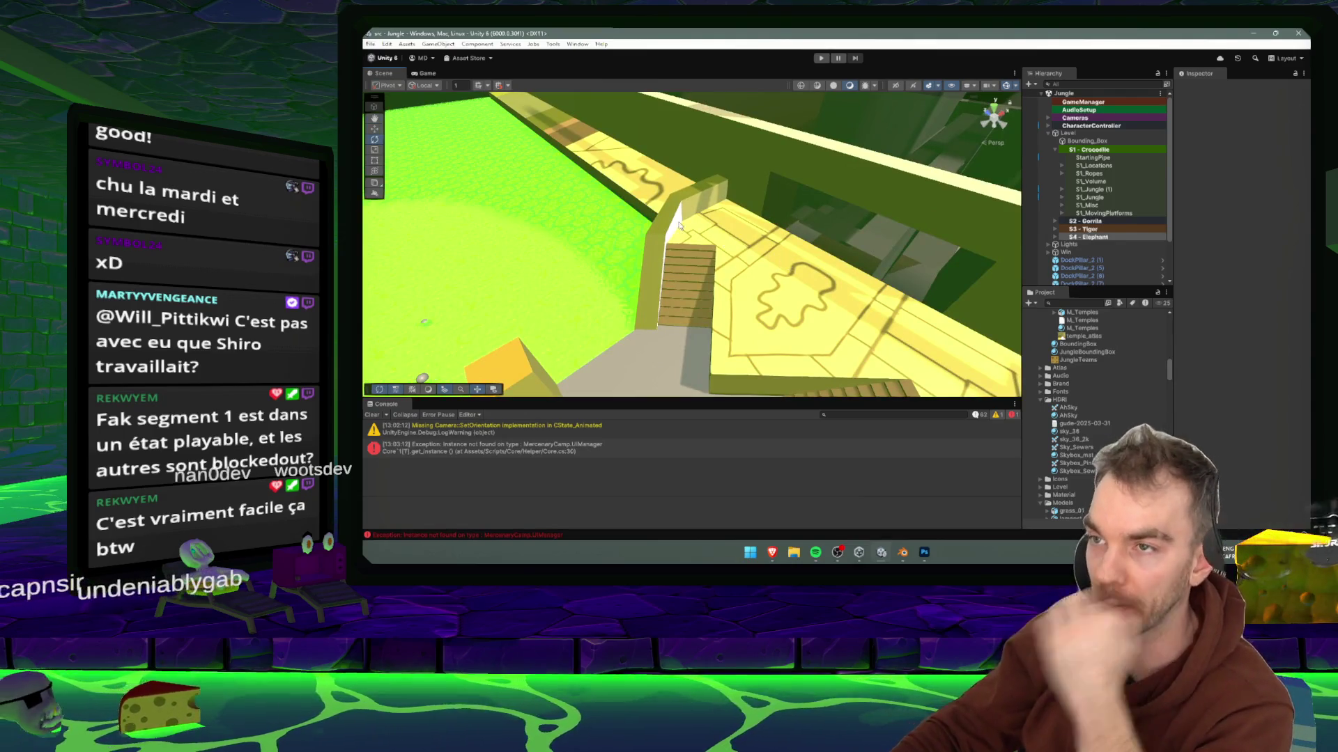
pyautogui.click(881, 552)
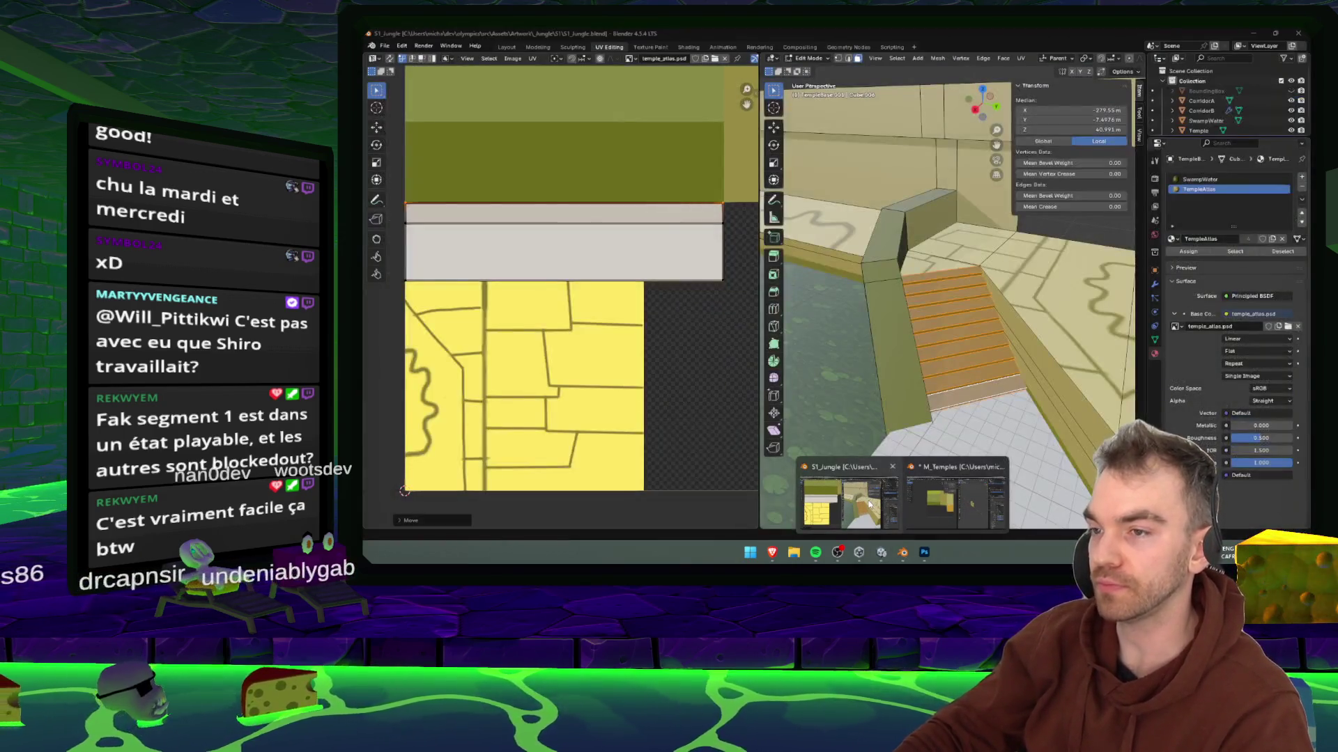
# - In S1_Jungle, move the UVs at the atlas's top-left corner into the yellow tile
pyautogui.click(868, 500)
pyautogui.scroll(-5, 1024, 368)
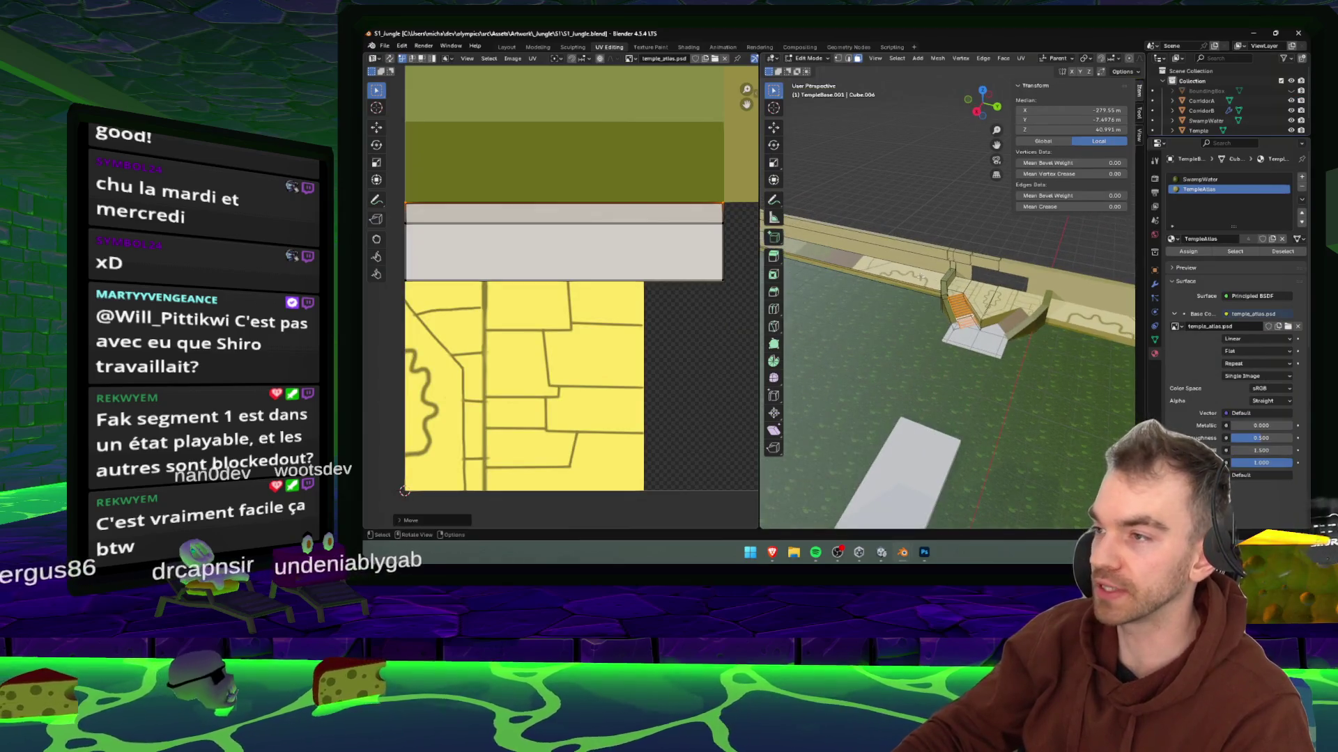
pyautogui.scroll(-5, 558, 283)
pyautogui.scroll(2, 558, 283)
pyautogui.scroll(-2, 554, 266)
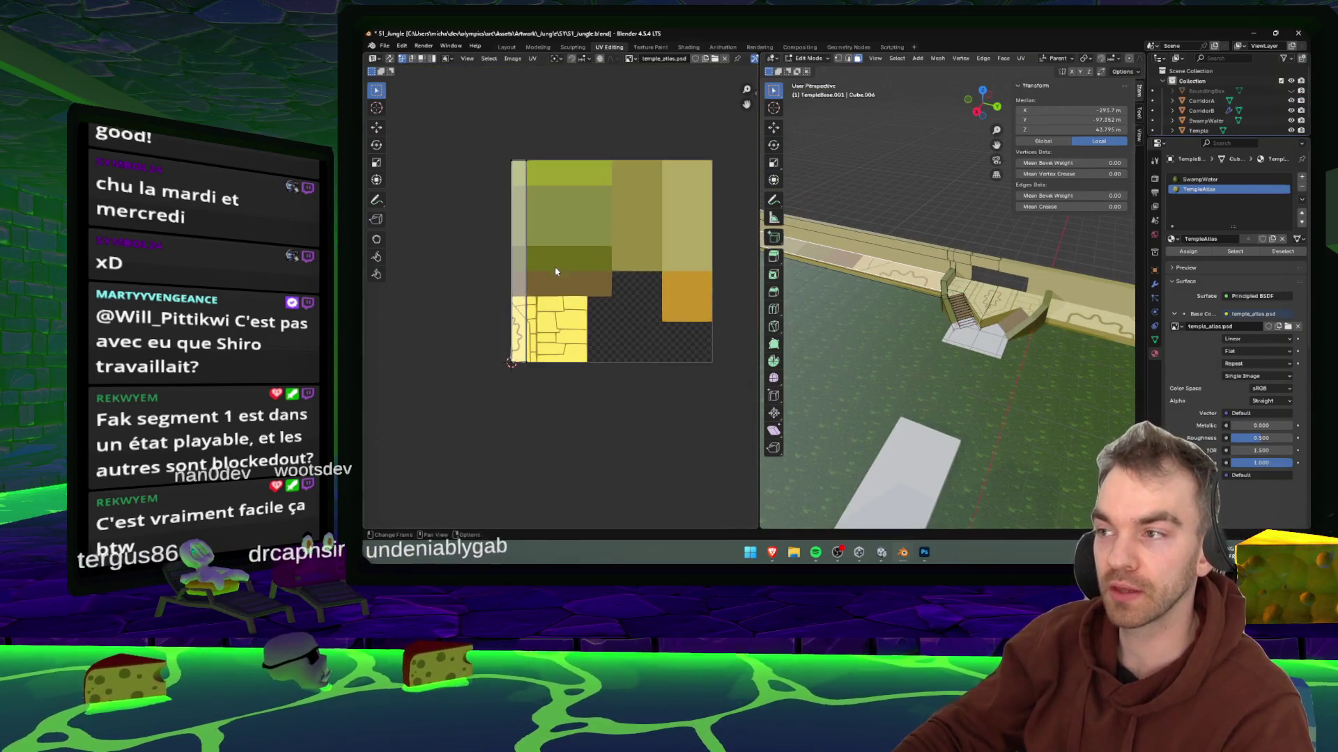
pyautogui.moveTo(500, 146); pyautogui.dragTo(576, 175)
pyautogui.press('g')
pyautogui.moveTo(574, 315)
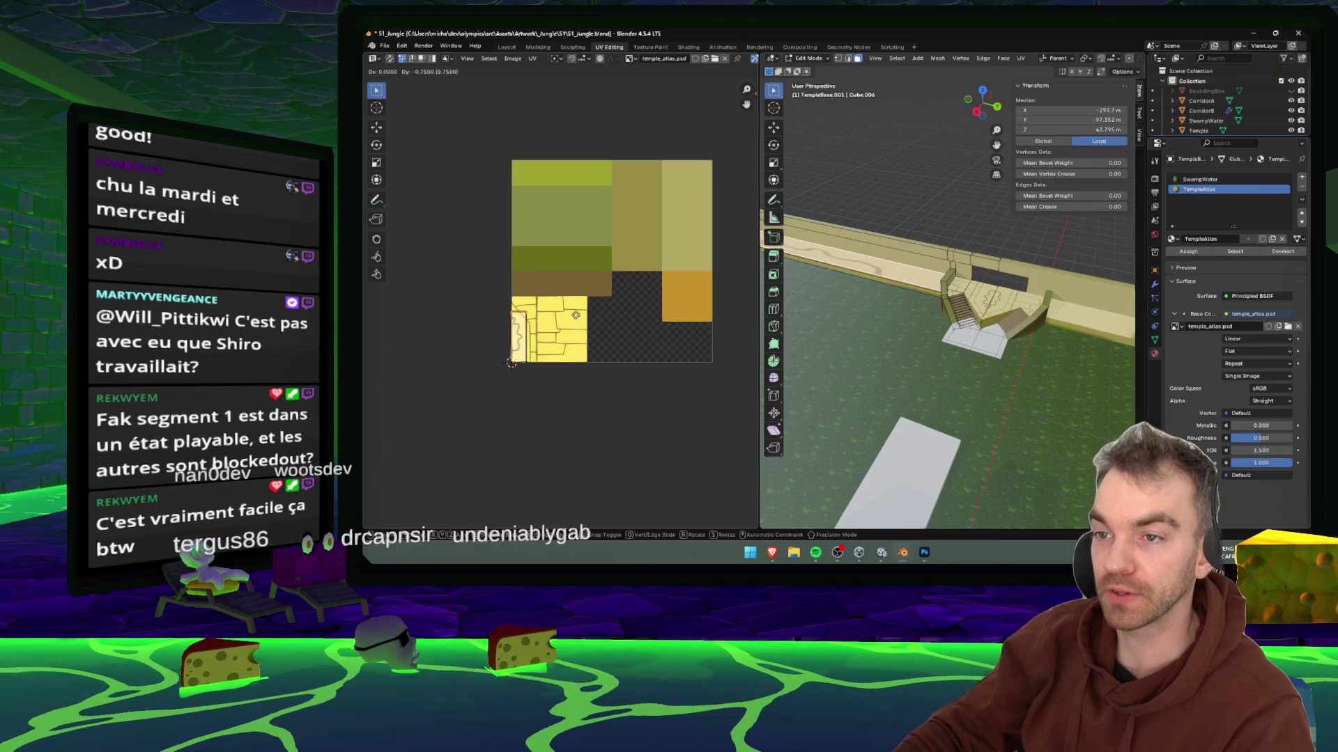
pyautogui.click(576, 320)
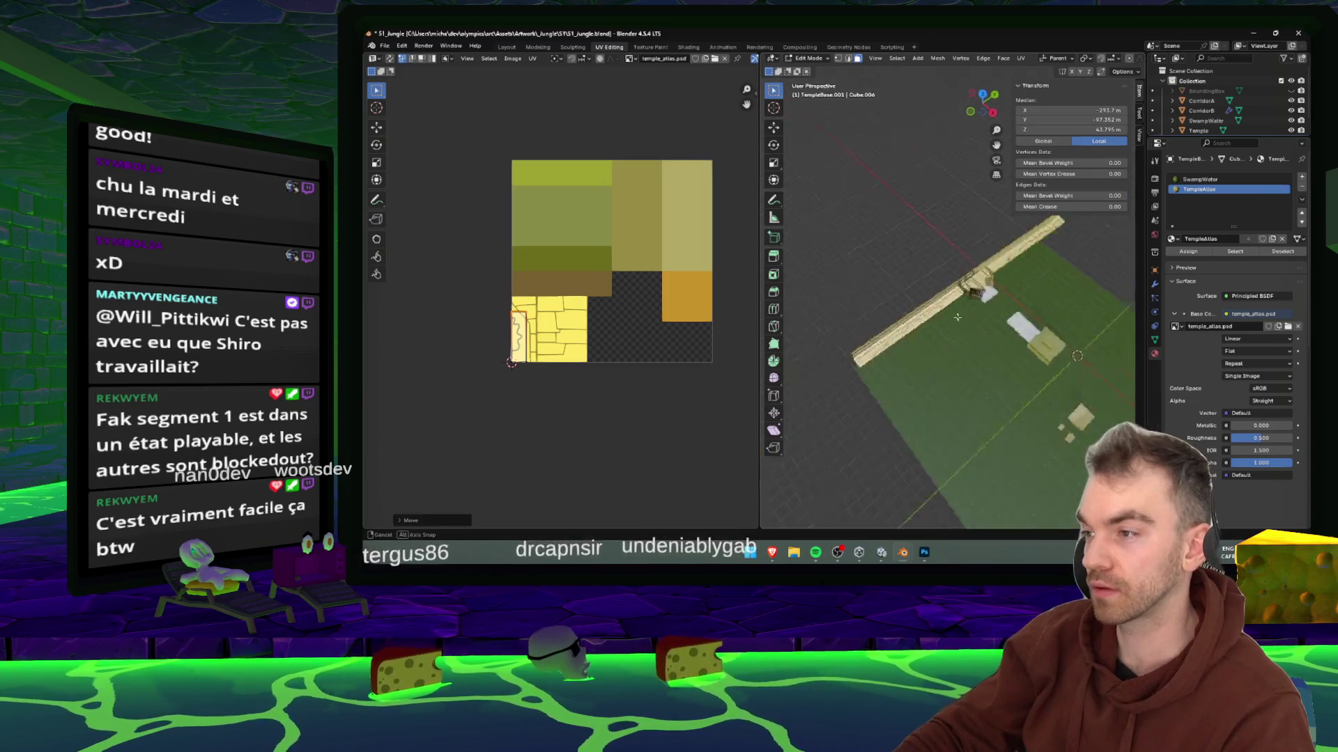
# - Recentre the atlas and reposition the yellow UV island
pyautogui.moveTo(602, 309); pyautogui.dragTo(635, 313)
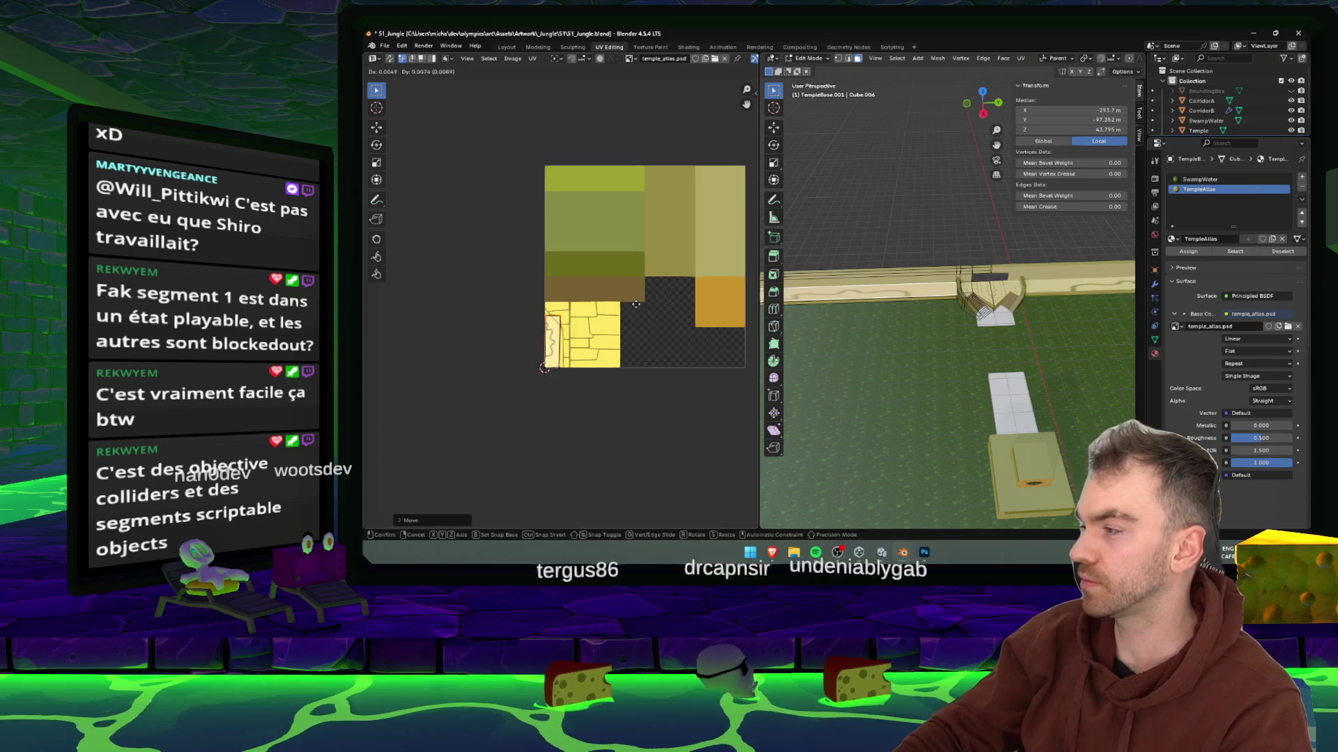
pyautogui.moveTo(513, 285); pyautogui.dragTo(621, 398)
pyautogui.press('g')
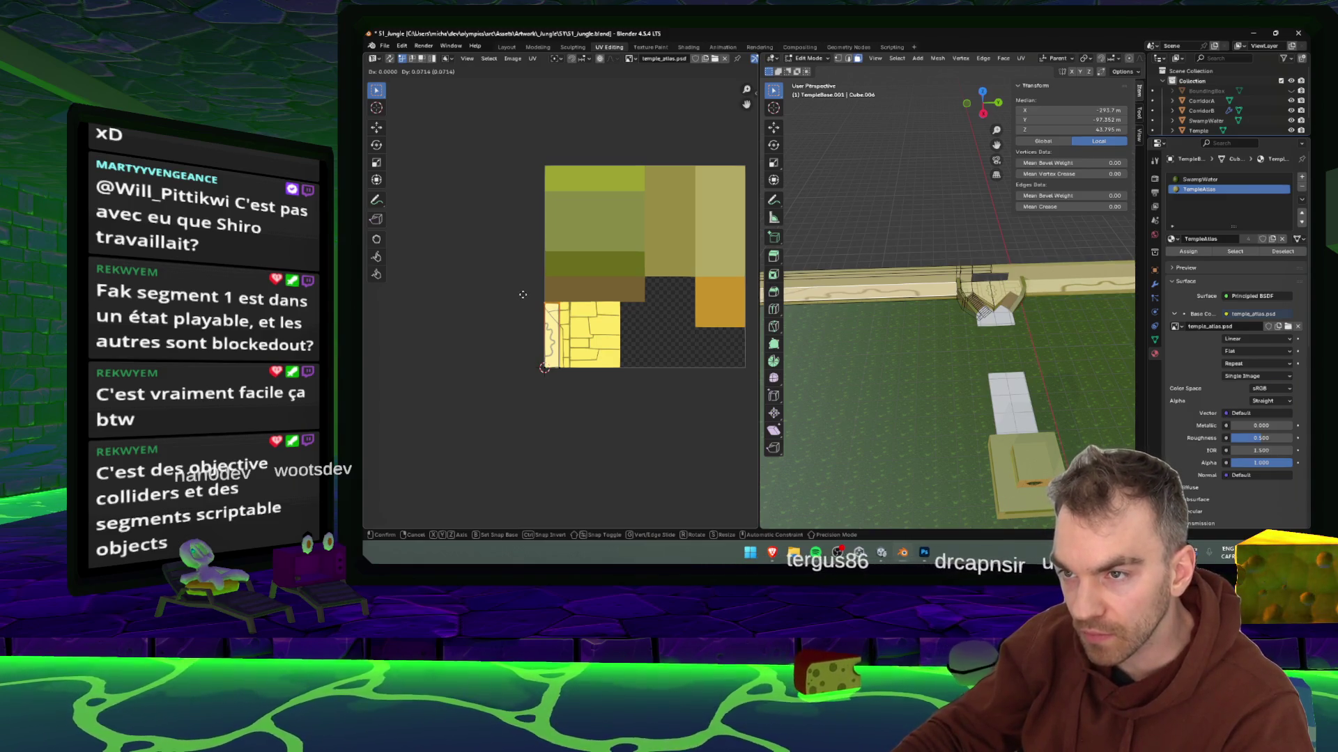
pyautogui.click(523, 294)
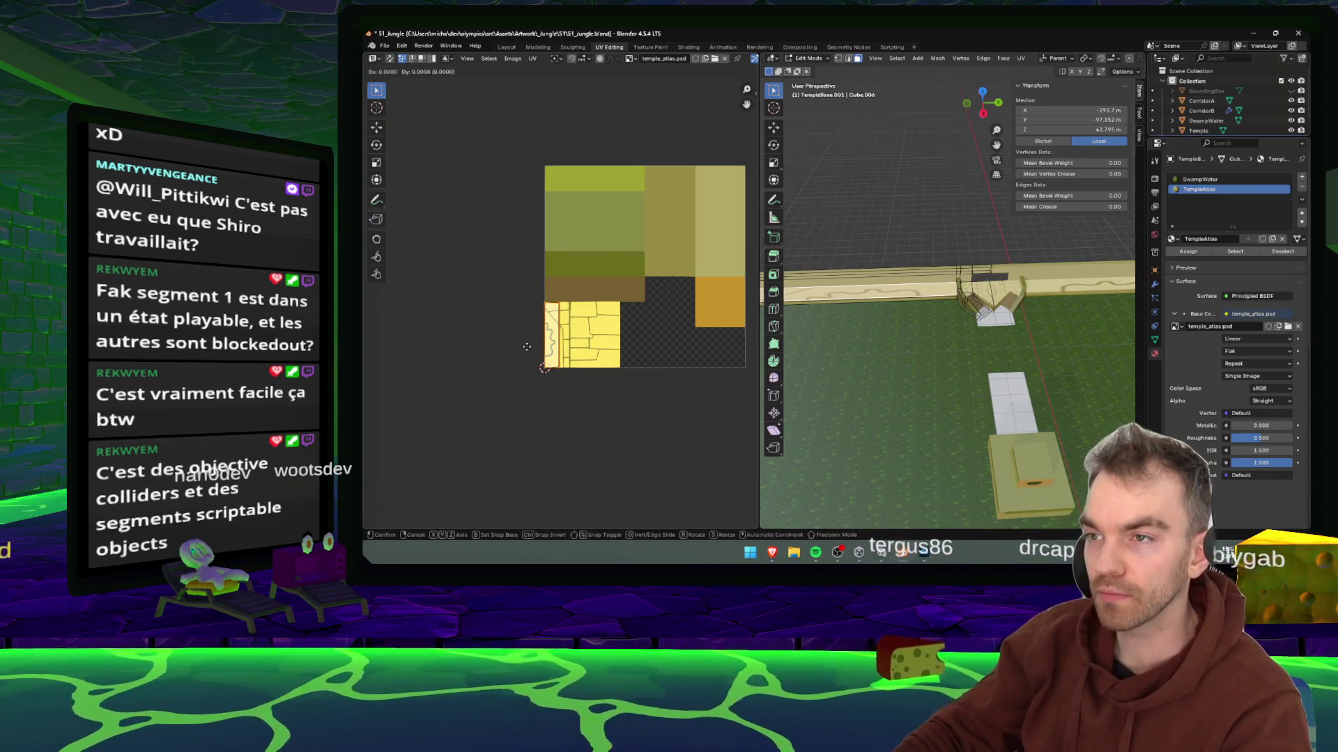
# - Rotate the thin vertical UV island and move it onto the atlas's top strip, then return to Unity
pyautogui.click(587, 209)
pyautogui.press('r')
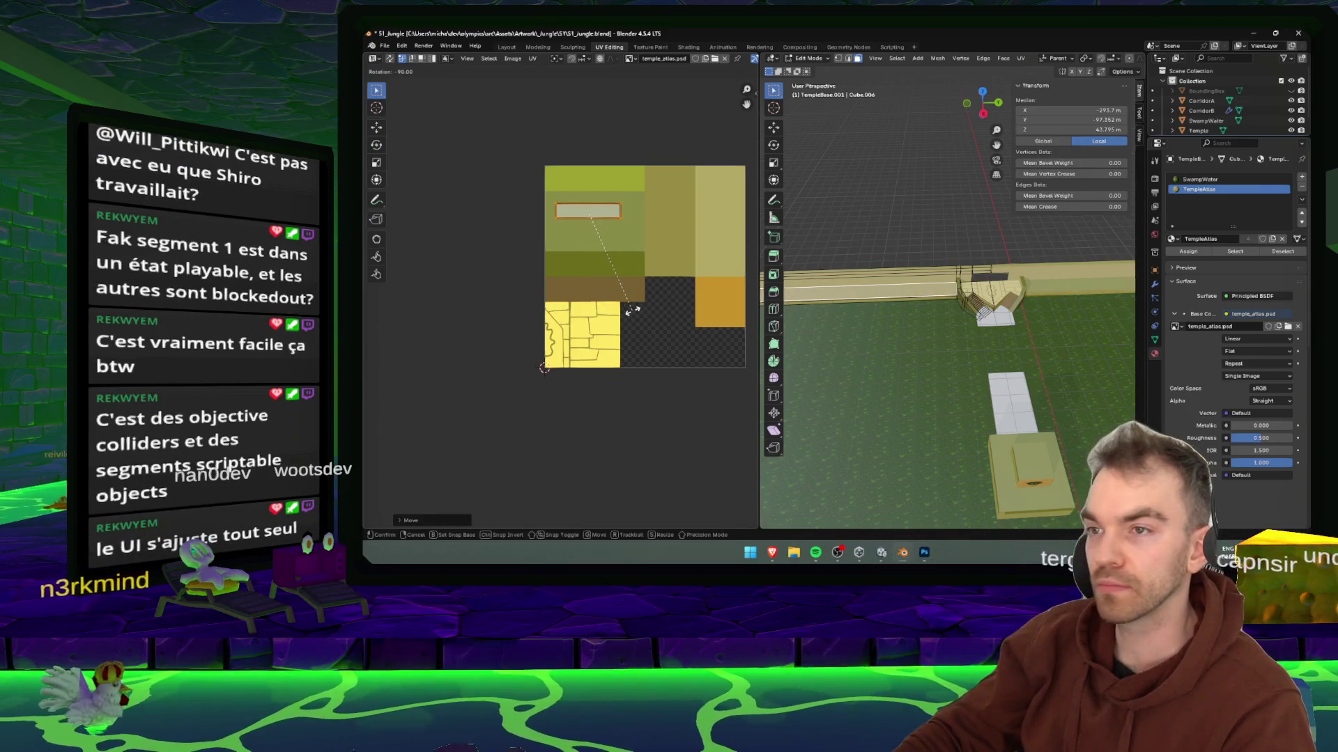
pyautogui.click(631, 312)
pyautogui.press('g')
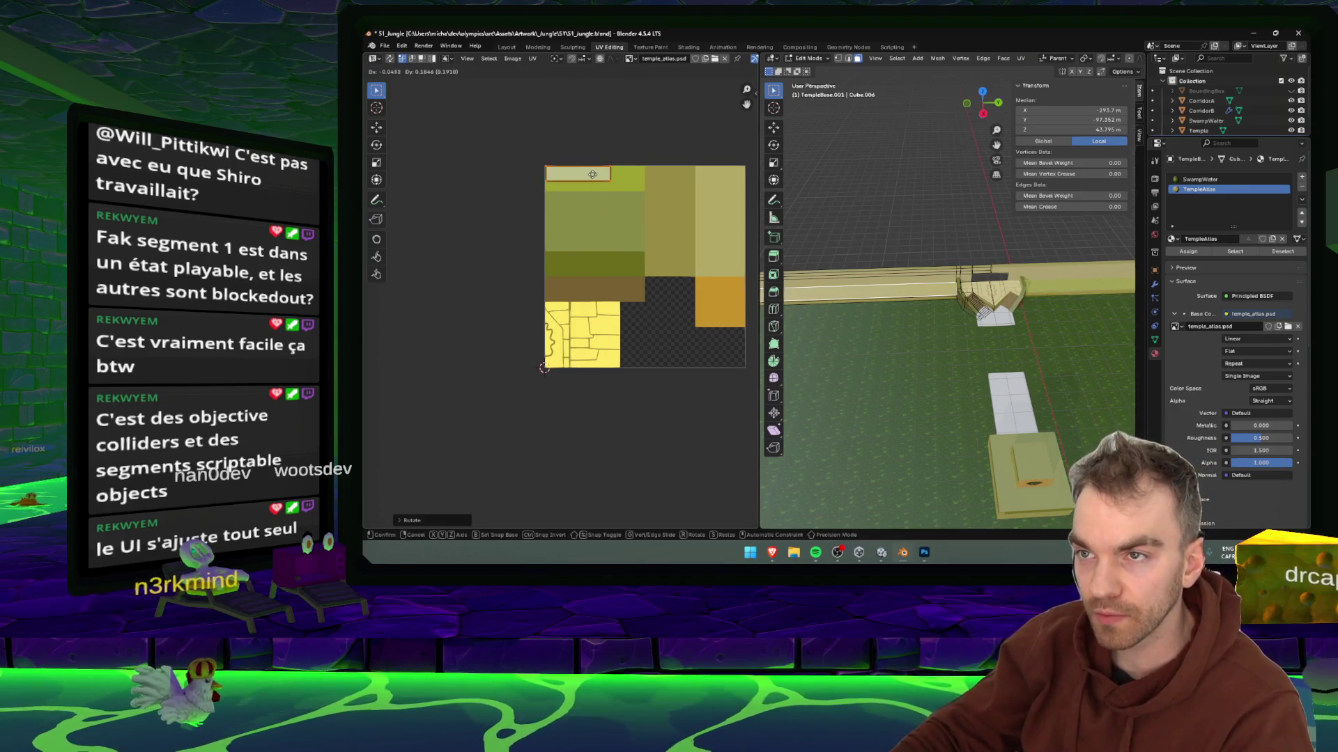
pyautogui.press('y')
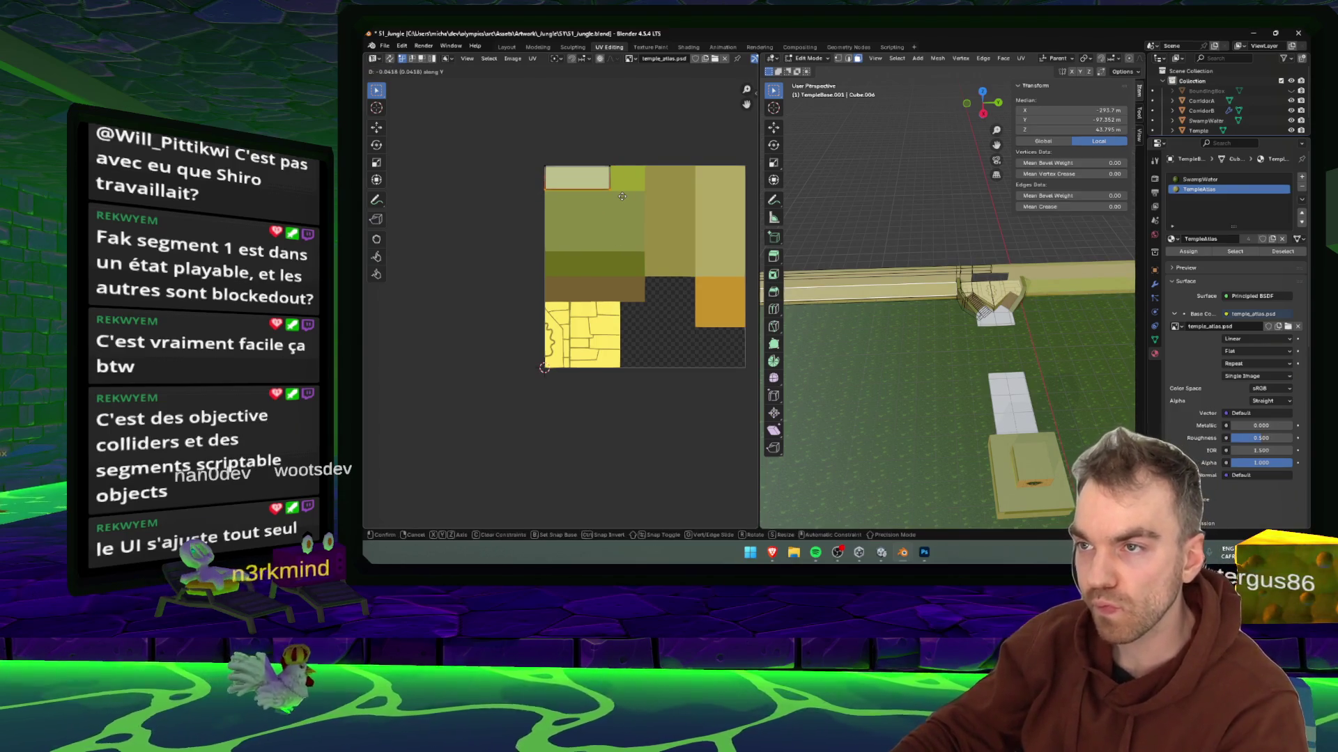
pyautogui.press('x')
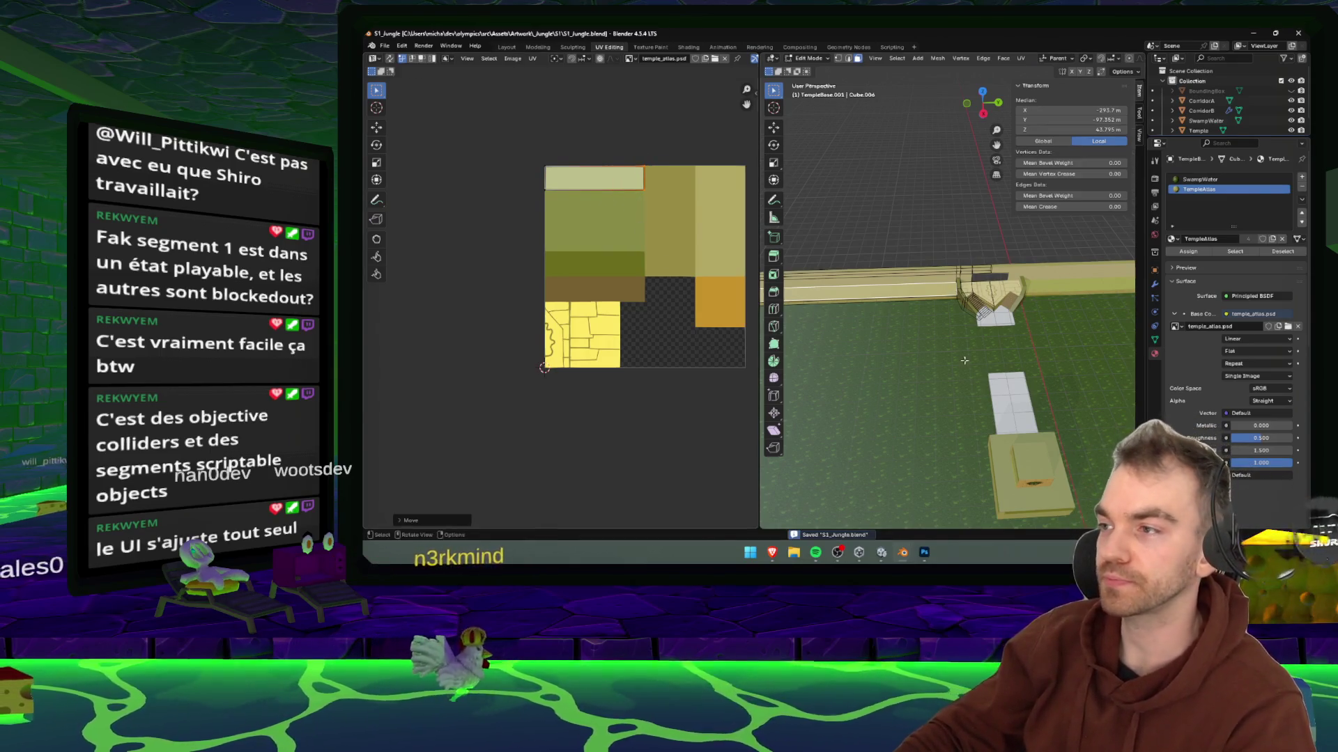
pyautogui.click(633, 199)
pyautogui.click(881, 553)
pyautogui.moveTo(697, 279)
pyautogui.mouseDown()
pyautogui.moveTo(857, 279)
pyautogui.moveTo(786, 225)
pyautogui.moveTo(832, 202)
pyautogui.moveTo(685, 203)
pyautogui.moveTo(824, 236)
pyautogui.moveTo(627, 209)
pyautogui.mouseUp()
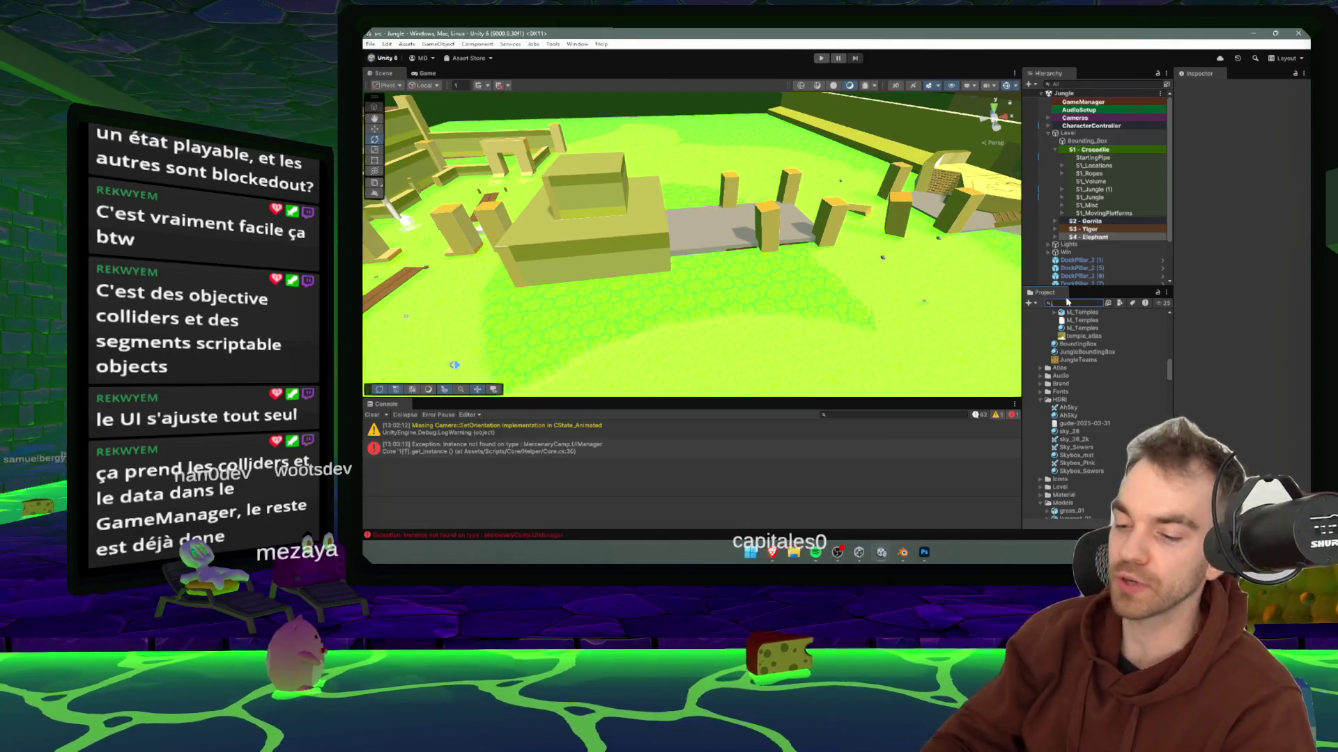
pyautogui.write('game')
# - Open the Game scene from the 'game' search results
pyautogui.doubleClick(1048, 339)
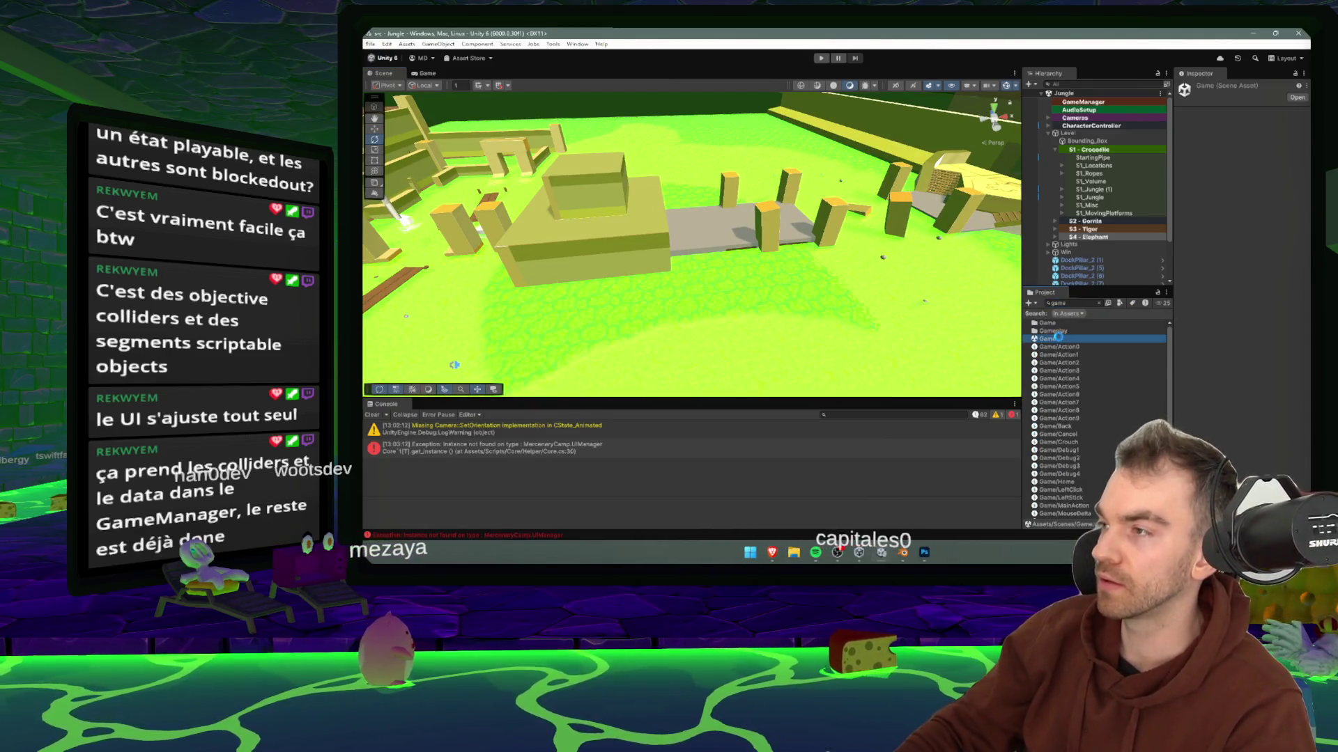
# - Follow GameManager's Current Level to the level assets and select the Jungle level asset
pyautogui.click(1103, 102)
pyautogui.click(1232, 161)
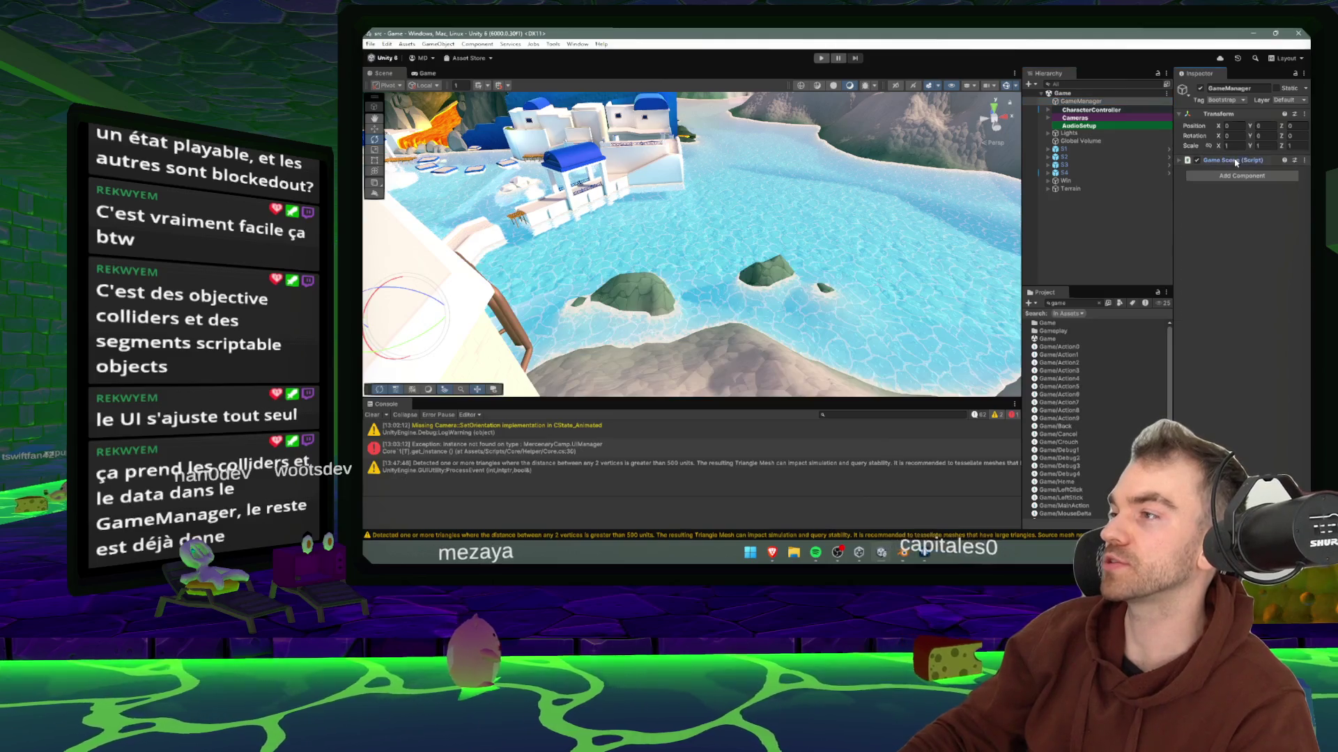
pyautogui.click(1274, 236)
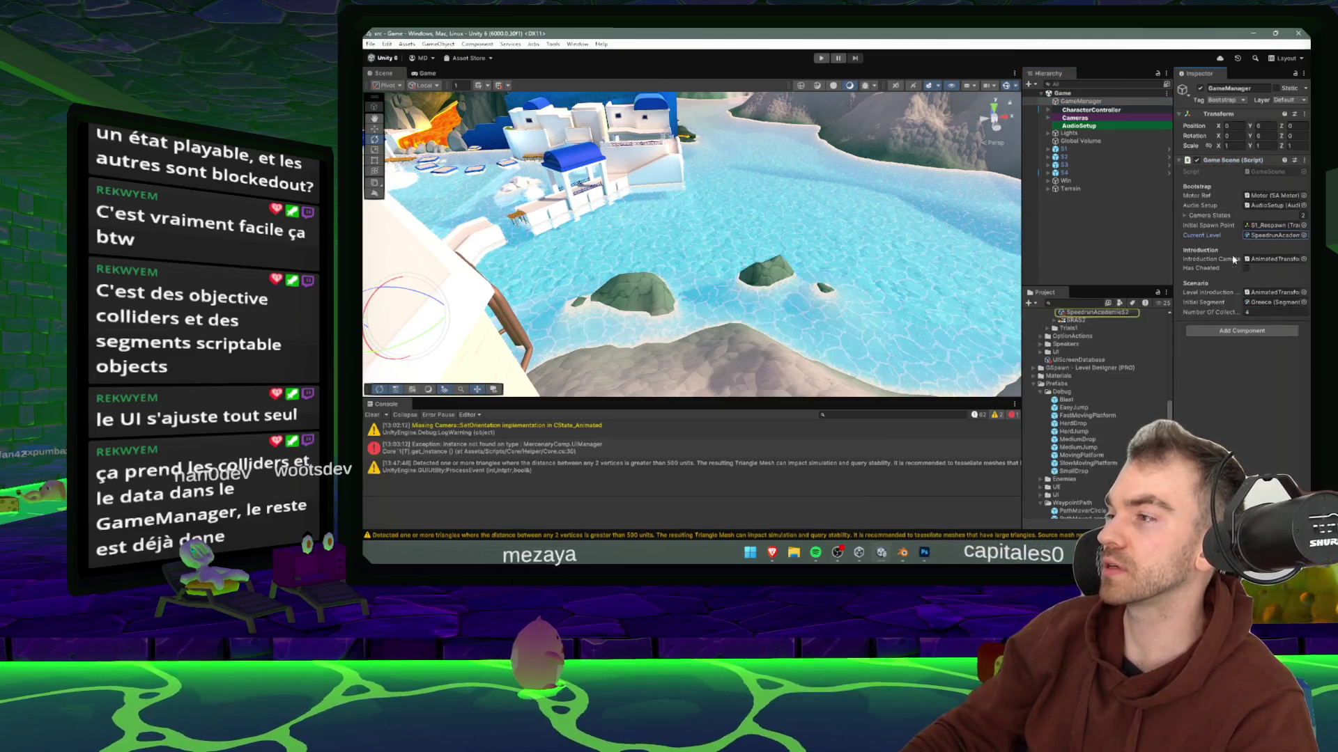
pyautogui.click(1105, 313)
pyautogui.scroll(2, 1095, 362)
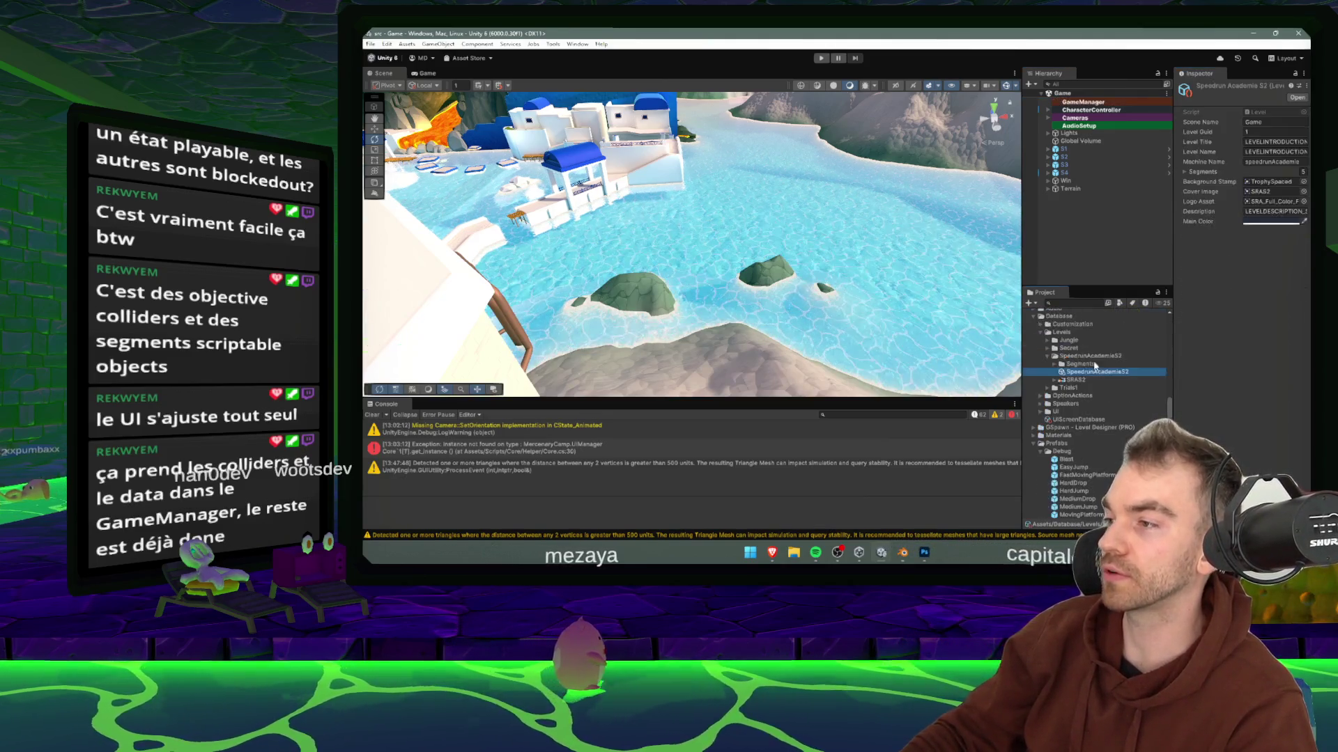
pyautogui.click(1047, 340)
pyautogui.click(1075, 348)
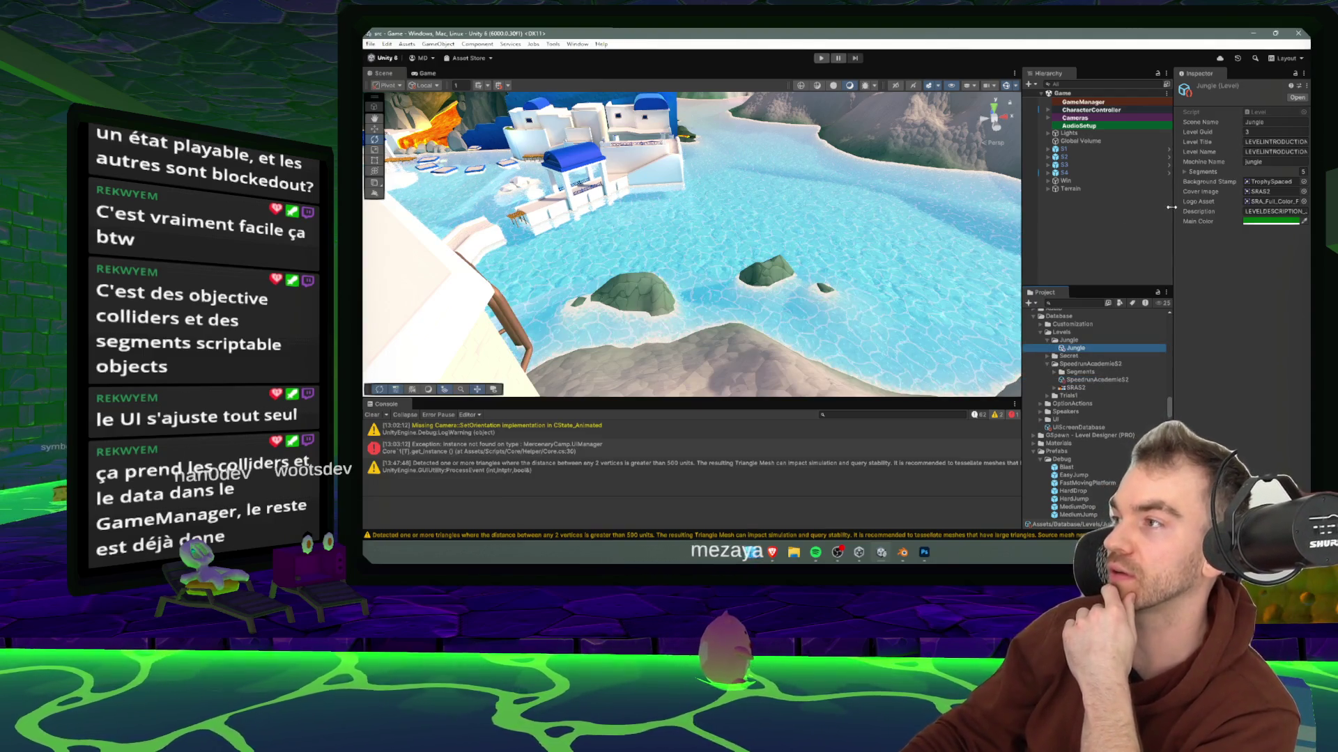
# - Expand the Jungle level's Segments list, locate the Greece segment, and create a new folder in Jungle
pyautogui.moveTo(1171, 207); pyautogui.dragTo(953, 207)
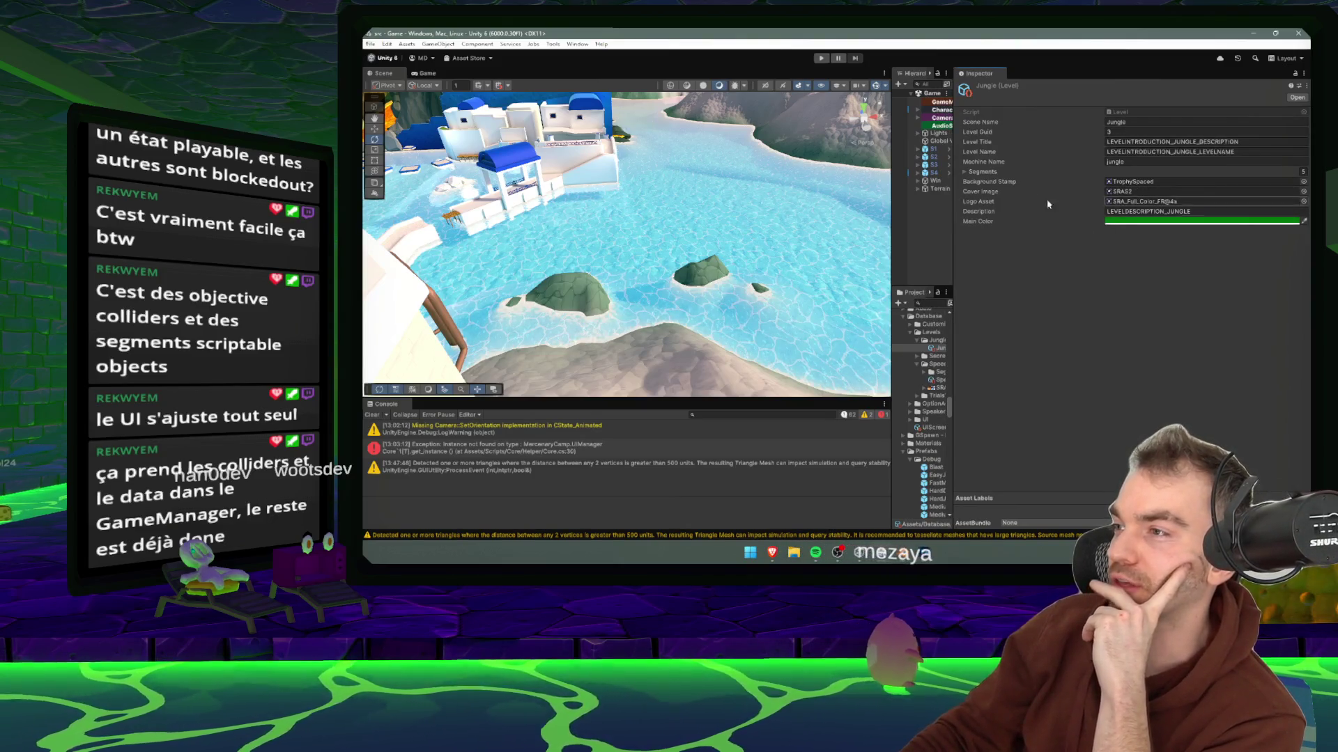
pyautogui.click(965, 171)
pyautogui.click(1143, 183)
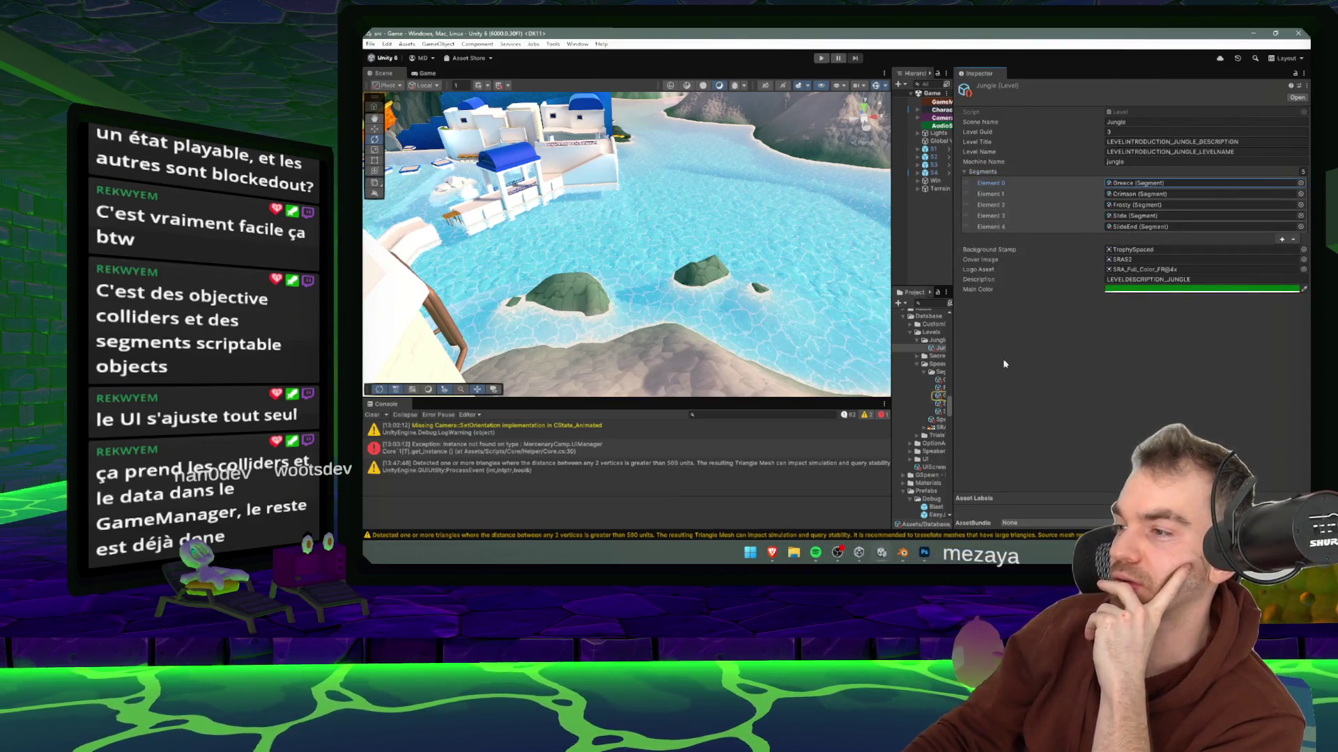
pyautogui.moveTo(892, 327); pyautogui.dragTo(773, 338)
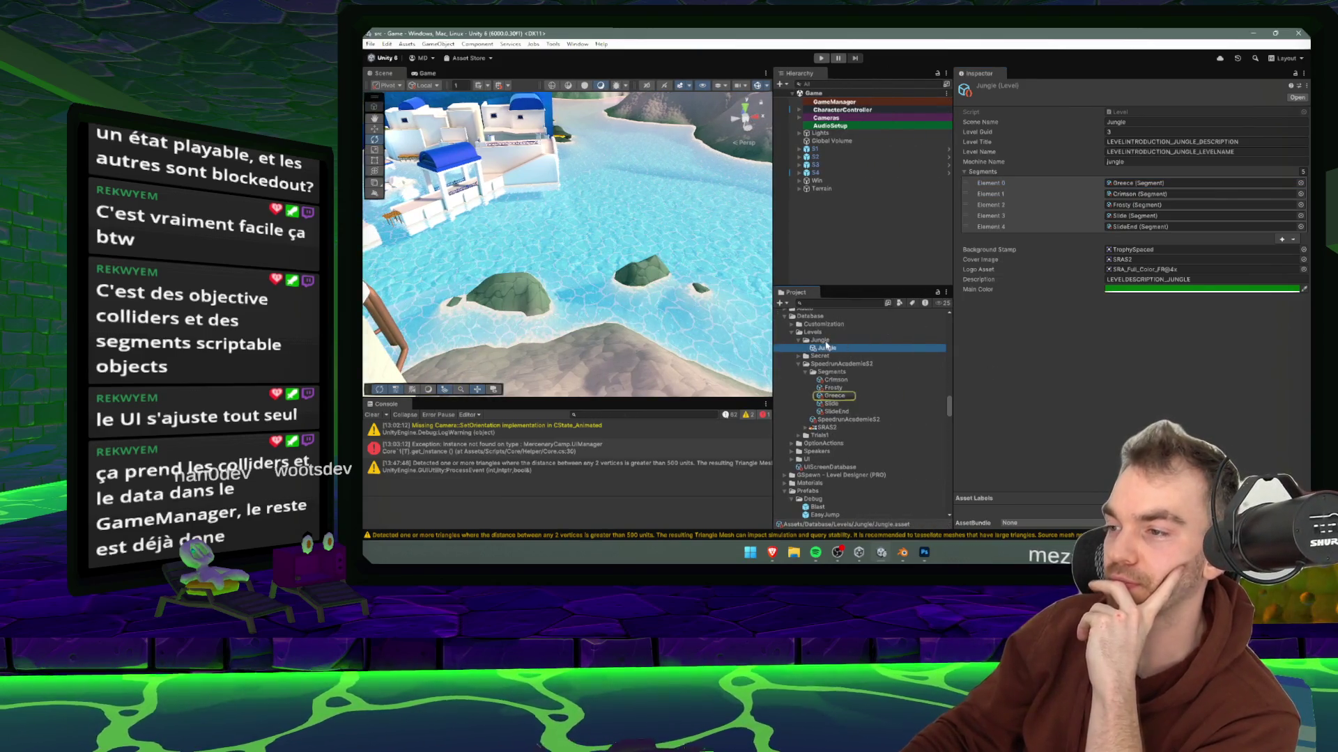
pyautogui.rightClick(826, 346)
pyautogui.moveTo(906, 59)
pyautogui.click(1032, 59)
pyautogui.write('Segme')
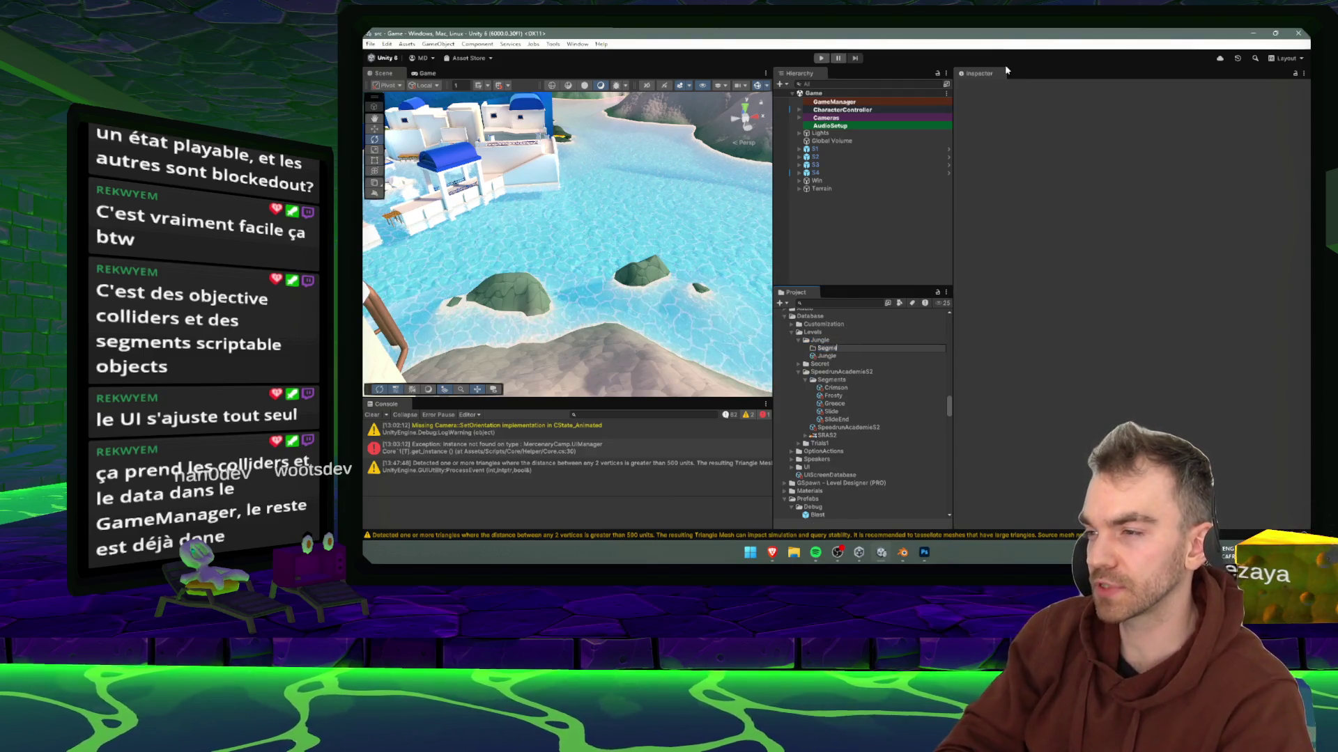
# - Name the new folder 'Segments' and gather the copied segment assets inside it
pyautogui.write('nts')
pyautogui.press('Return')
pyautogui.click(834, 388)
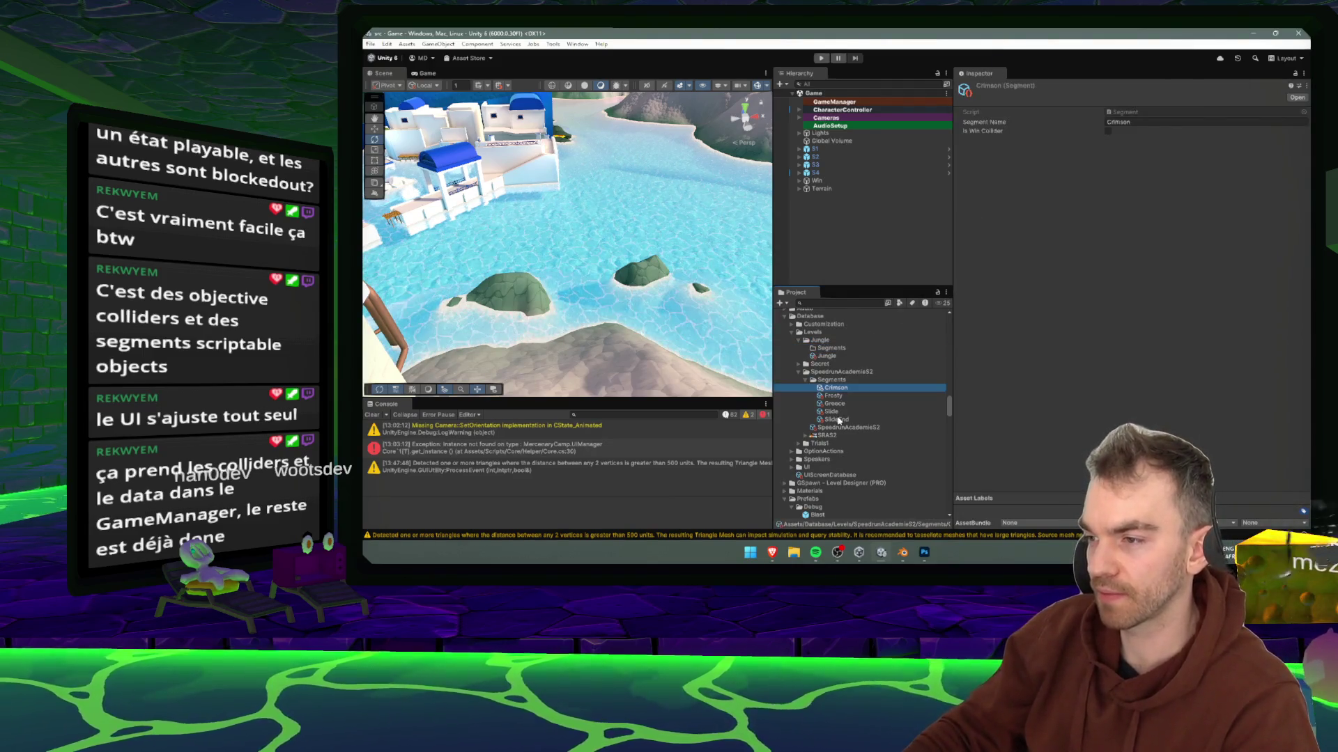
pyautogui.keyDown('shift'); pyautogui.click(837, 418); pyautogui.keyUp('shift')
pyautogui.click(831, 348)
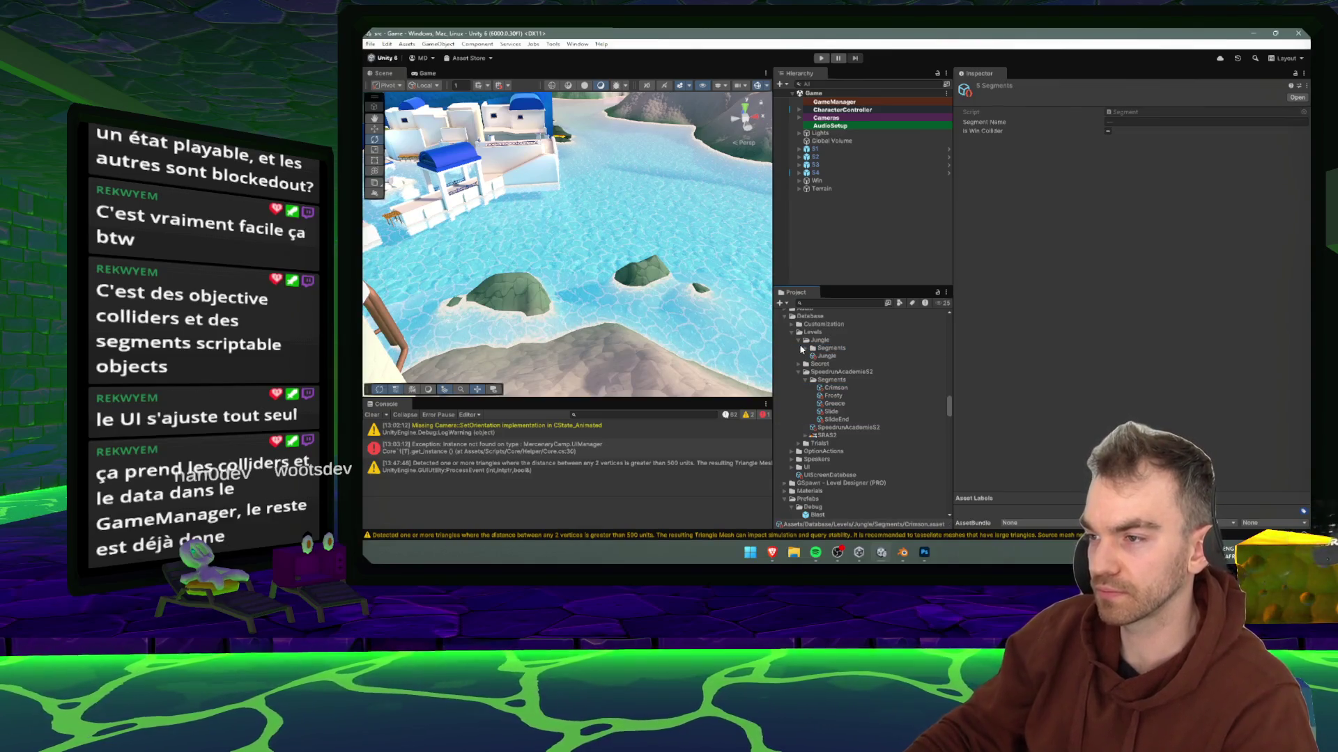
pyautogui.click(802, 349)
# - Rename the Crimson segment copy to Crocodile and the Frosty segment to Tiger
pyautogui.click(889, 355)
pyautogui.press('F2')
pyautogui.write('Cr')
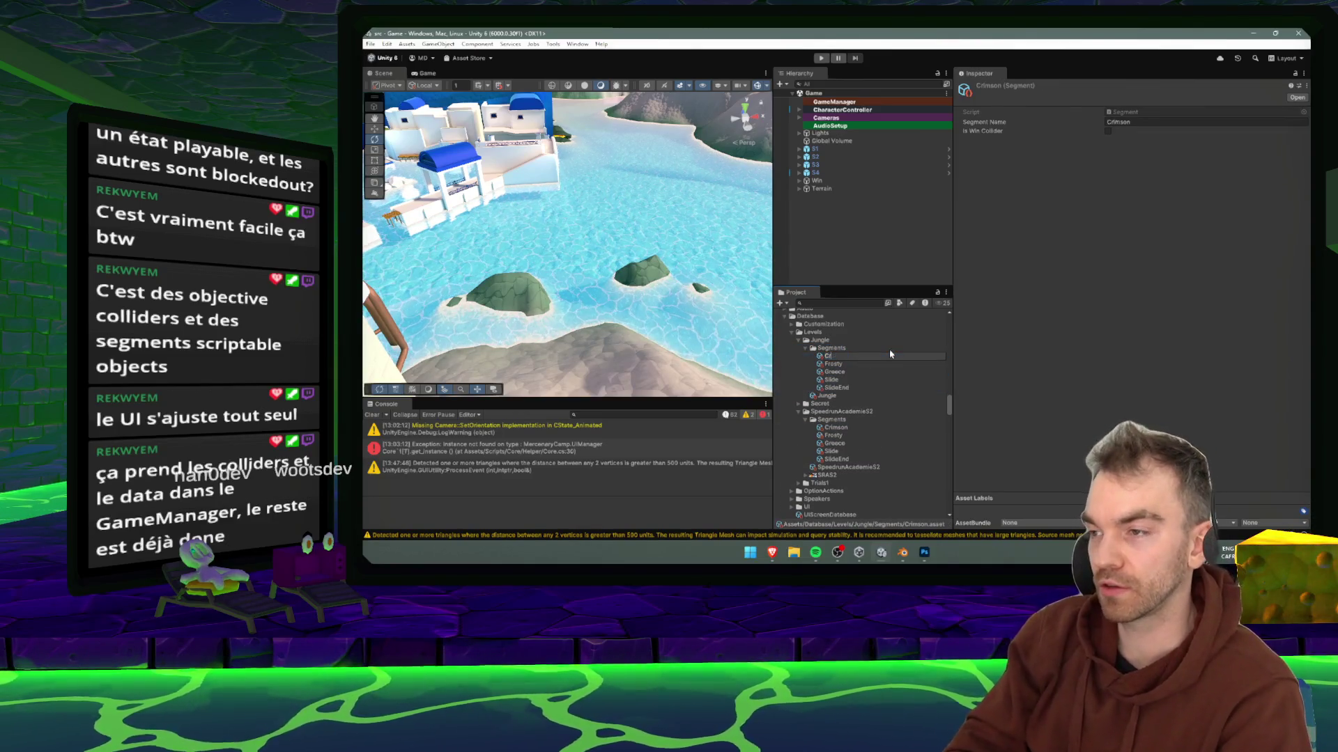
pyautogui.write('ocodile')
pyautogui.press('Return')
pyautogui.click(867, 363)
pyautogui.press('F2')
pyautogui.write('Elephant')
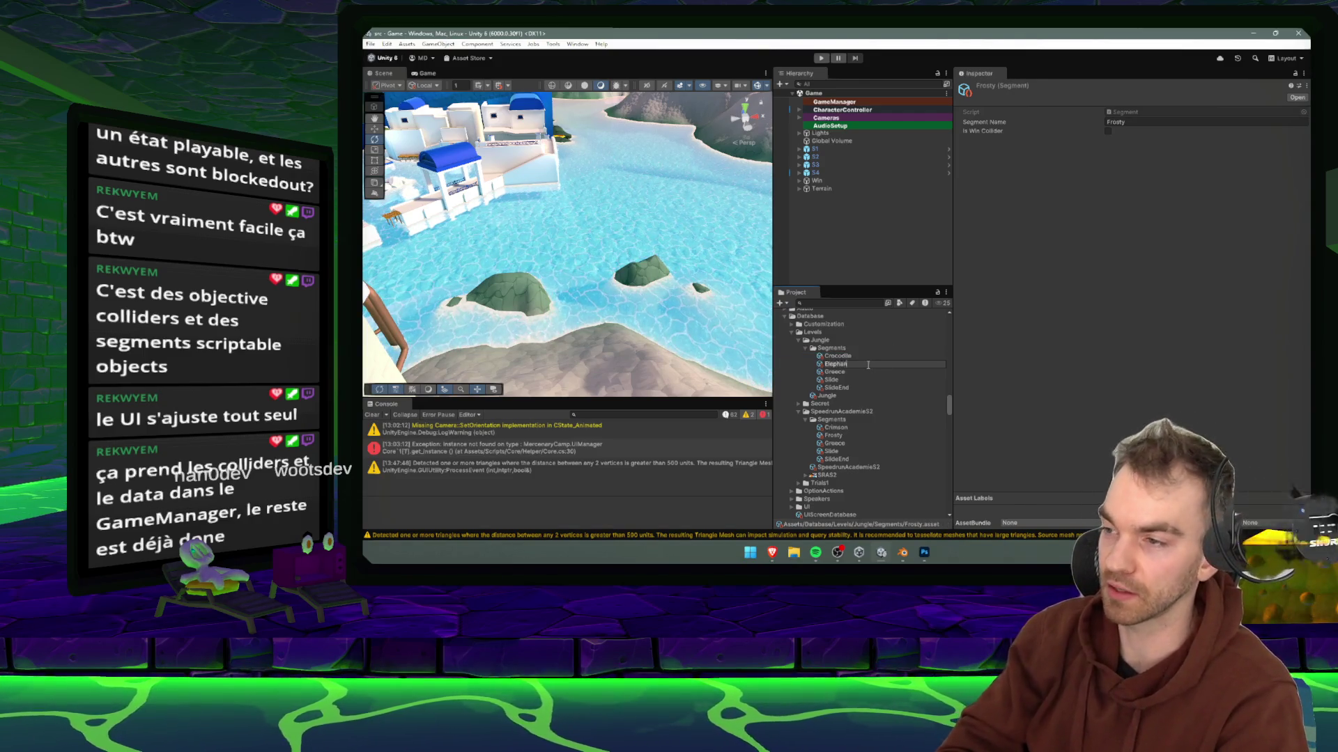
pyautogui.write('iger')
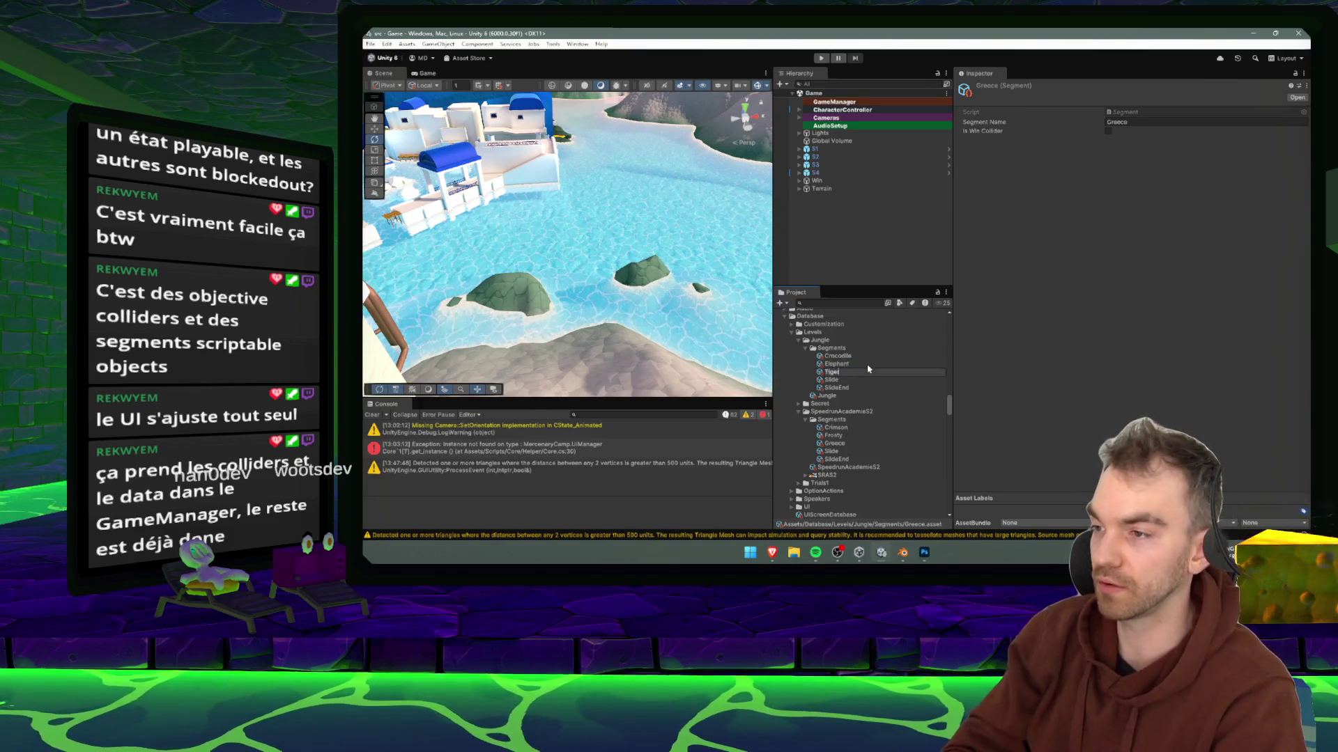
pyautogui.press('Return')
# - Rename the Slide segment to Gorilla and the SlideEnd segment to End
pyautogui.click(869, 372)
pyautogui.press('F2')
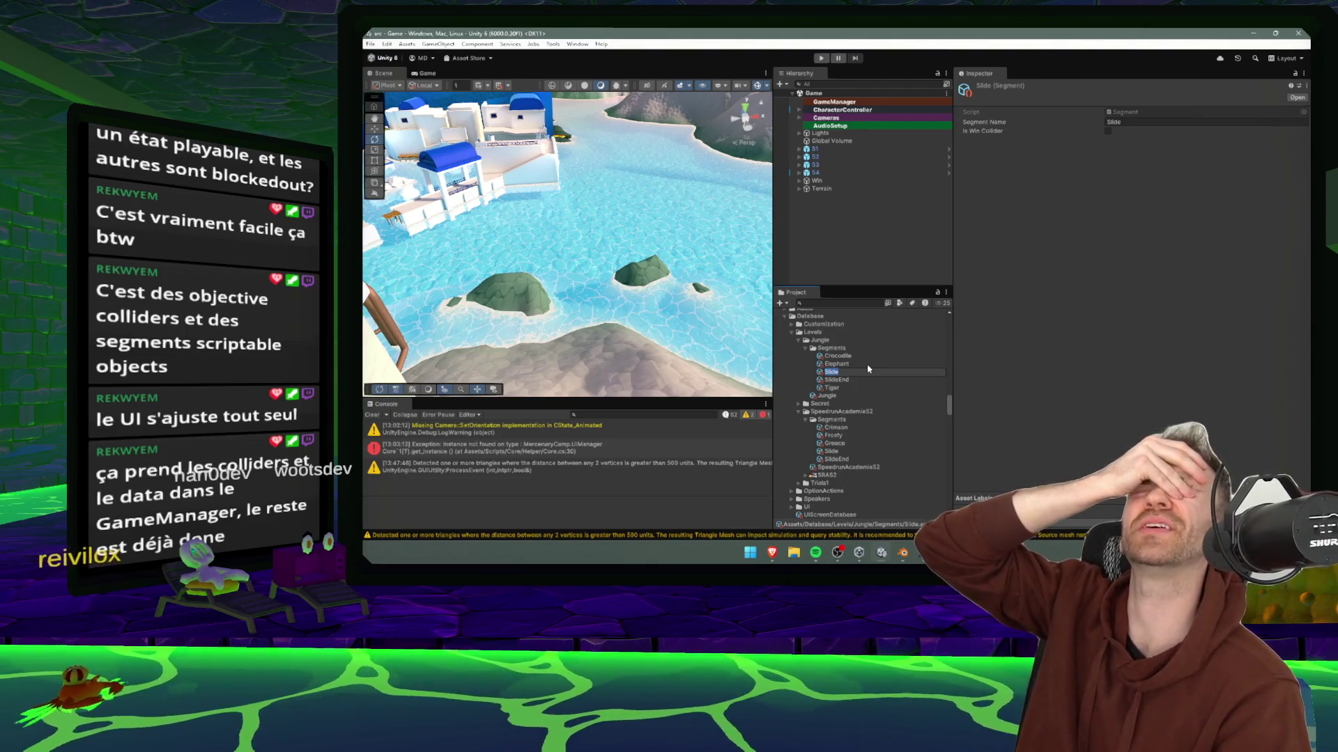
pyautogui.write('Gorilla')
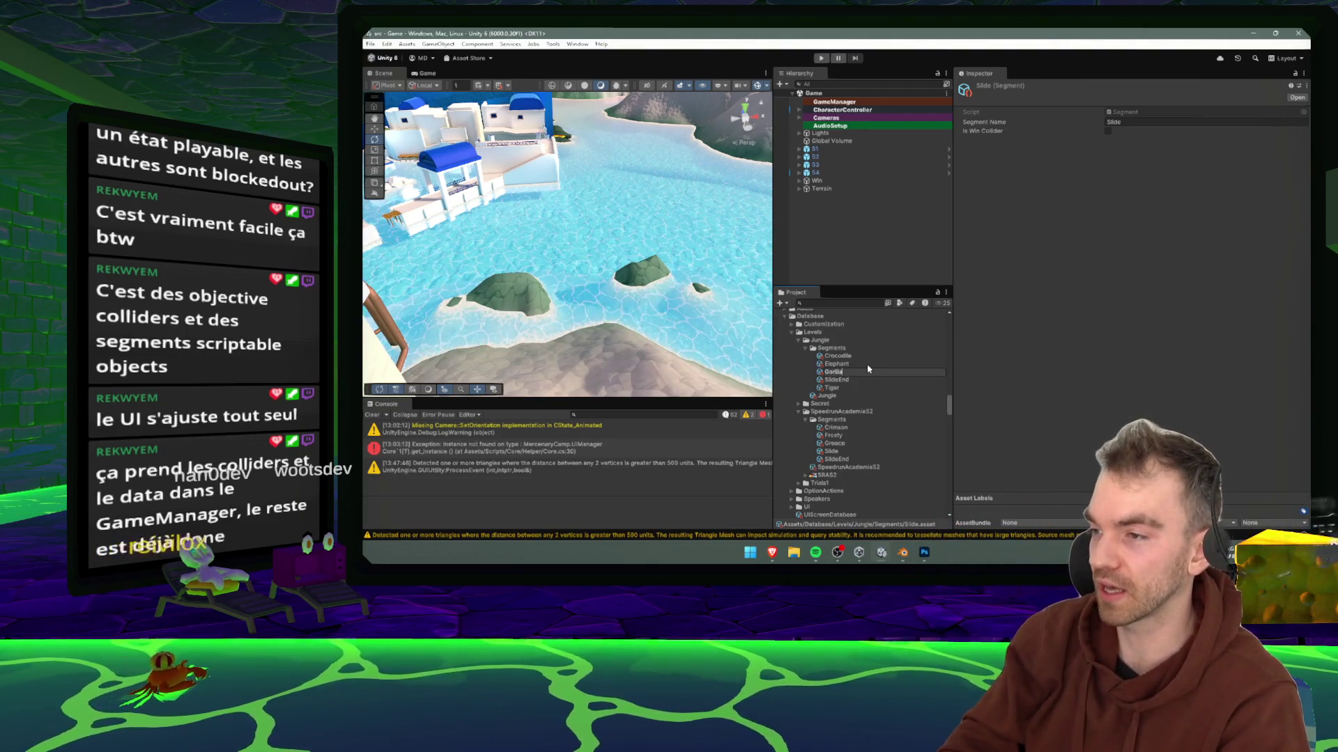
pyautogui.press('Return')
pyautogui.press('Down')
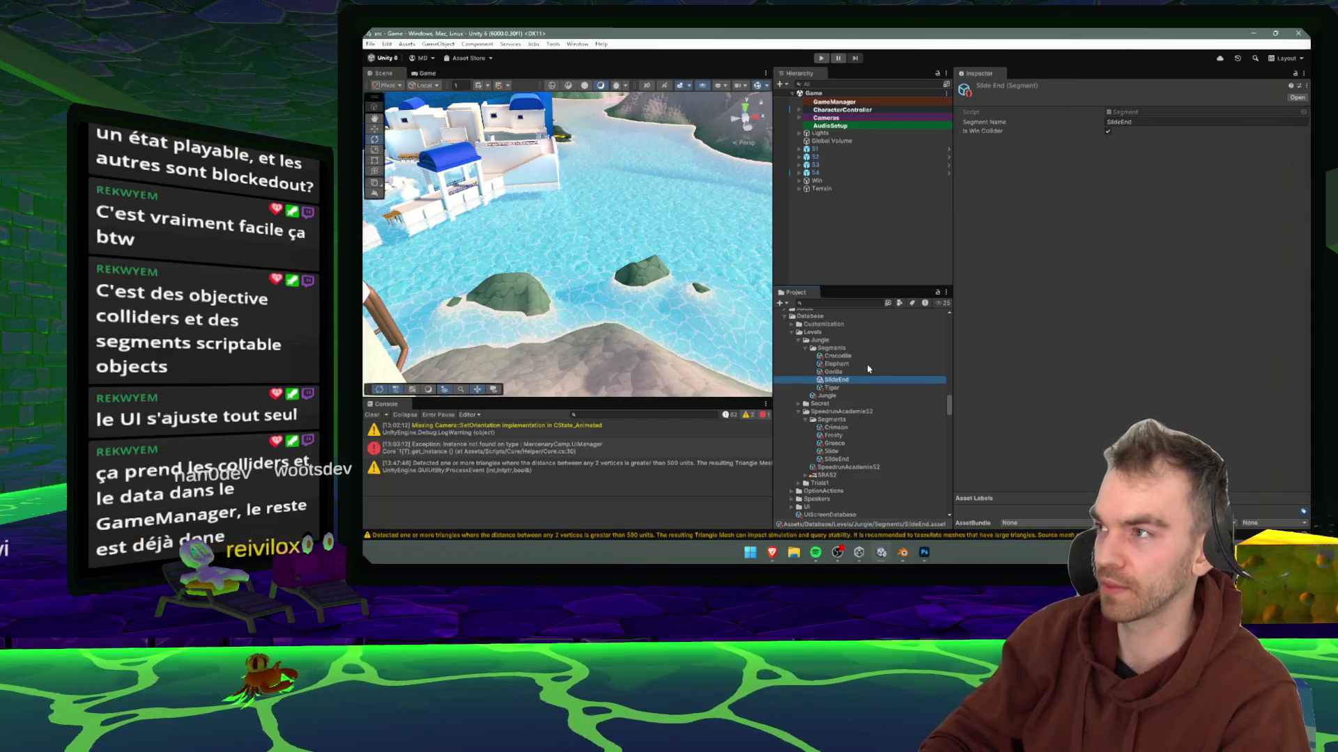
pyautogui.press('Return')
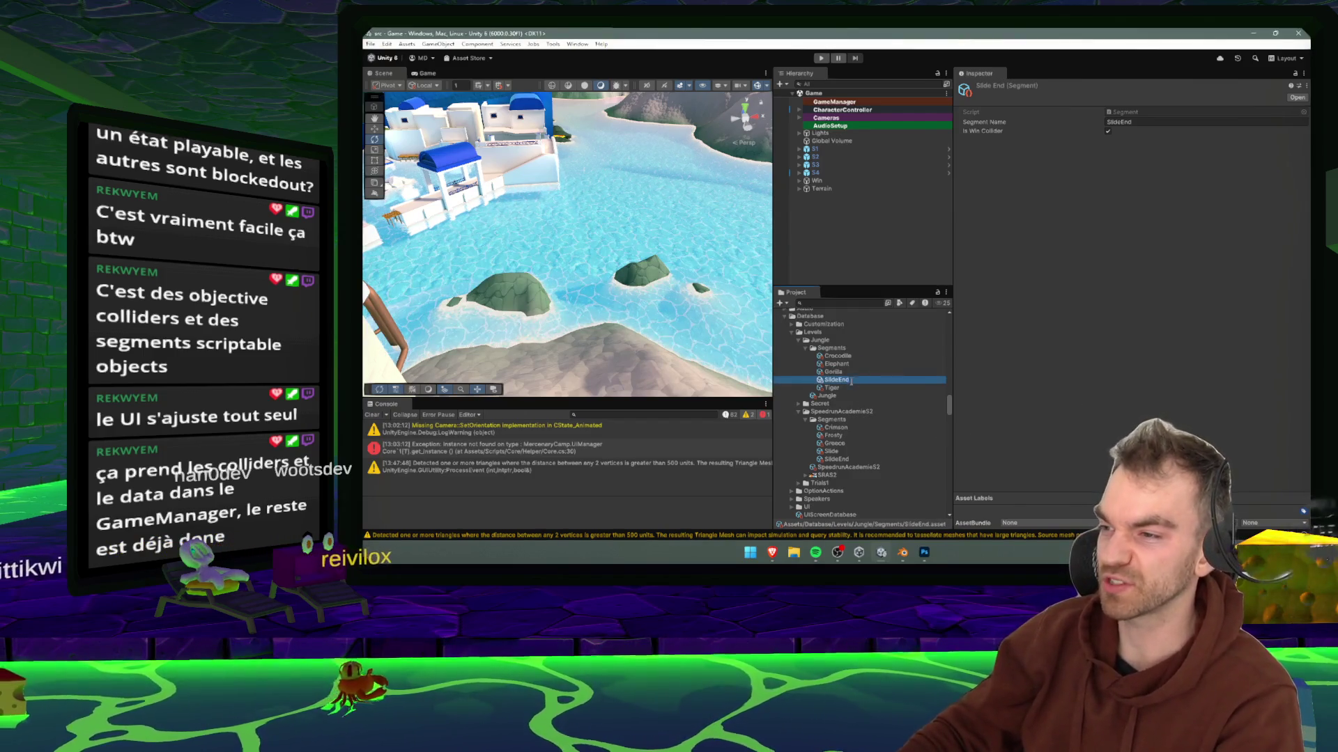
pyautogui.press('F2')
pyautogui.write('End')
pyautogui.press('Return')
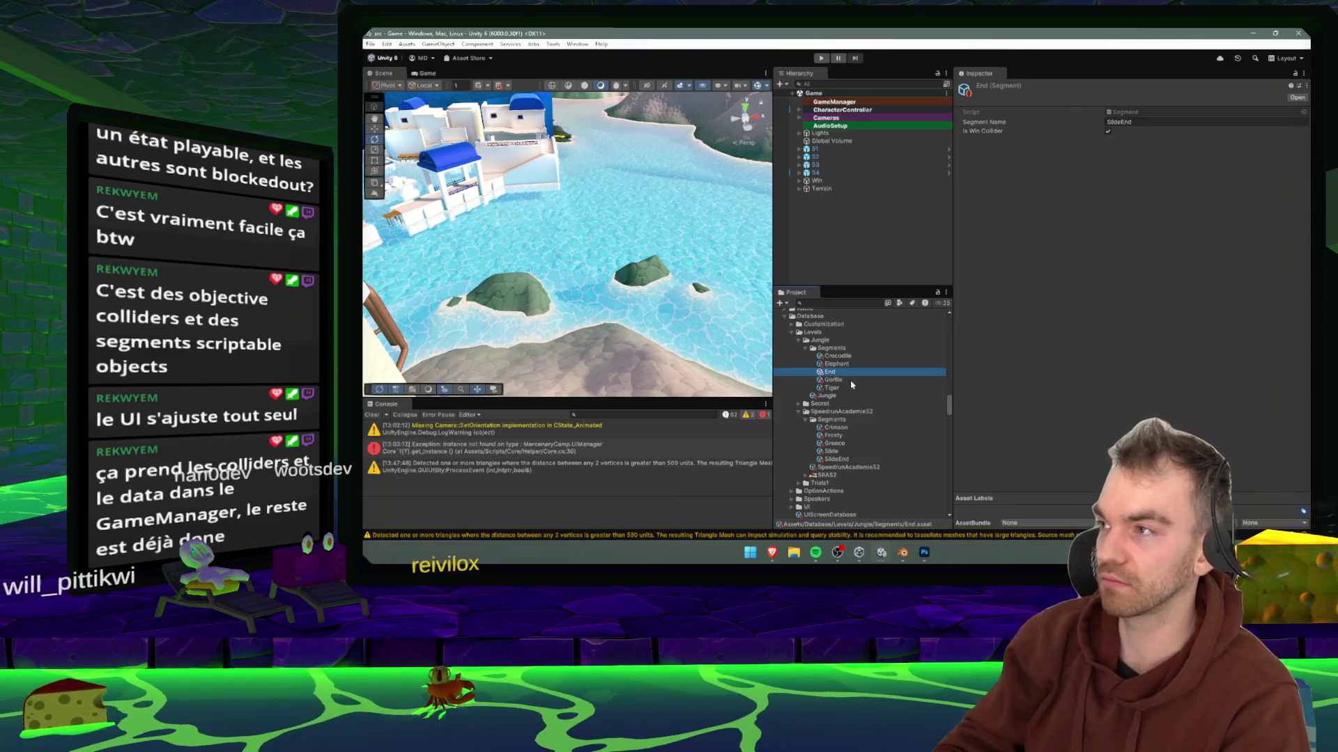
# - Set the Segment Name fields of End, Elephant and Crocodile to match their asset names
pyautogui.click(1128, 122)
pyautogui.write('End')
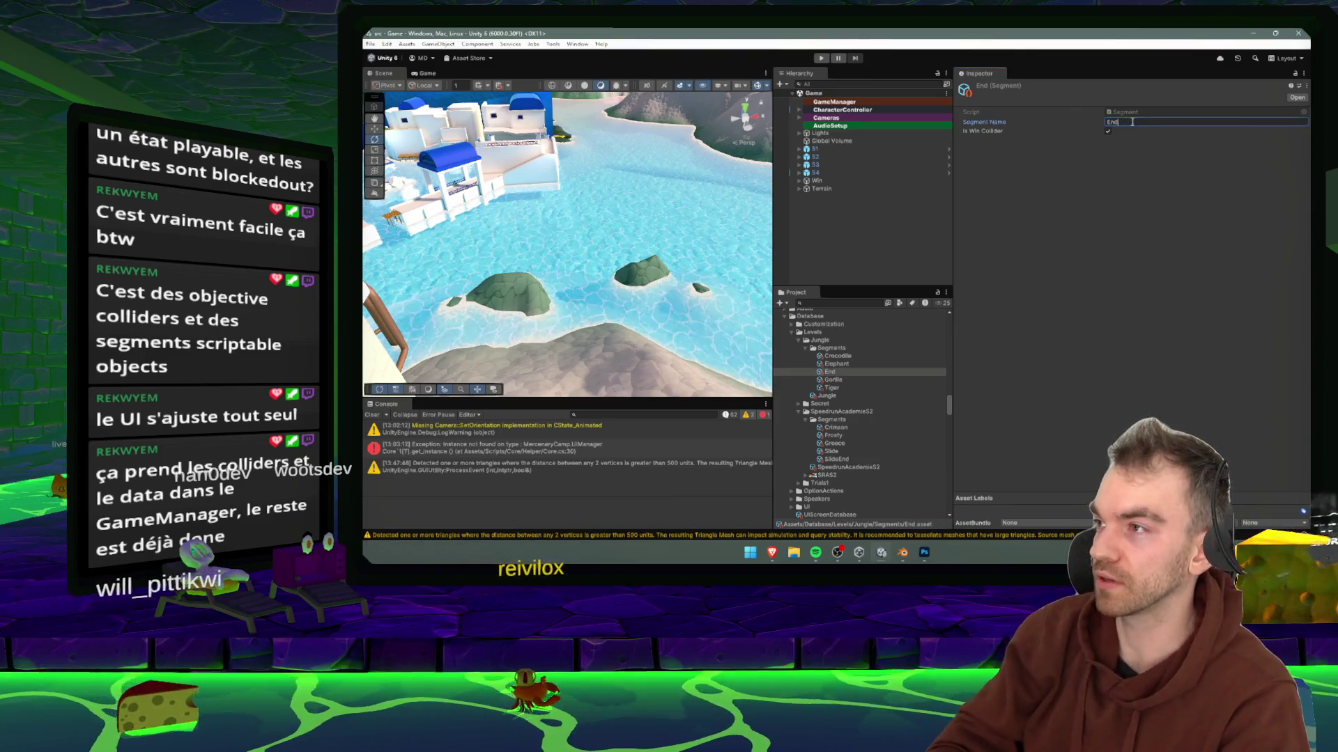
pyautogui.click(836, 364)
pyautogui.click(1149, 122)
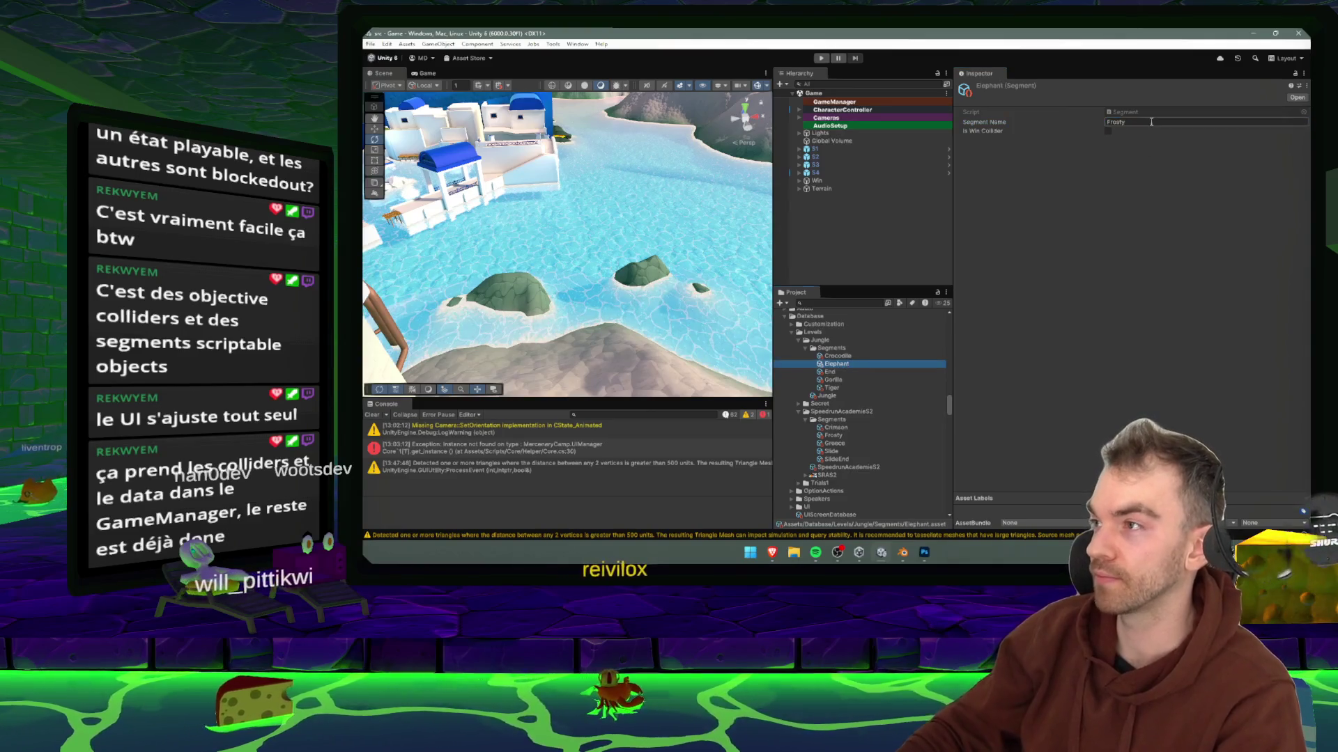
pyautogui.write('hant')
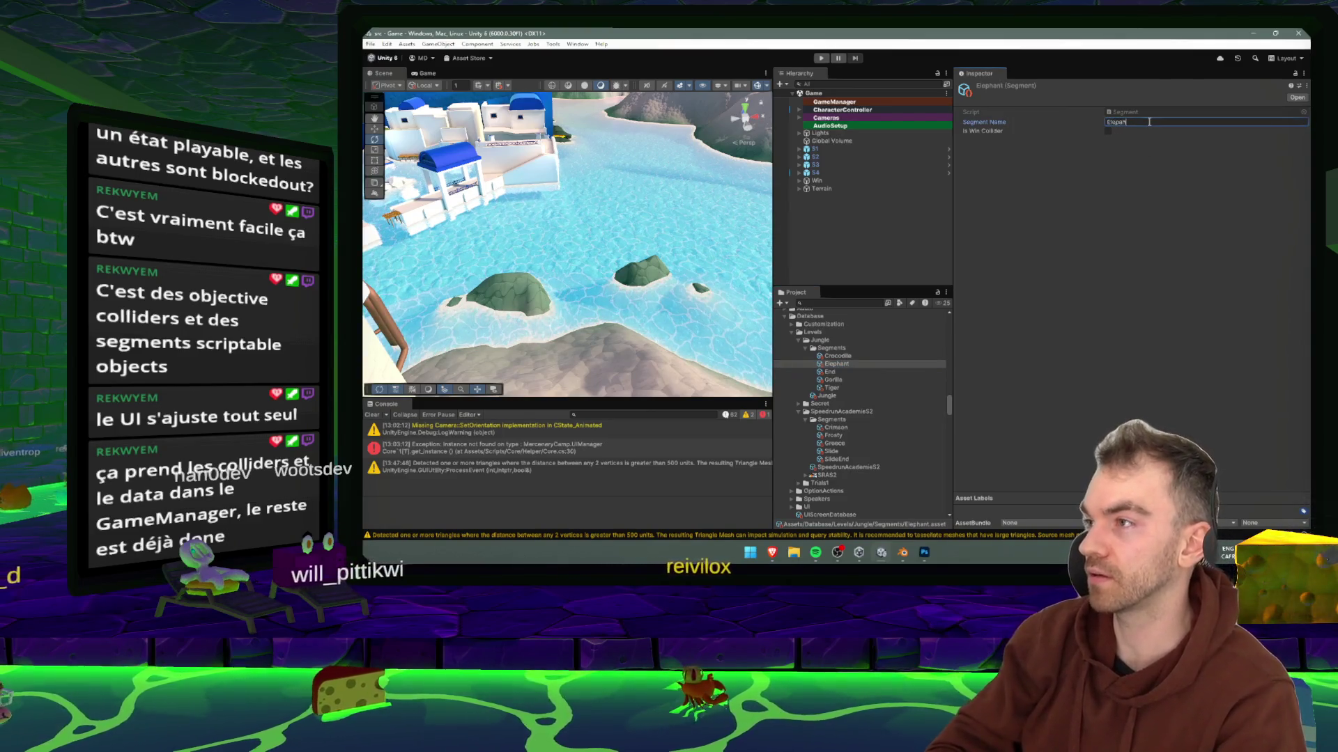
pyautogui.click(838, 356)
pyautogui.click(1156, 121)
pyautogui.write('C')
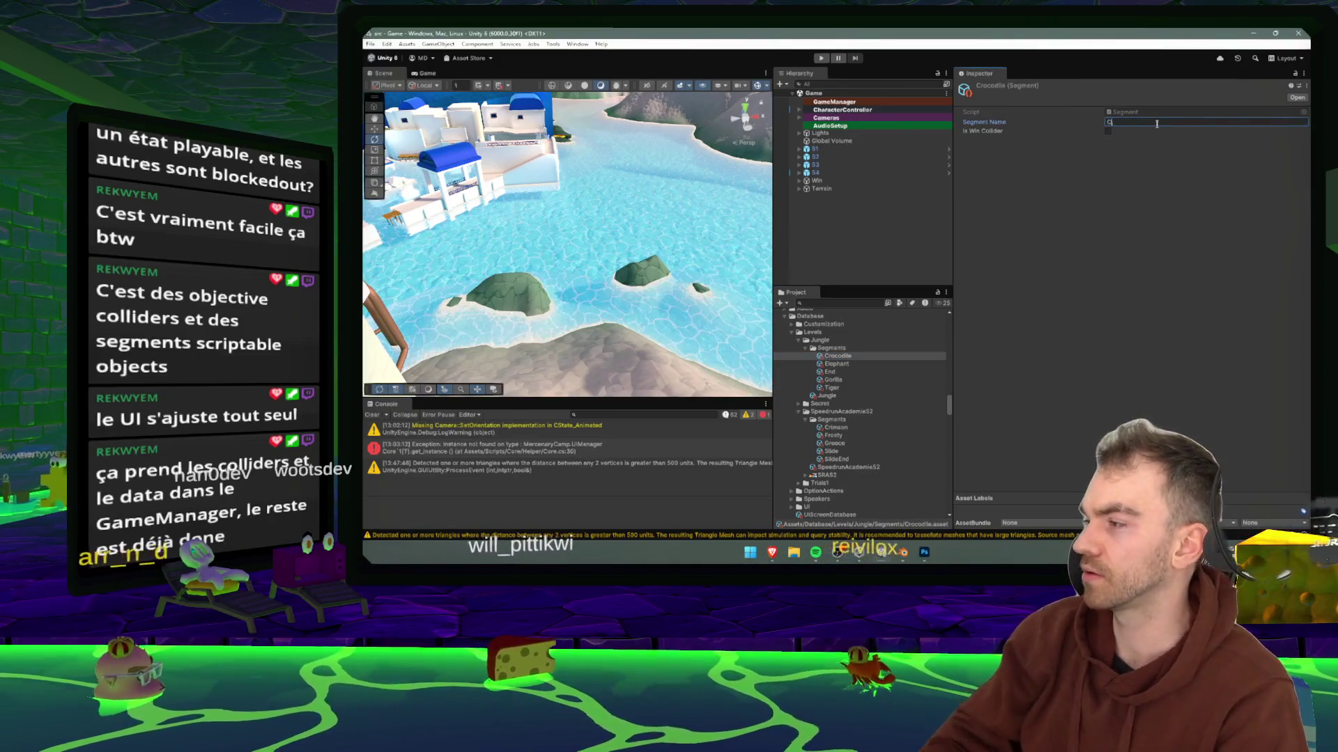
pyautogui.write('rocodile')
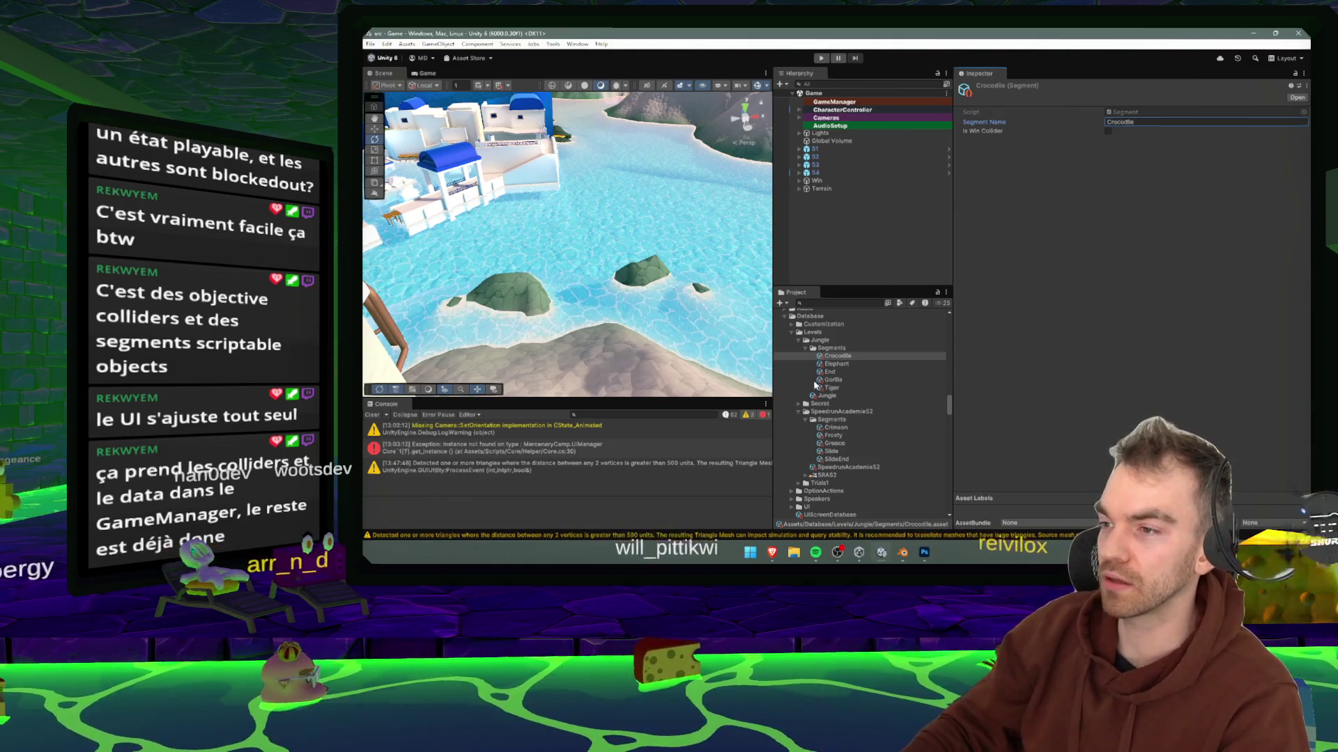
# - Set Gorilla's and Tiger's Segment Names, then select the Jungle level asset
pyautogui.click(833, 380)
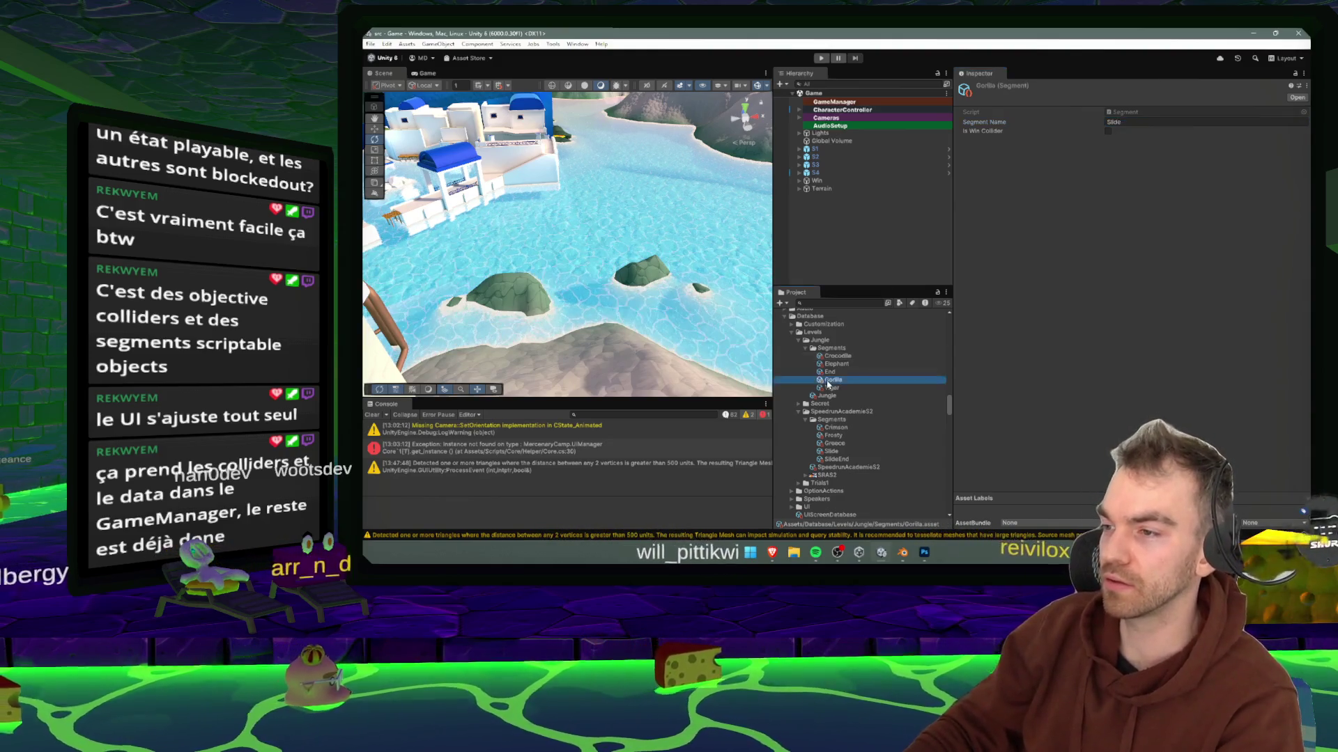
pyautogui.click(1151, 122)
pyautogui.write('Go')
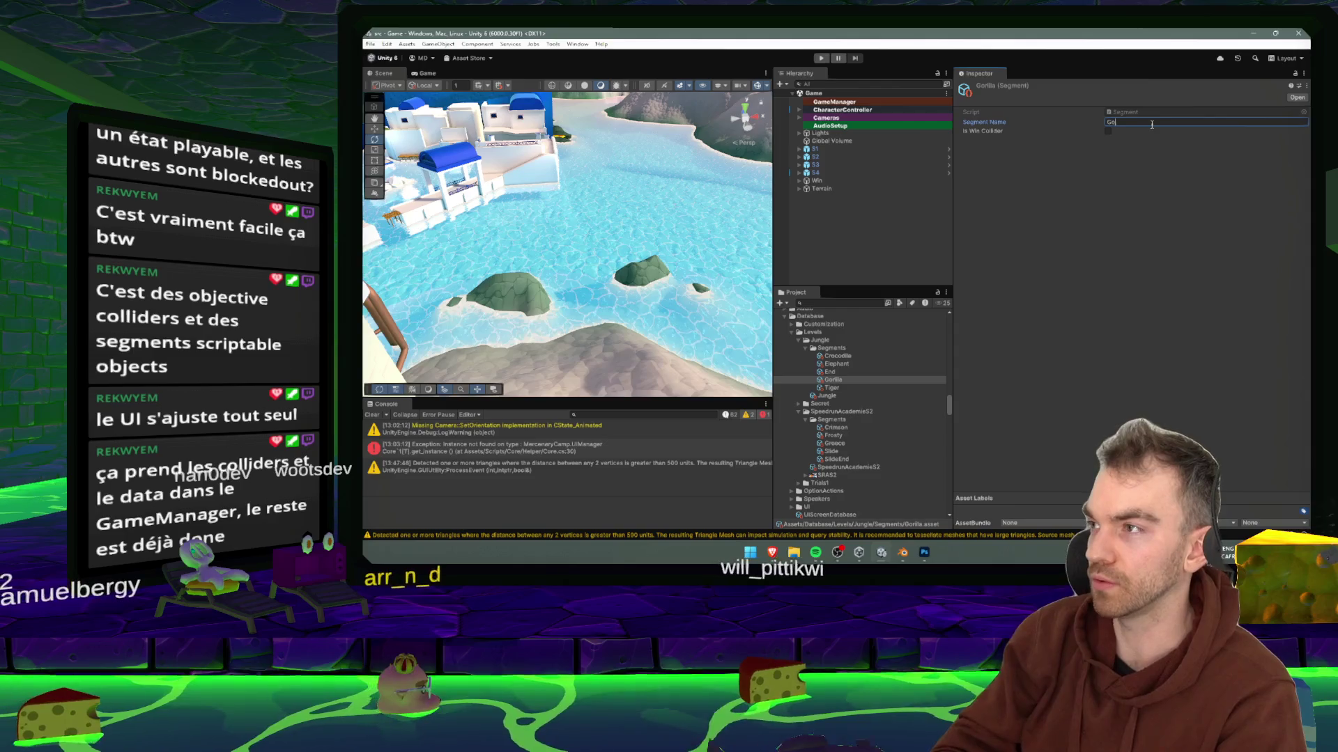
pyautogui.write('ri')
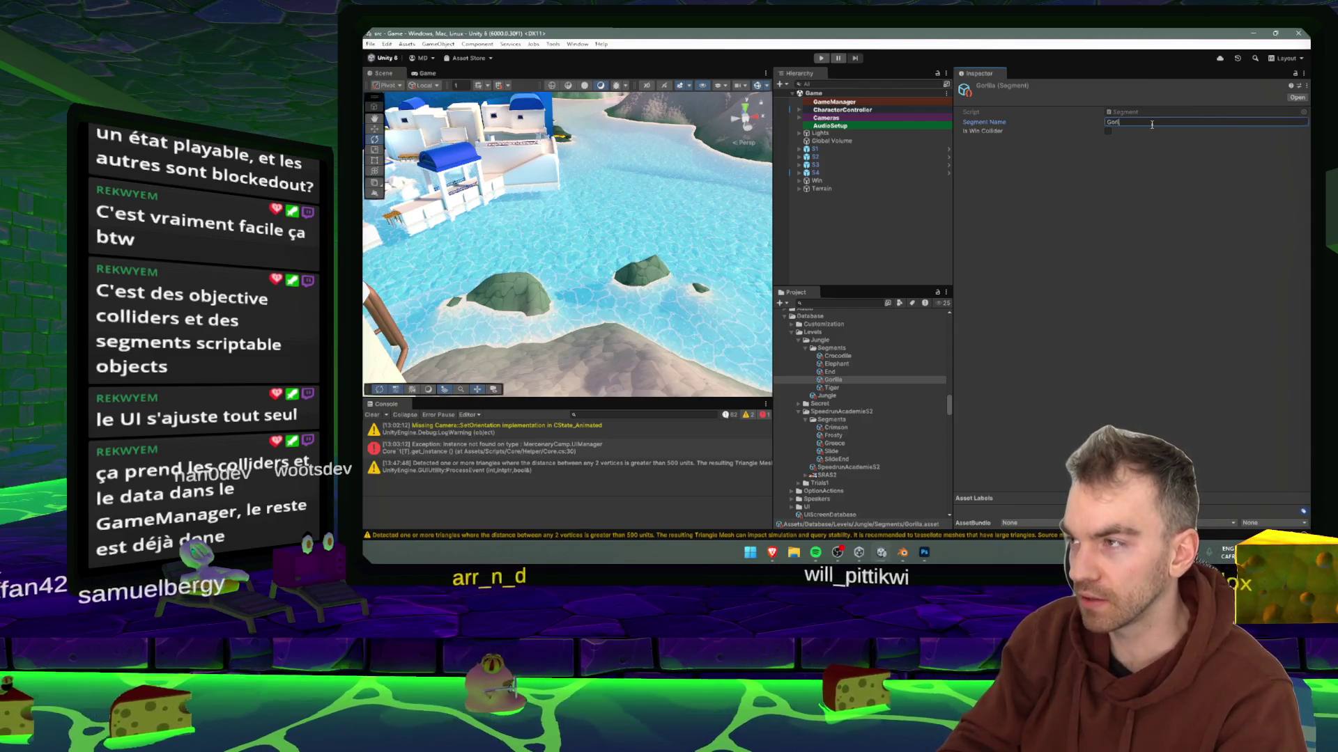
pyautogui.write('lla')
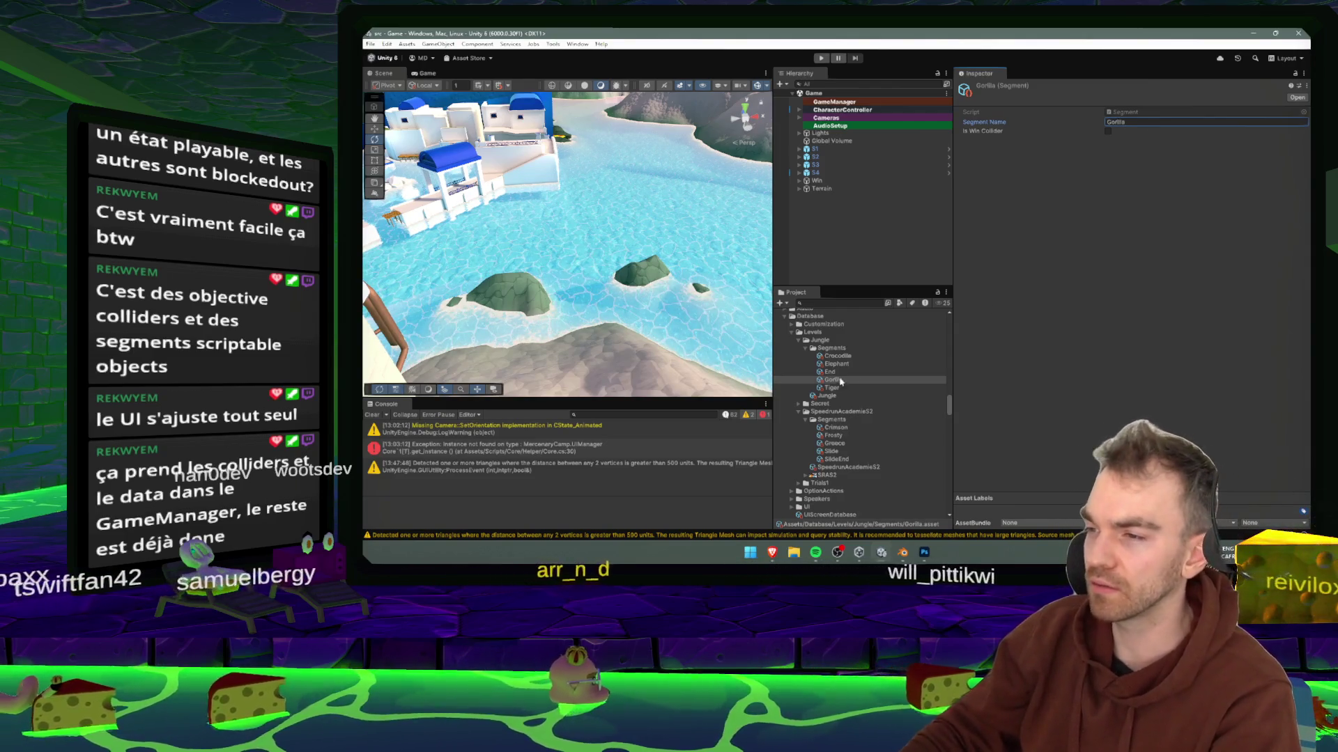
pyautogui.click(840, 381)
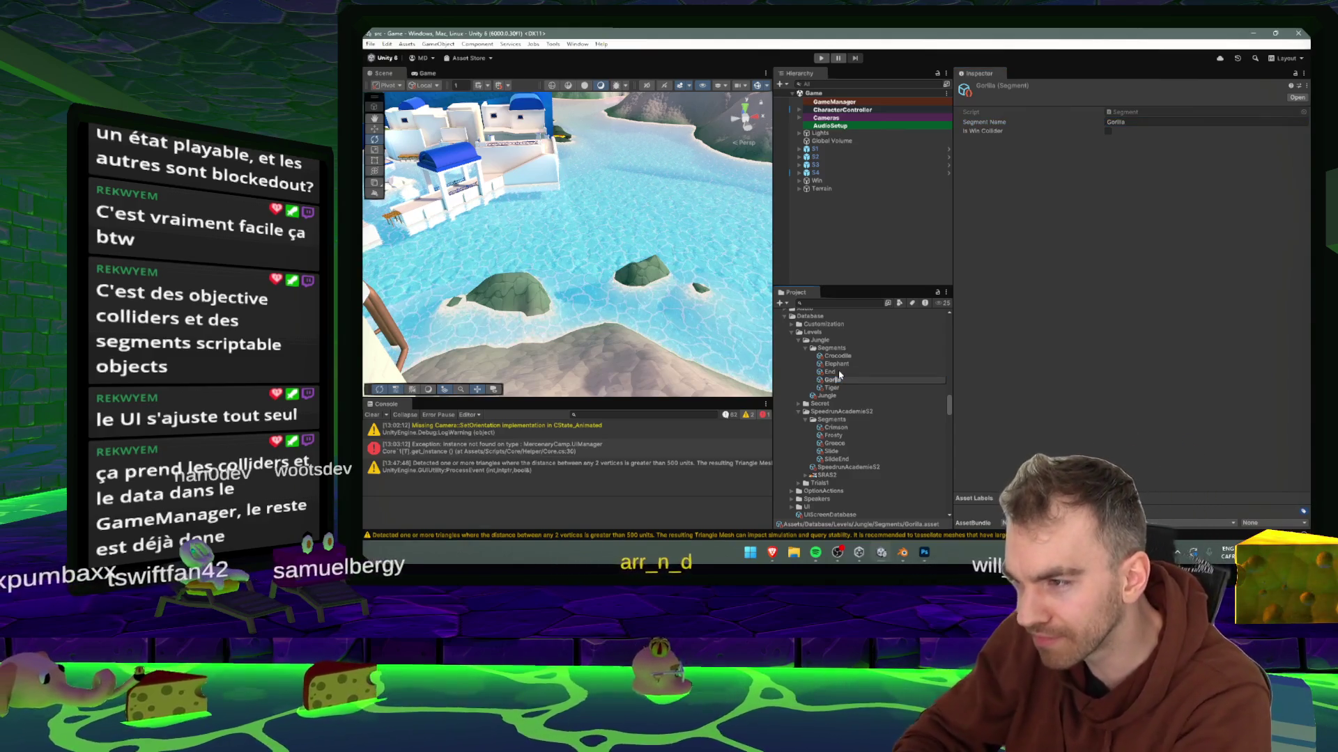
pyautogui.click(840, 379)
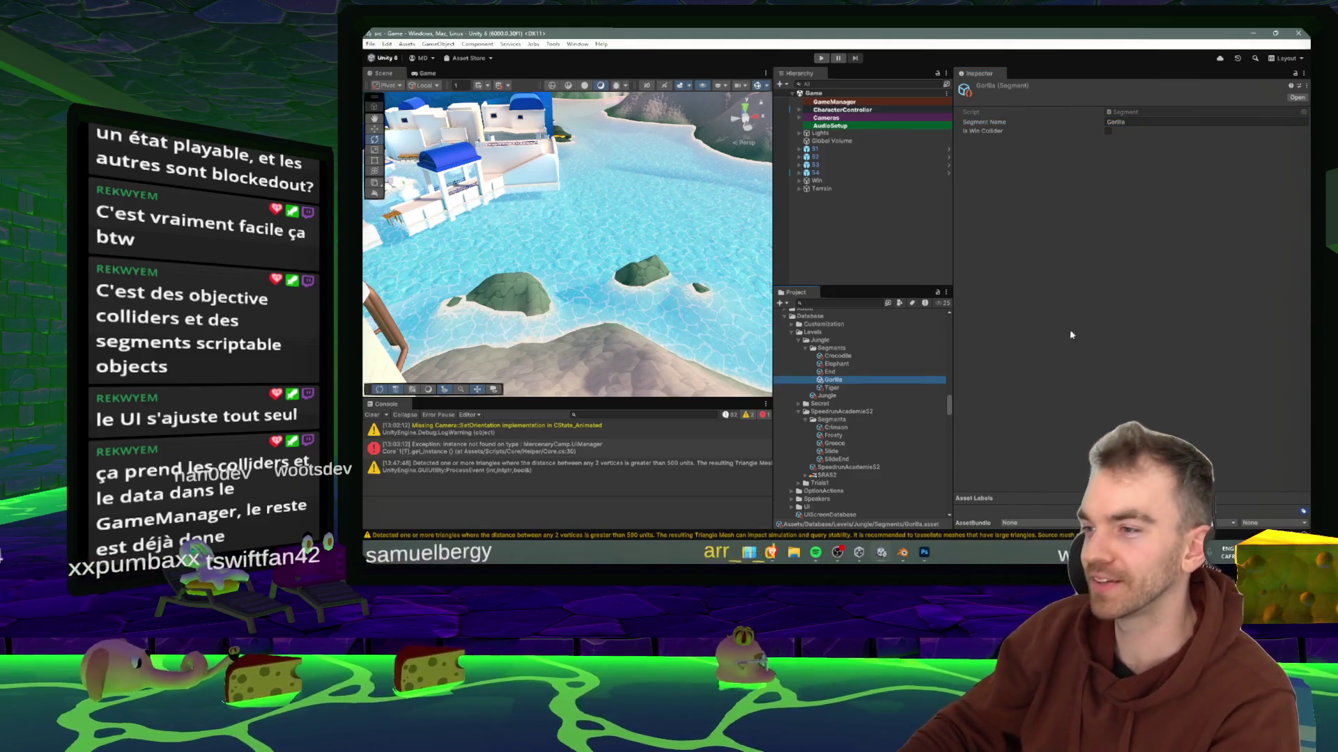
pyautogui.click(907, 388)
pyautogui.click(1169, 122)
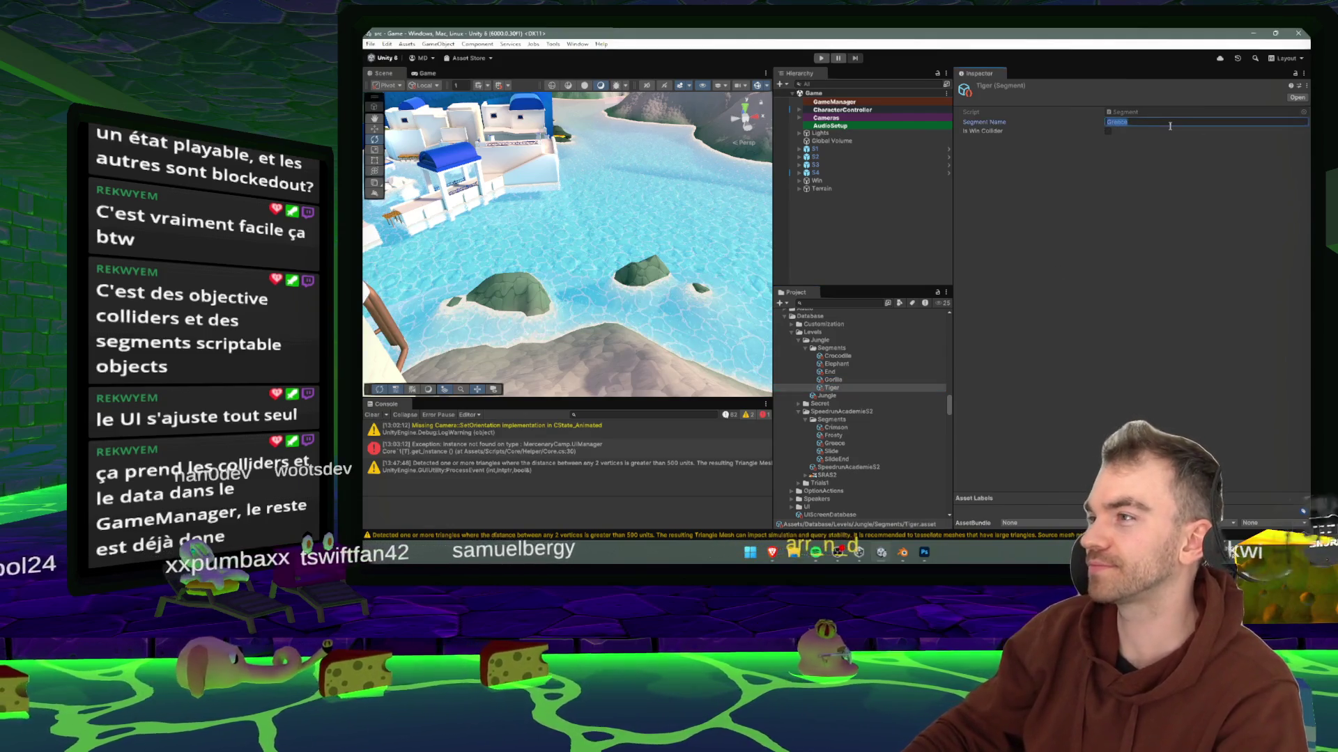
pyautogui.write('Tiger')
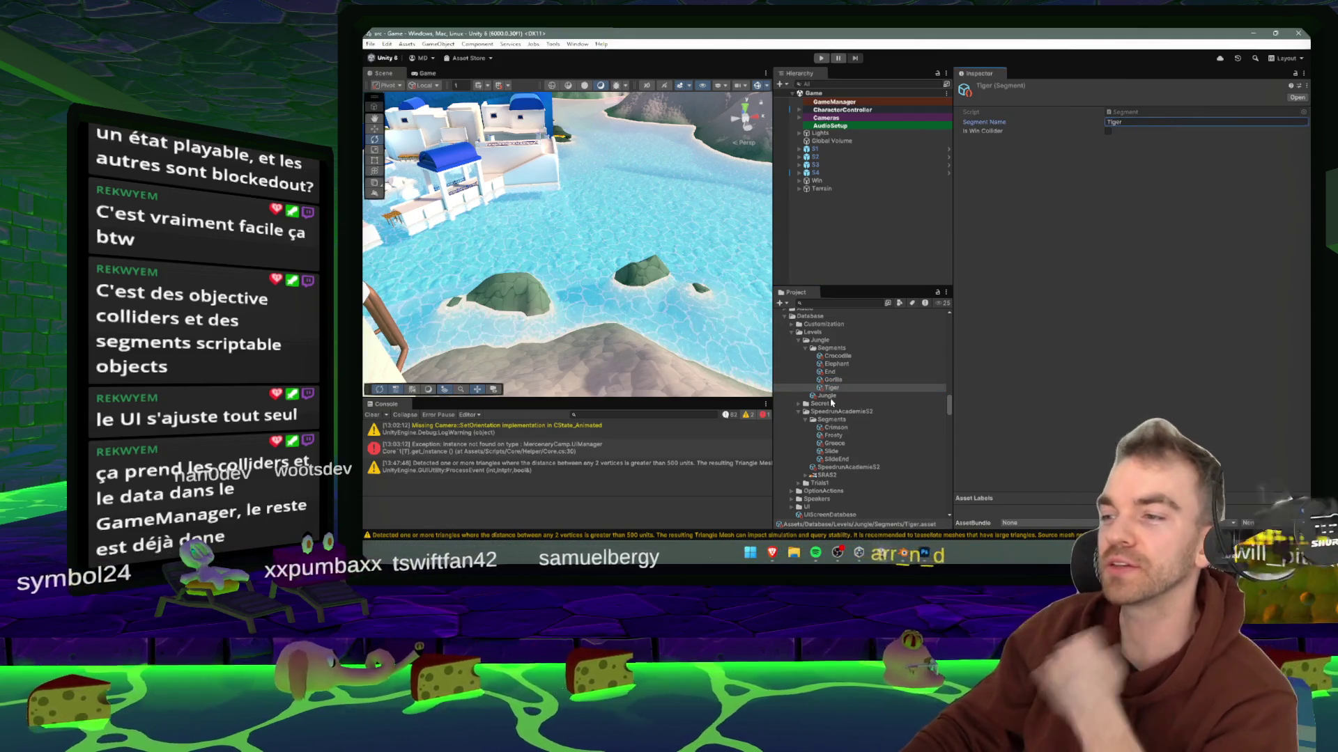
pyautogui.click(827, 396)
pyautogui.click(1174, 216)
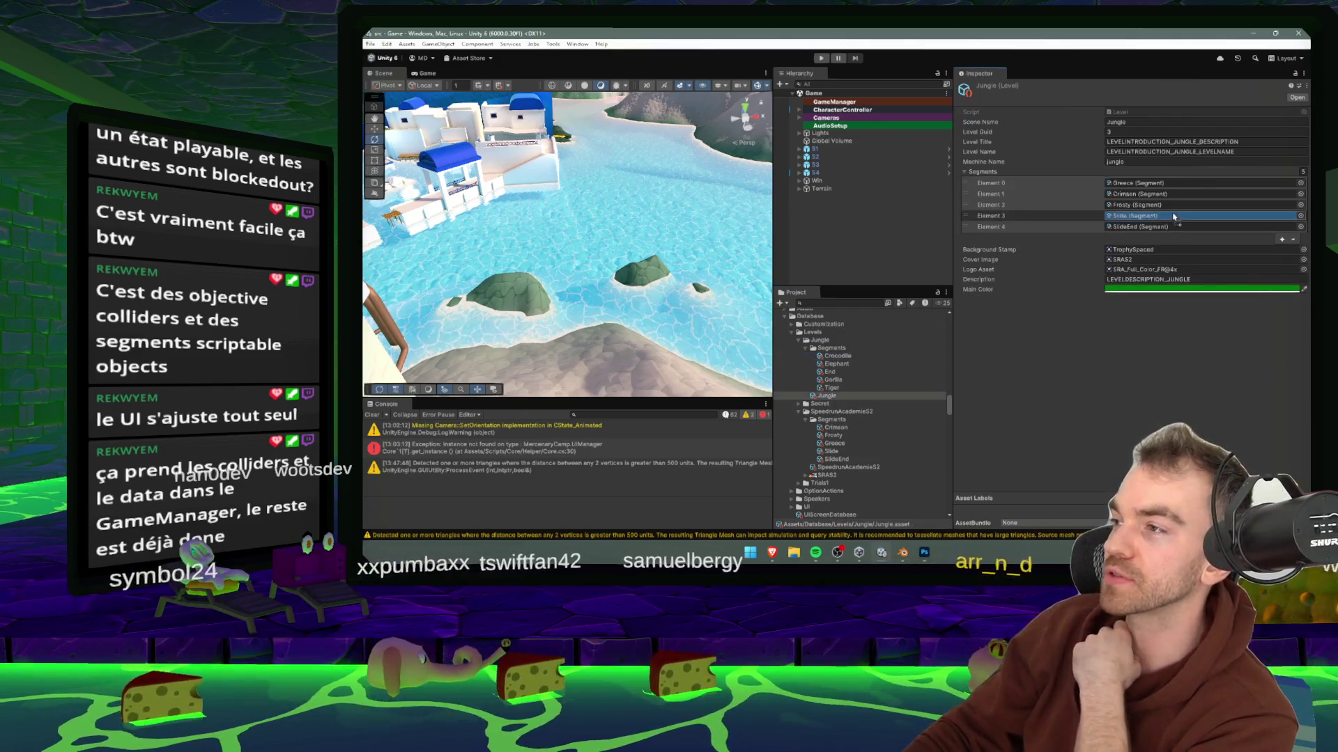
# - Assign Crocodile, Elephant, Tiger, Gorilla and End to the Jungle level's Segments Elements 0–4
pyautogui.scroll(1, 863, 363)
pyautogui.moveTo(838, 364); pyautogui.dragTo(1142, 183)
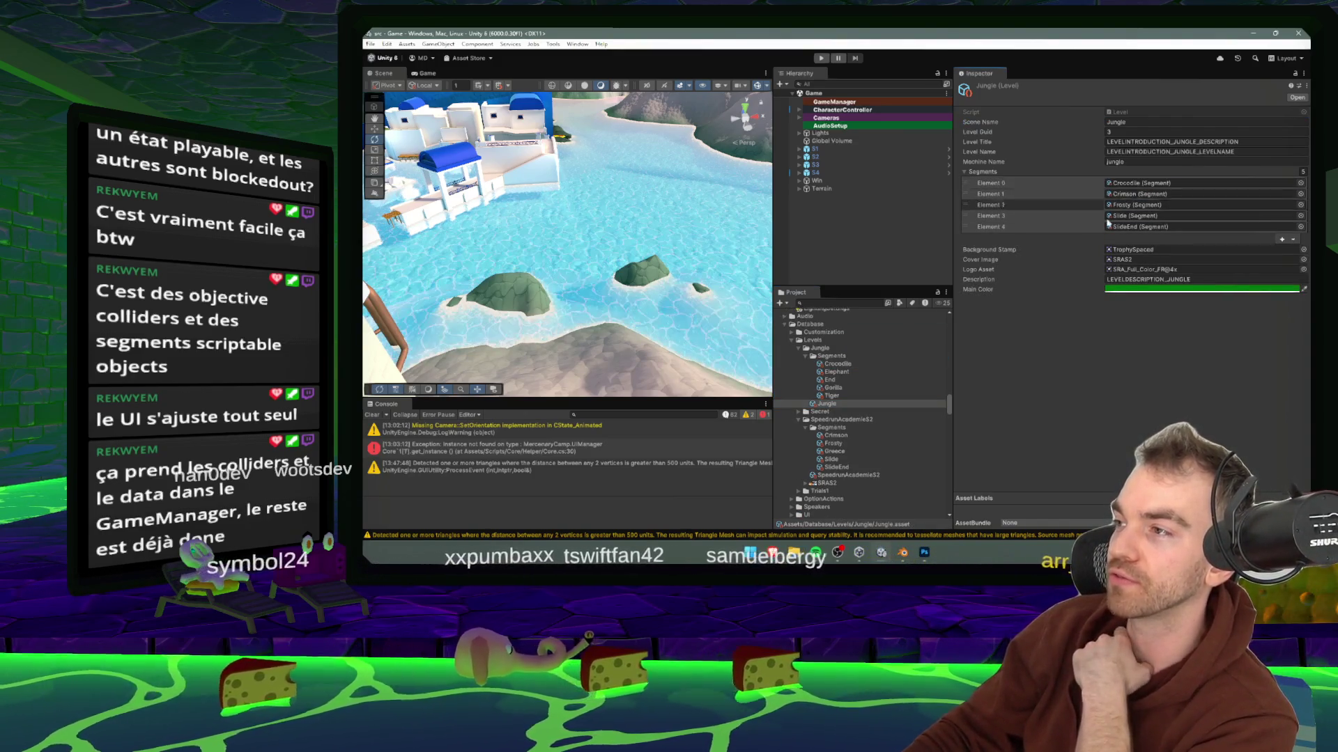
pyautogui.moveTo(839, 374); pyautogui.dragTo(1149, 195)
pyautogui.moveTo(832, 382); pyautogui.dragTo(1143, 227)
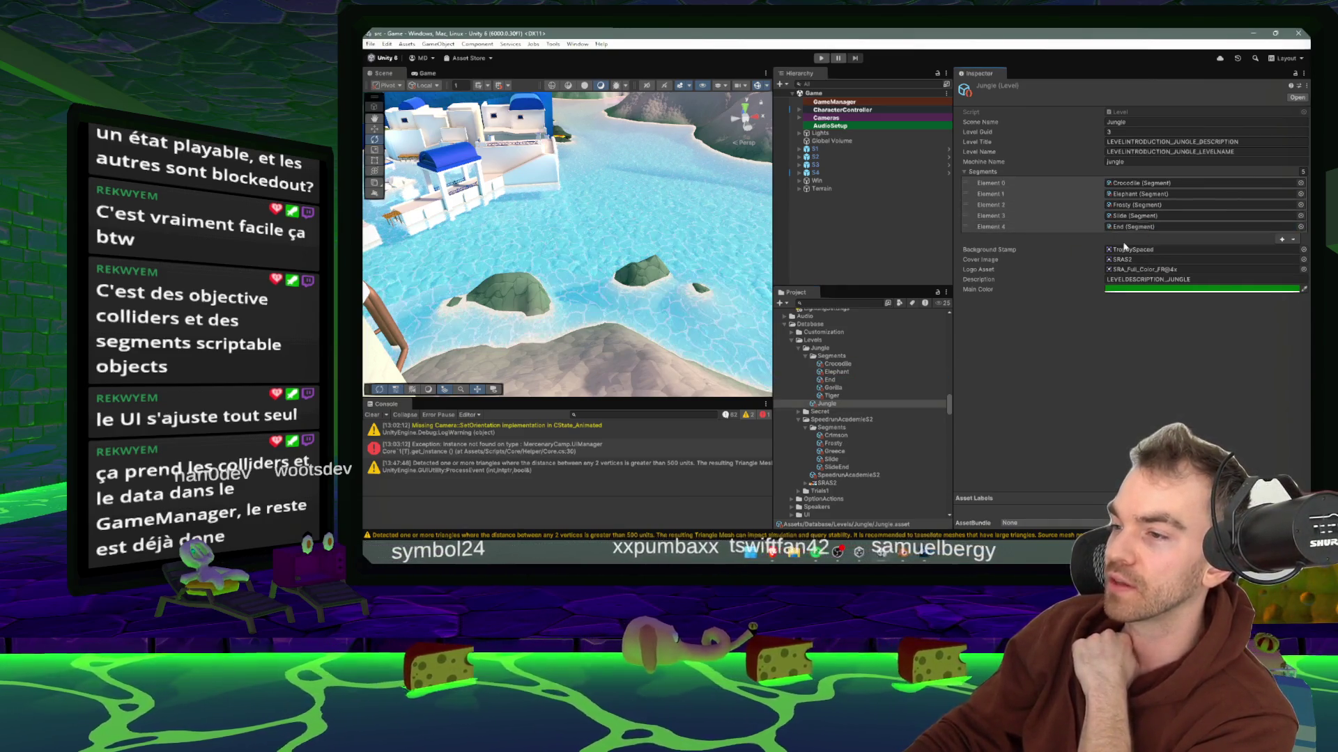
pyautogui.moveTo(834, 393); pyautogui.dragTo(1149, 216)
pyautogui.moveTo(832, 399); pyautogui.dragTo(1150, 205)
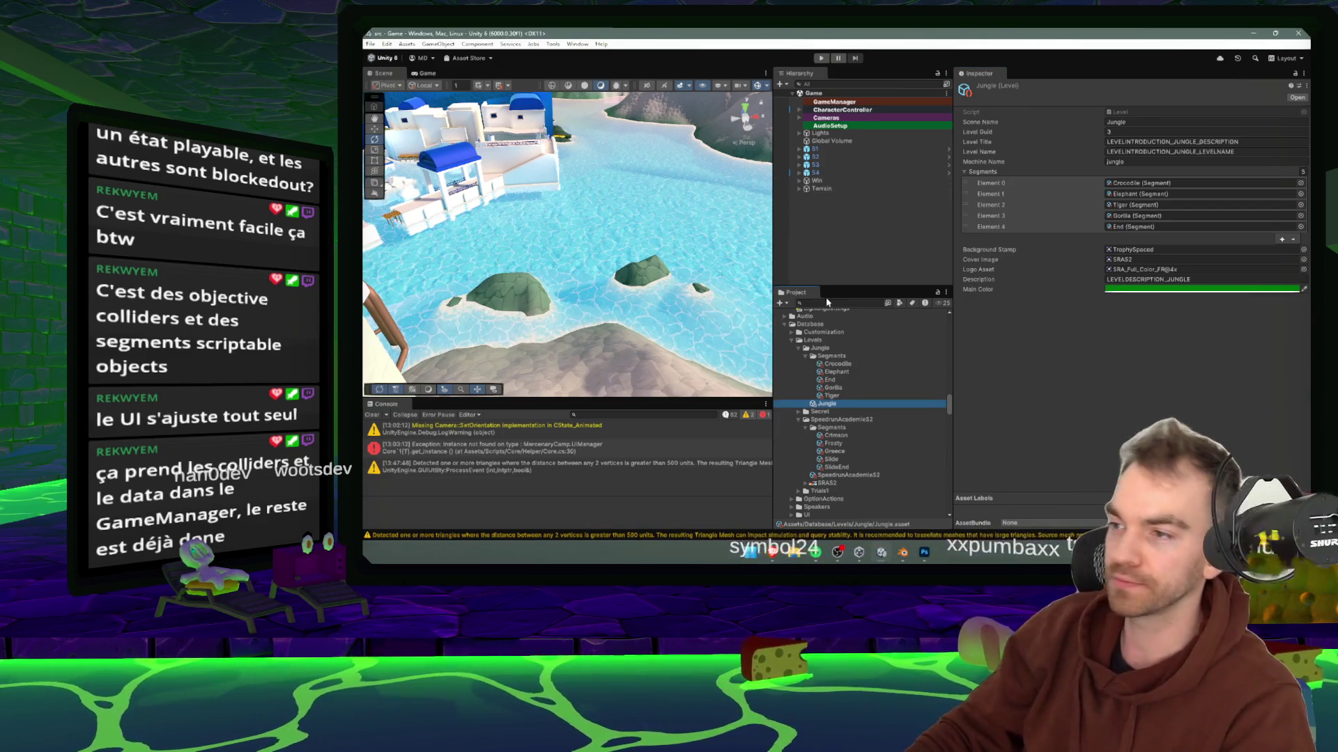
pyautogui.click(798, 303)
pyautogui.write('Jungle')
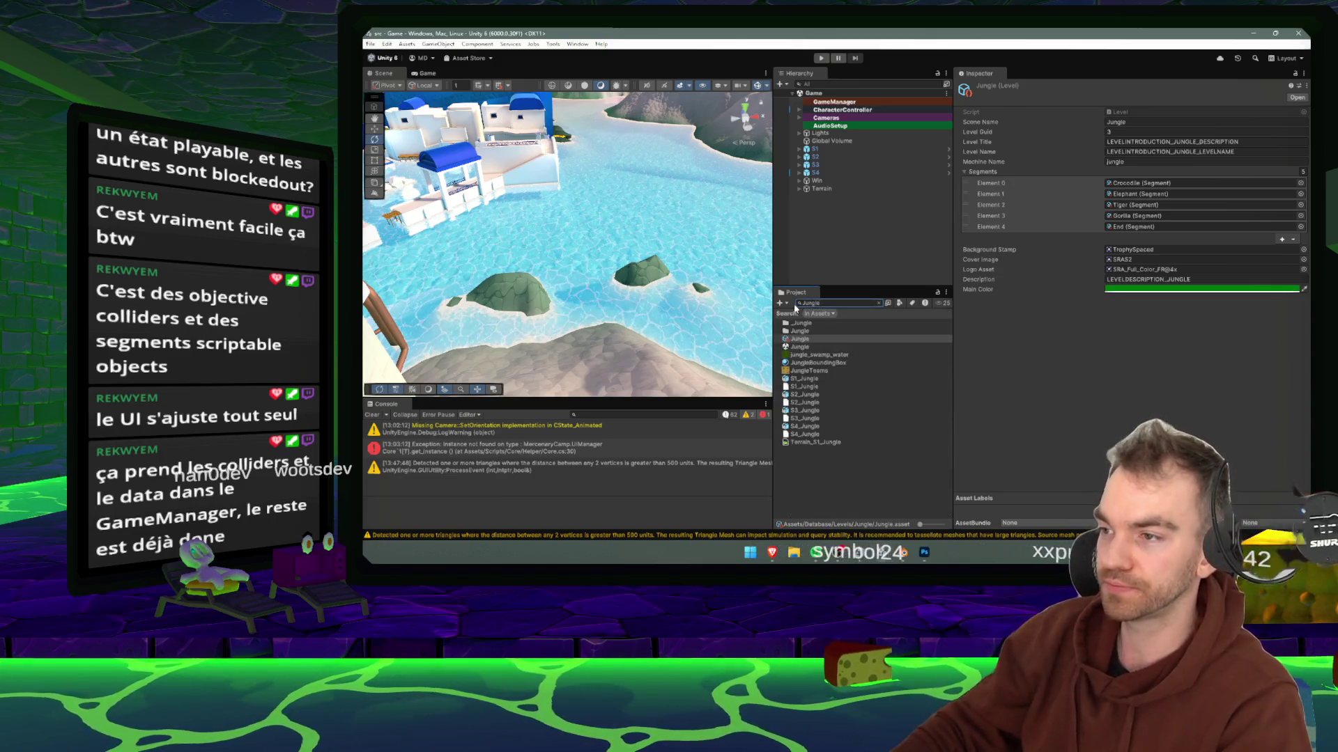
# - Open the Jungle scene, check the GameManager's Current Level, and start play mode
pyautogui.doubleClick(799, 346)
pyautogui.click(824, 102)
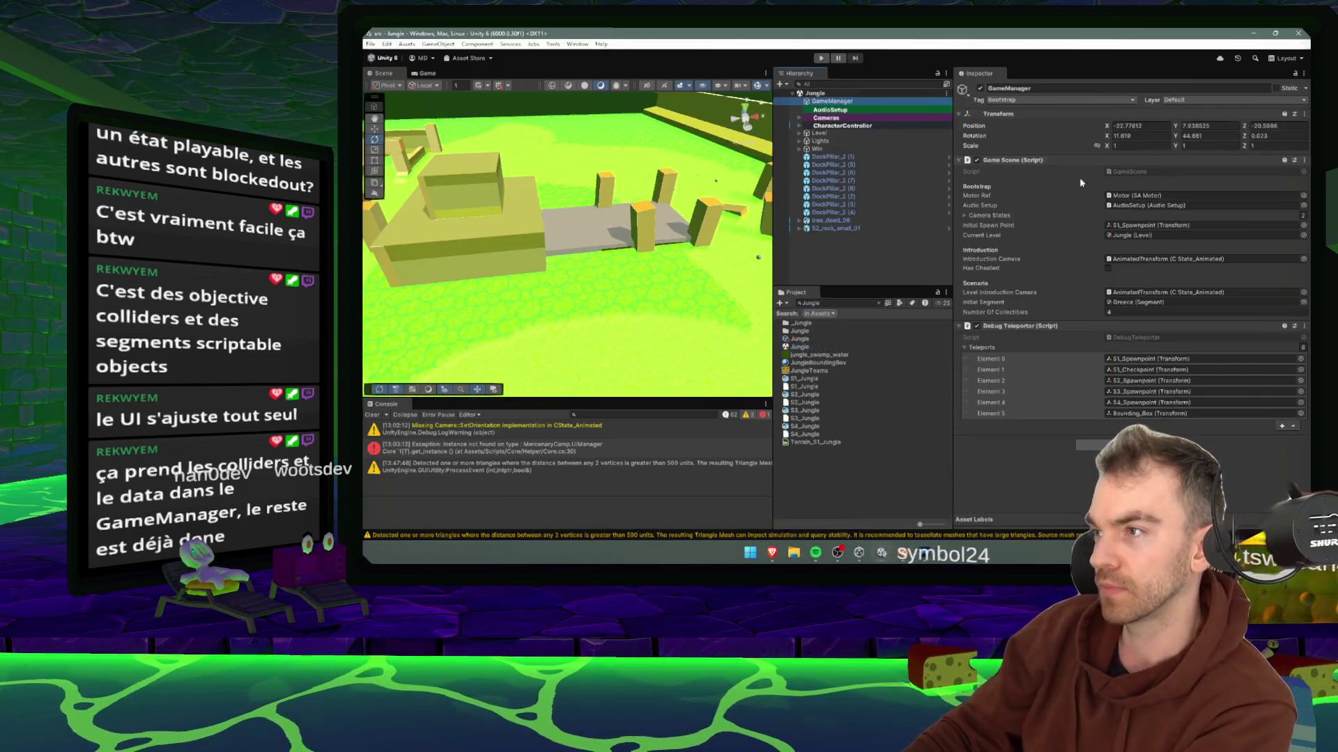
pyautogui.click(1160, 235)
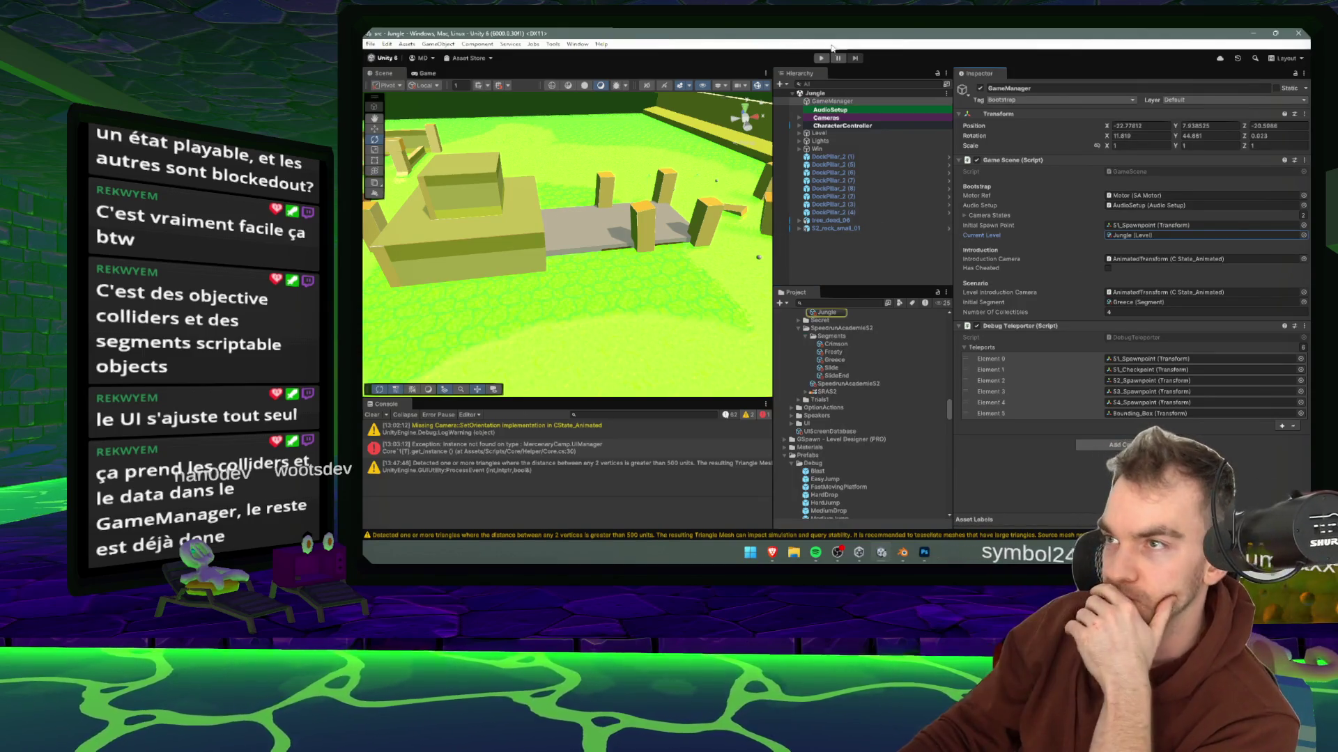
pyautogui.moveTo(778, 130); pyautogui.dragTo(893, 134)
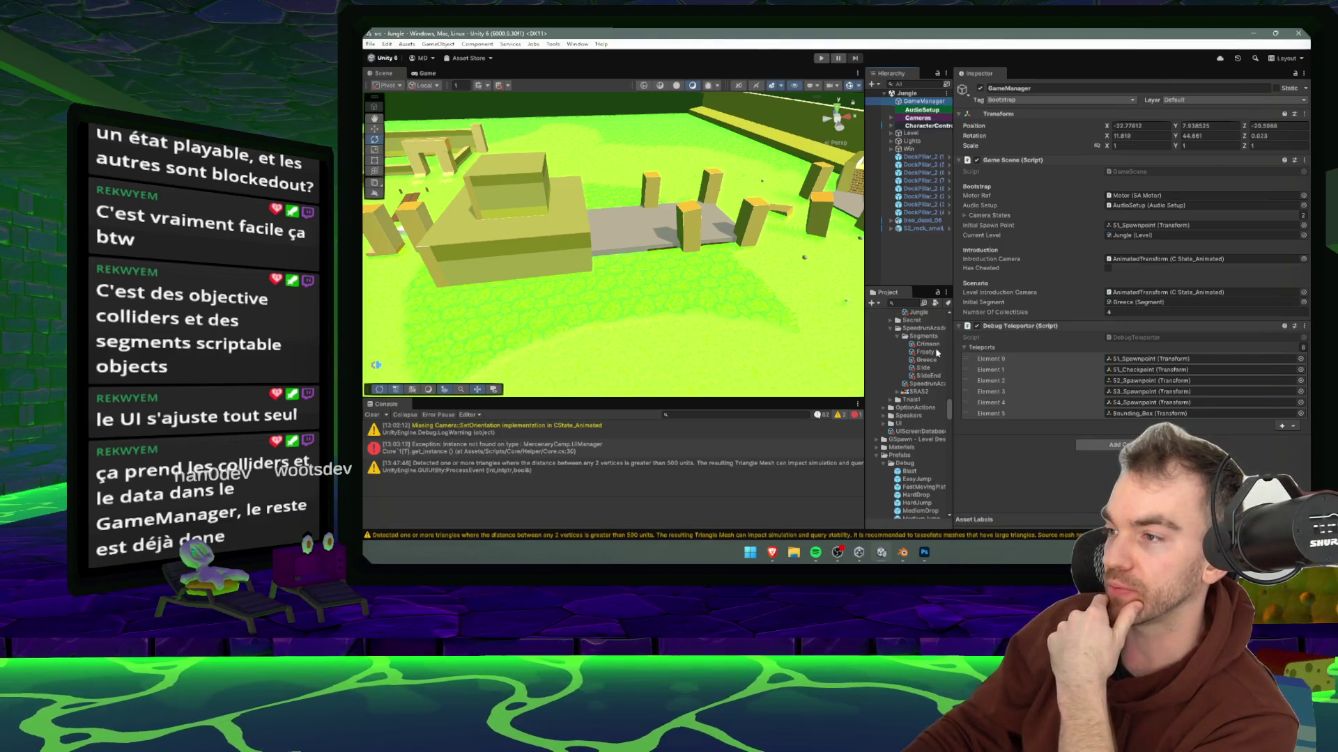
pyautogui.scroll(3, 925, 338)
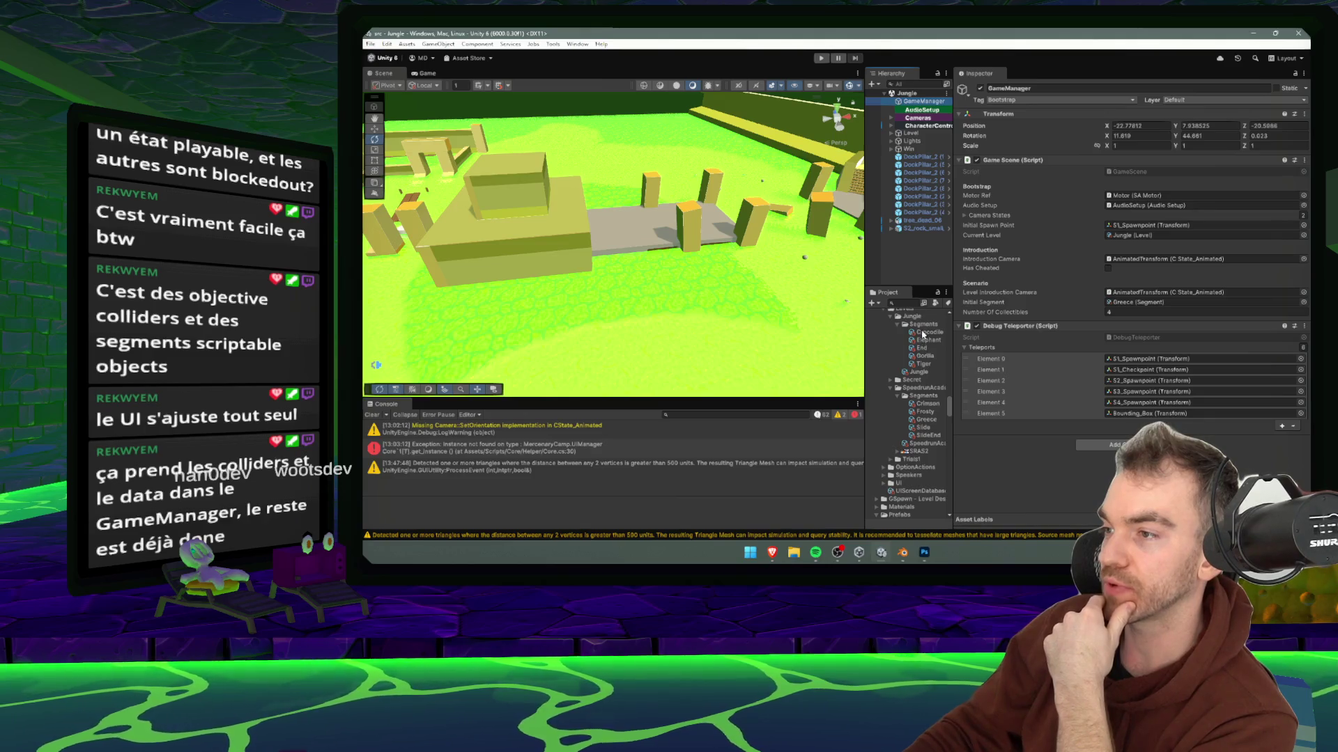
pyautogui.click(822, 60)
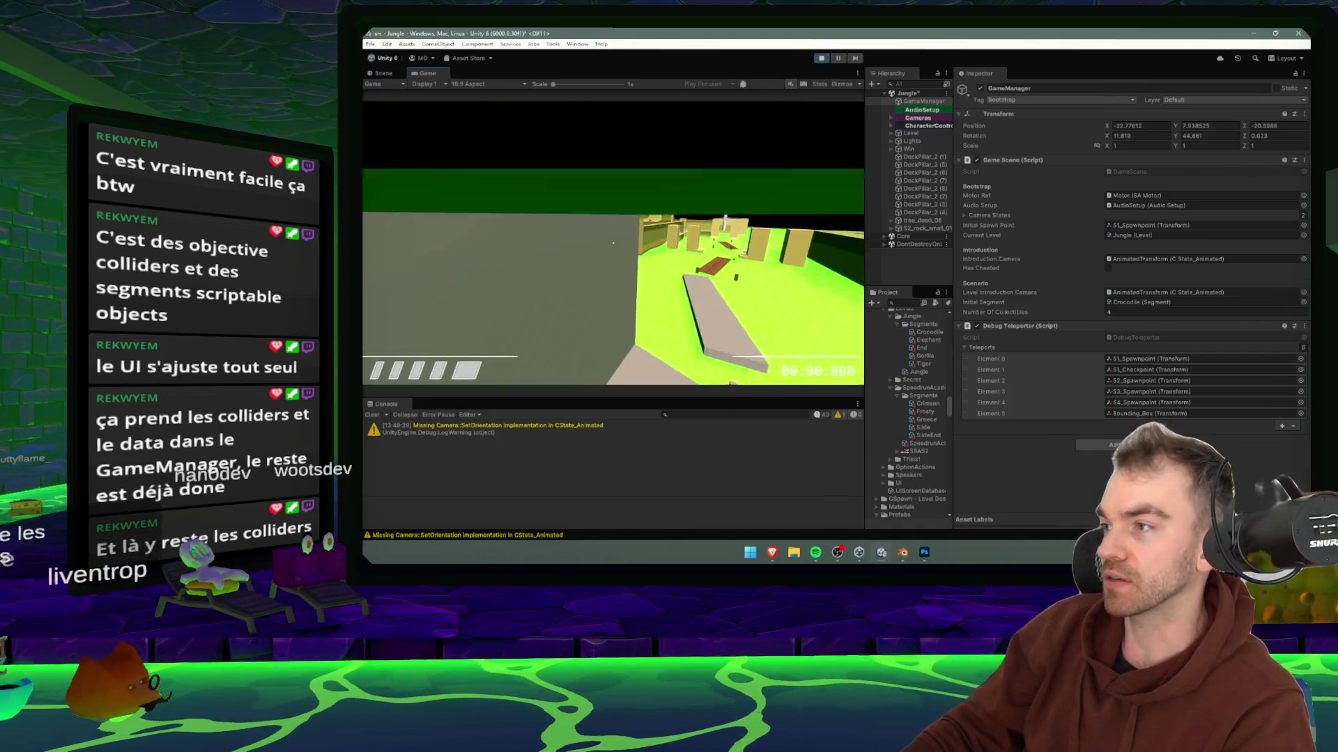
# - Pause and exit play mode, then search the project assets for 'fr'
pyautogui.press('Escape')
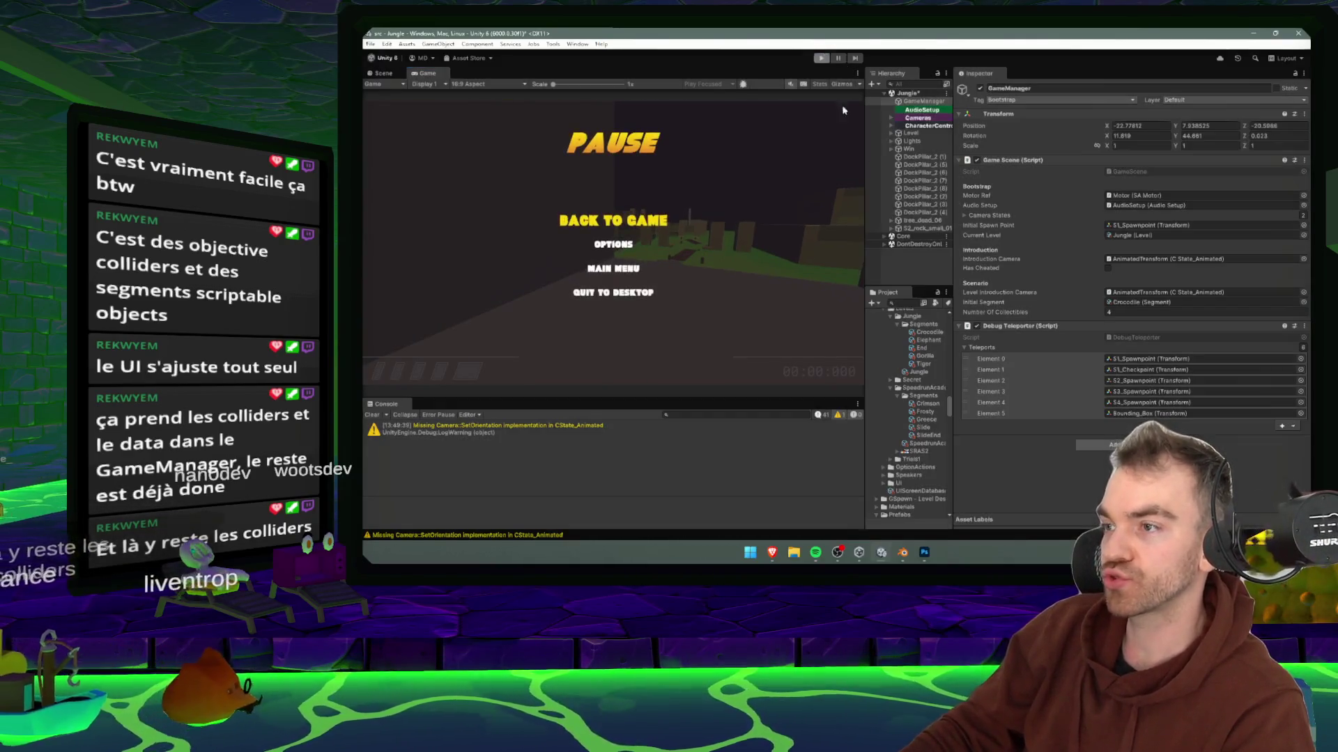
pyautogui.hotkey('ctrl', 'p')
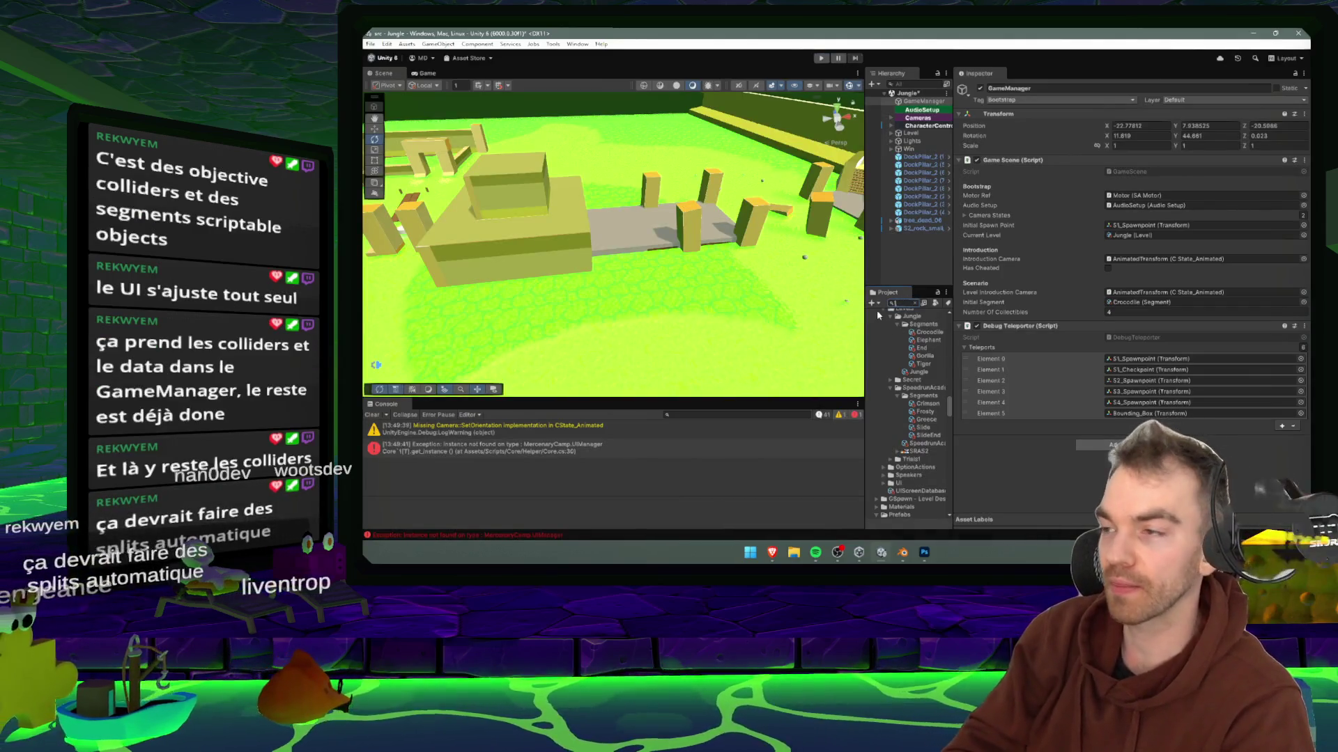
pyautogui.write('fr')
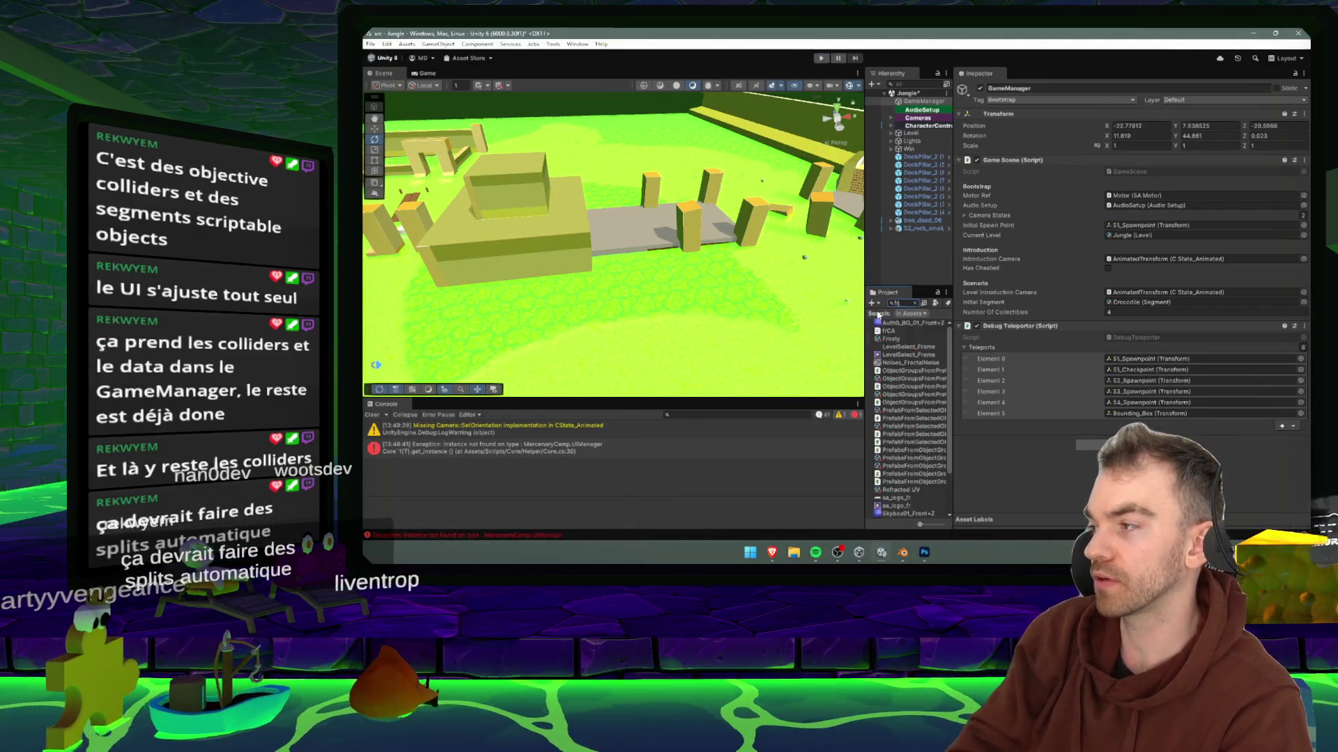
# - Open the frCA.csv locale file in Sublime Text just once and maximize its window
pyautogui.click(889, 331)
pyautogui.moveTo(865, 299); pyautogui.dragTo(741, 299)
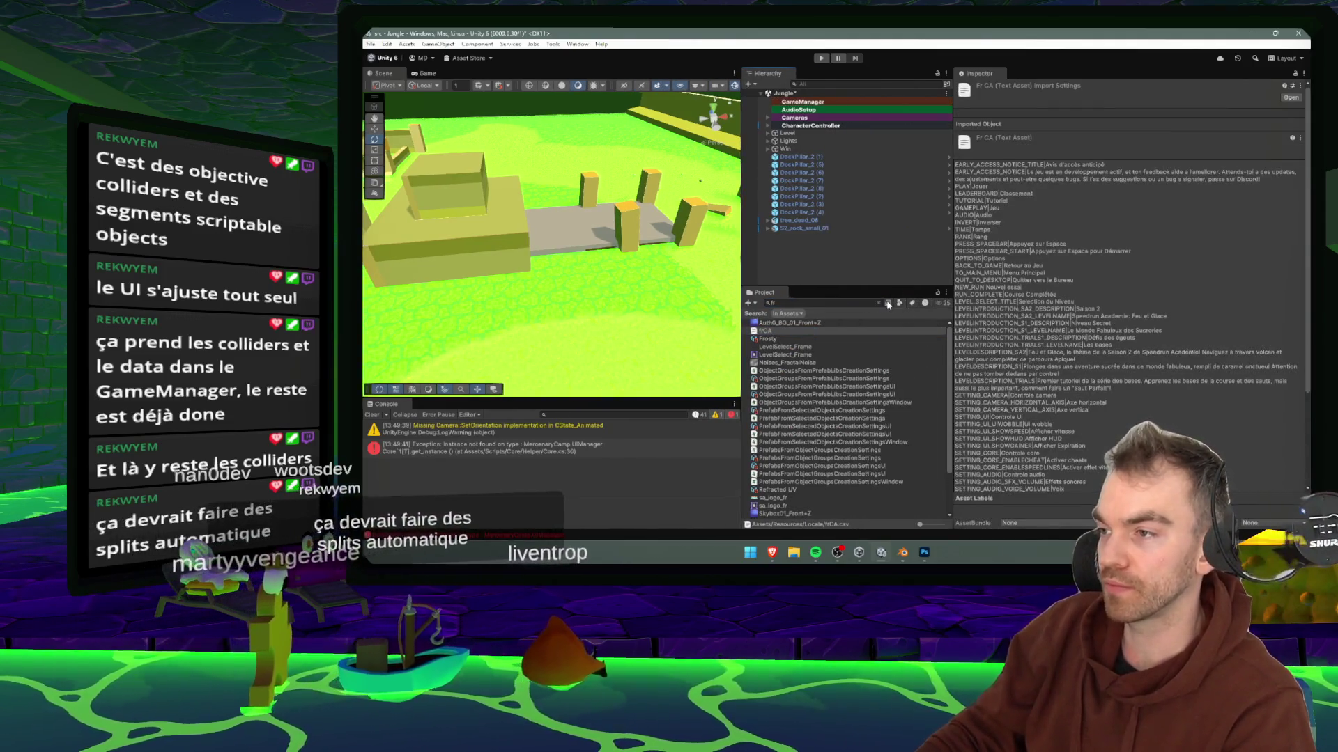
pyautogui.click(879, 303)
pyautogui.scroll(-3, 854, 365)
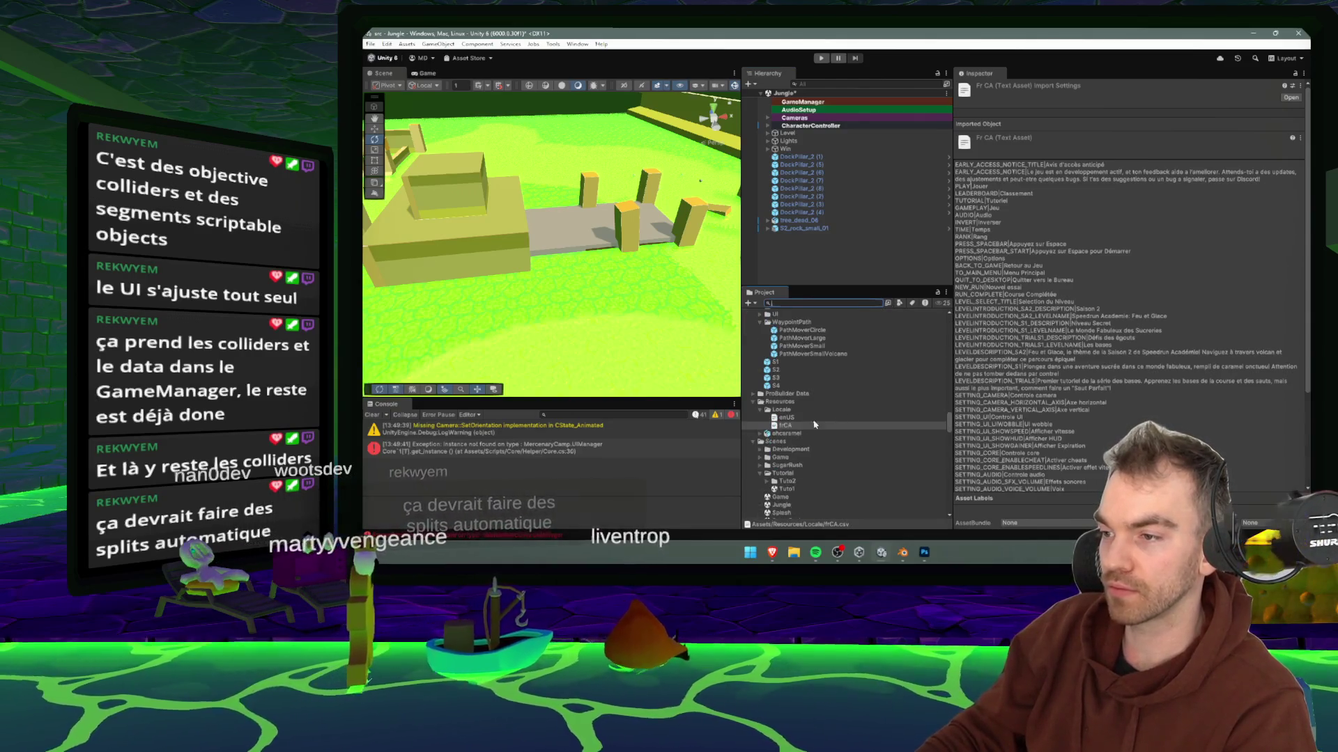
pyautogui.doubleClick(785, 418)
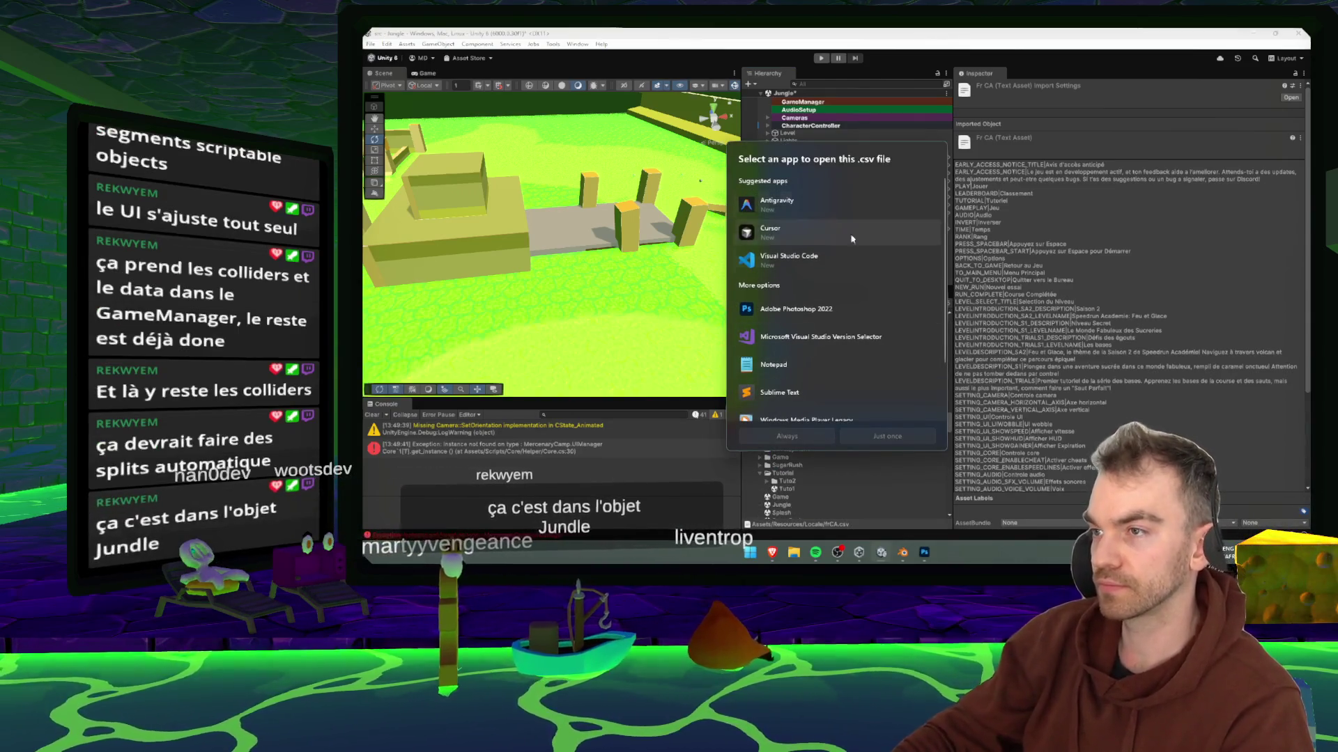
pyautogui.click(794, 392)
pyautogui.click(820, 442)
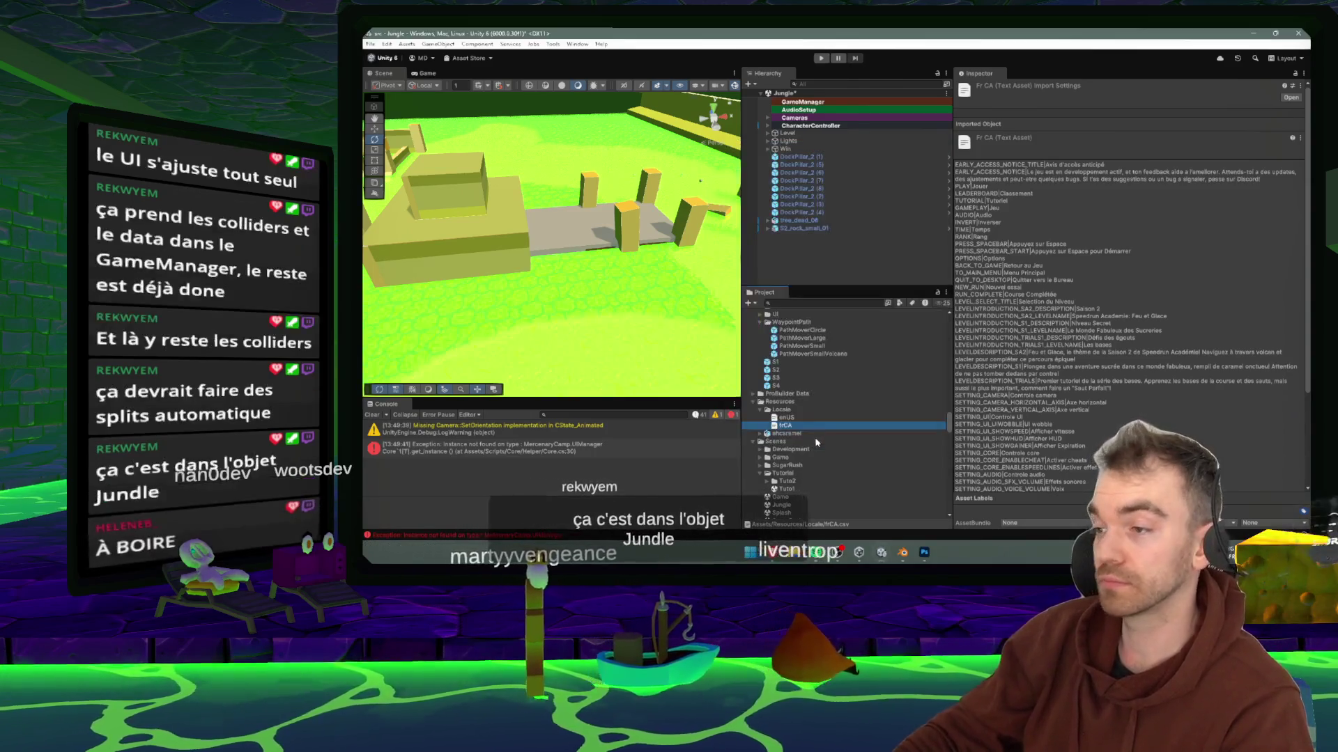
pyautogui.doubleClick(812, 104)
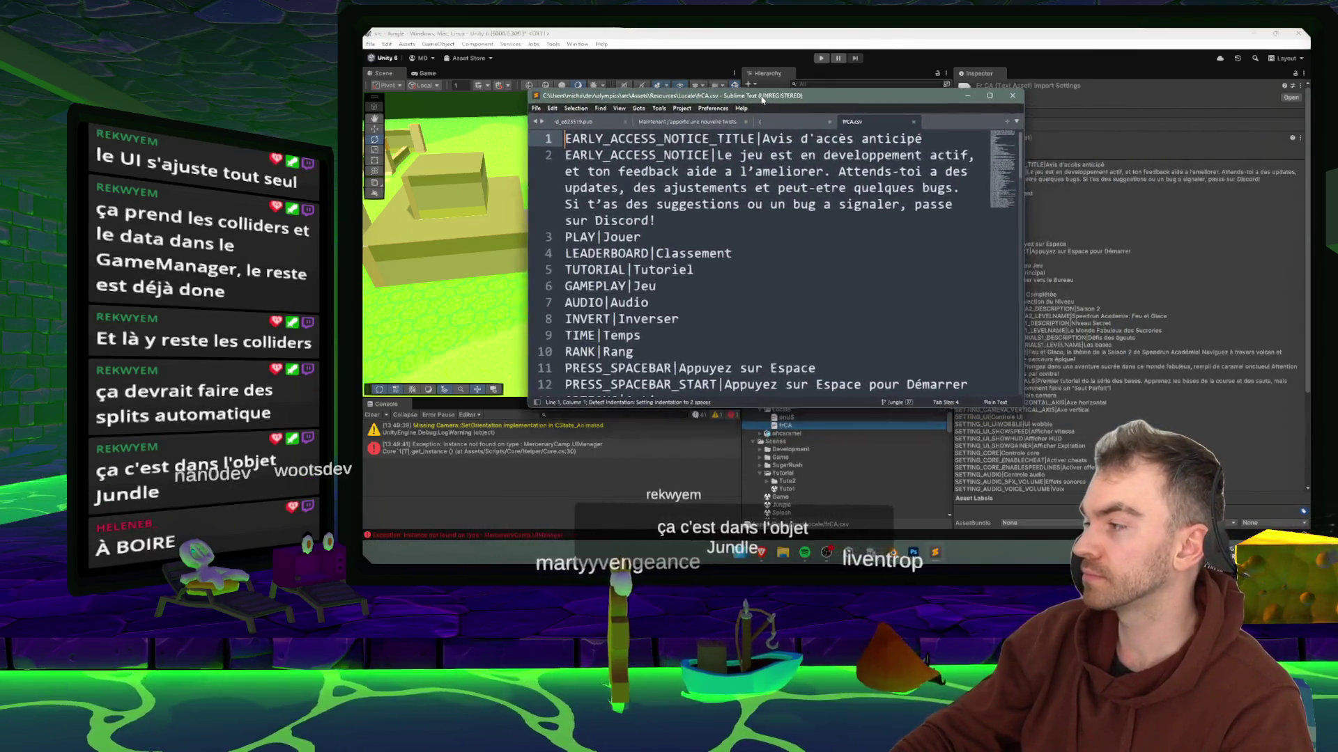
# - Scroll through the French translation pairs in frCA.csv, then minimize Sublime Text
pyautogui.scroll(-5, 716, 239)
pyautogui.scroll(-10, 715, 238)
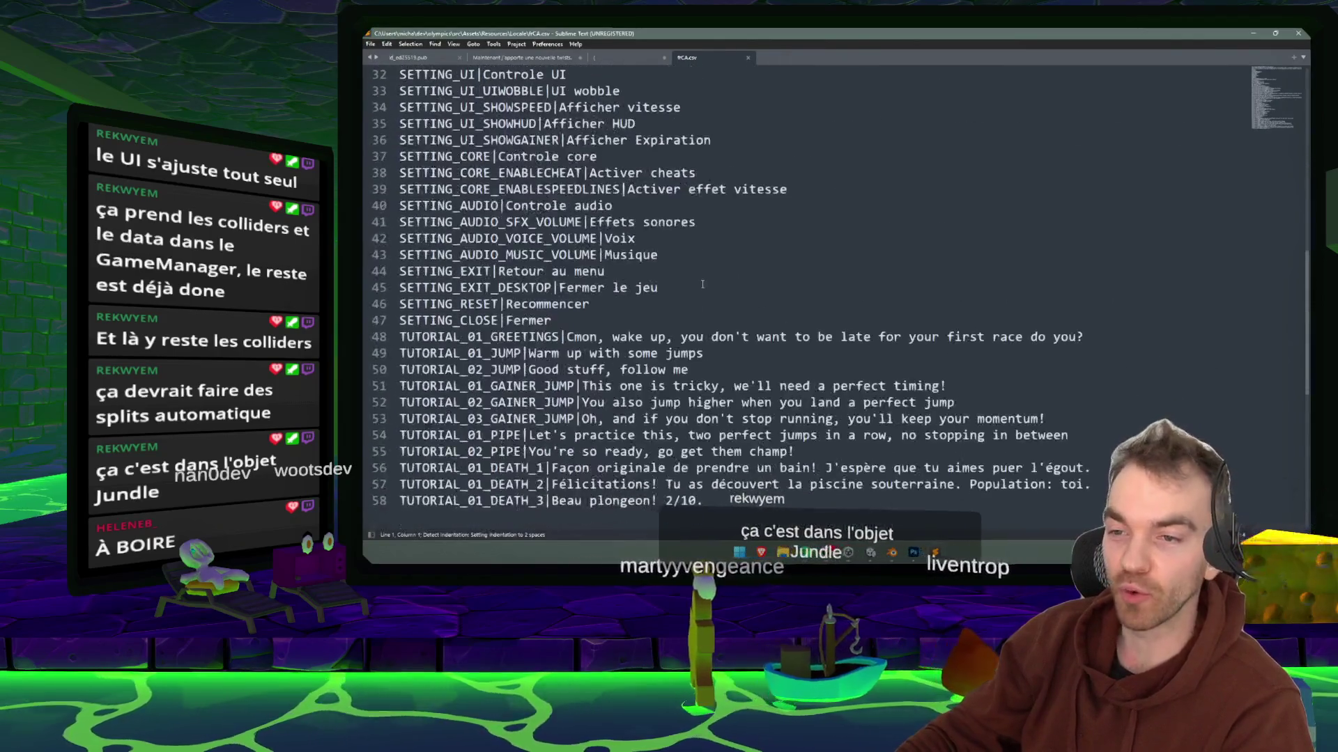
pyautogui.scroll(10, 743, 255)
pyautogui.scroll(2, 743, 255)
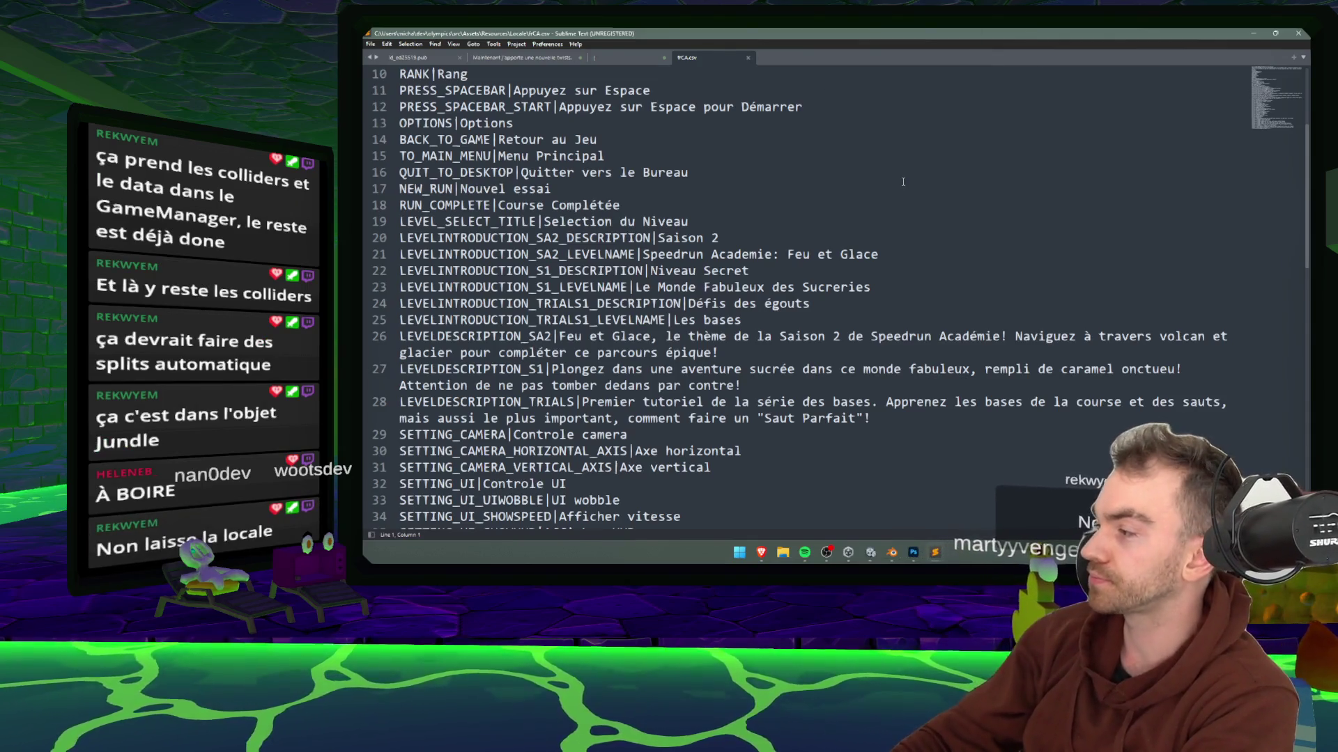
pyautogui.scroll(-5, 898, 183)
pyautogui.scroll(6, 880, 184)
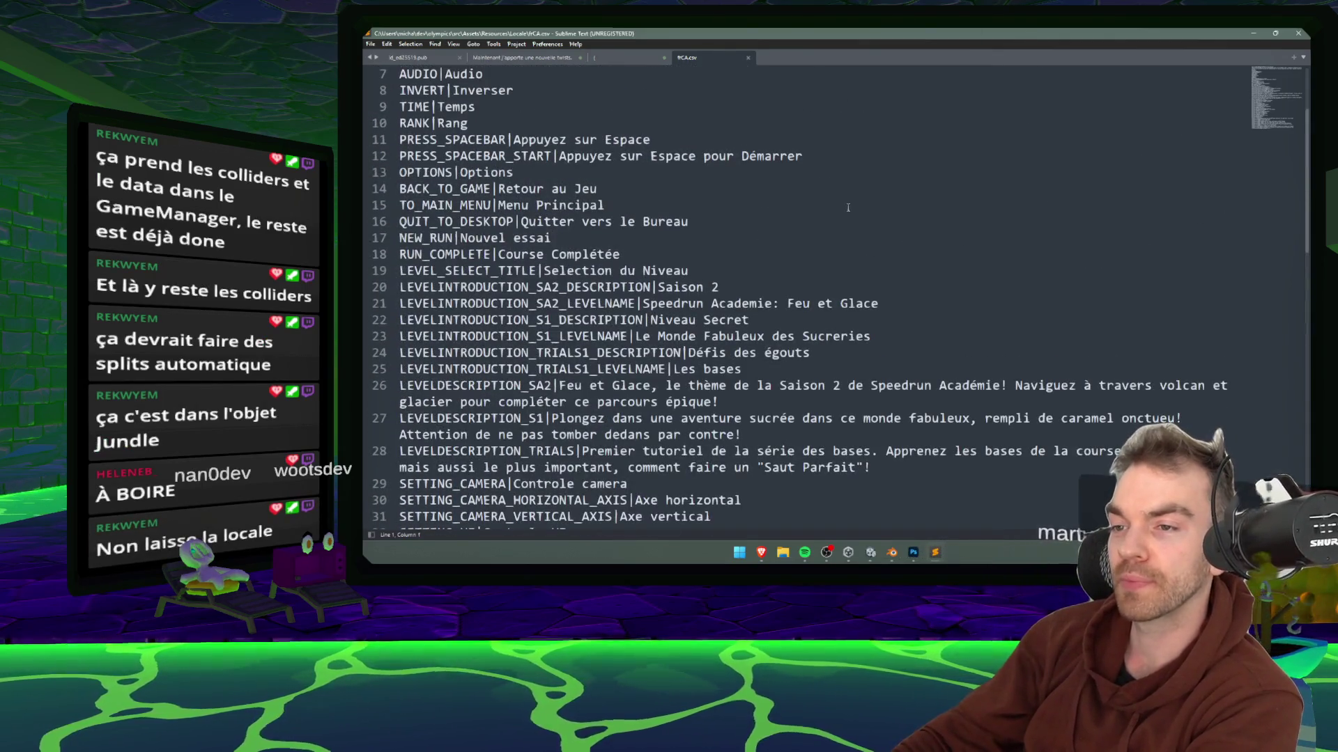
pyautogui.click(1255, 33)
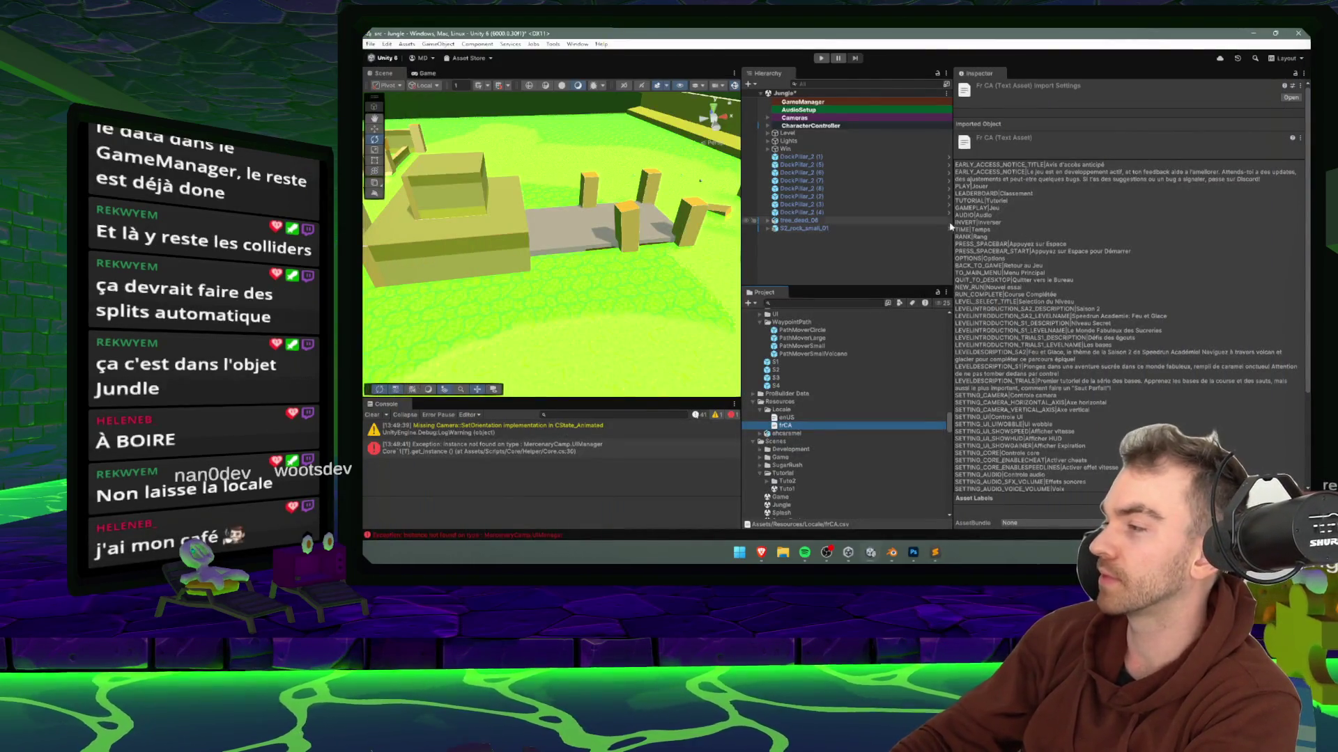
# - Look up the Jungle level asset's title and name localization keys in the Inspector
pyautogui.click(875, 253)
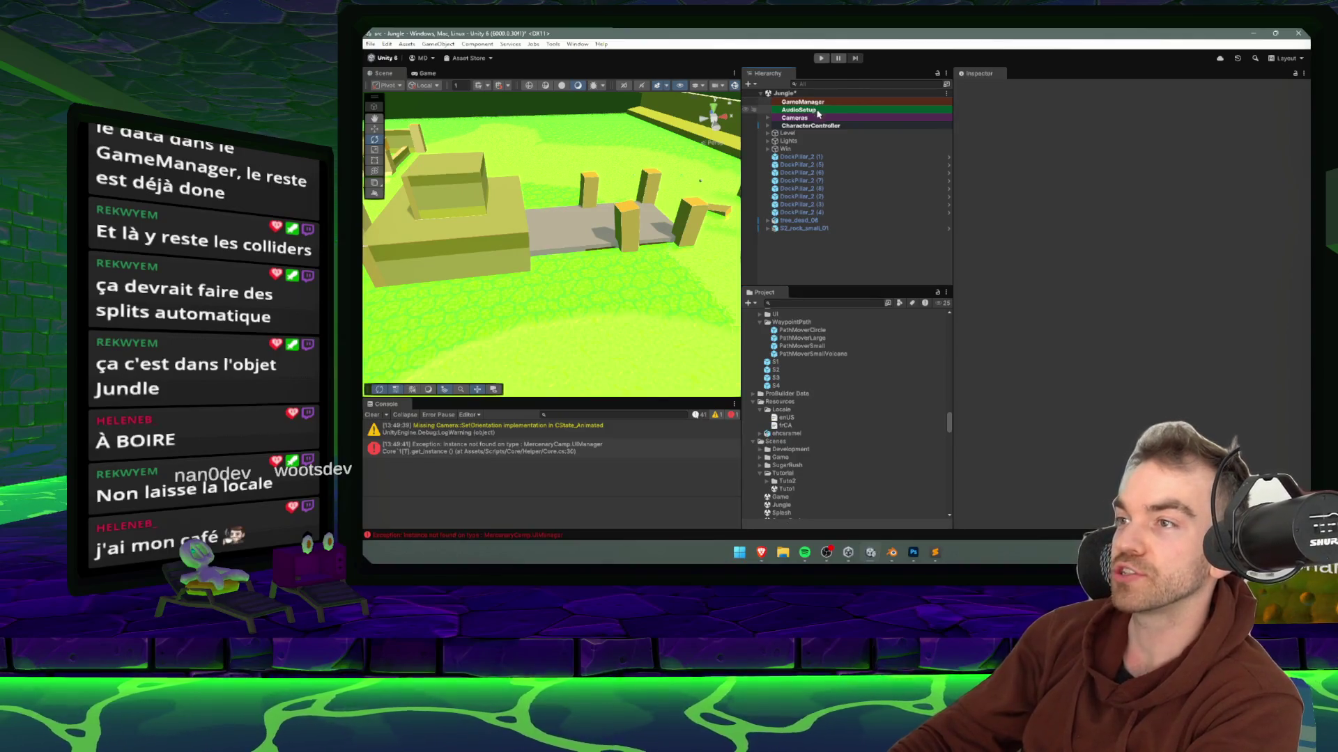
pyautogui.scroll(5, 778, 360)
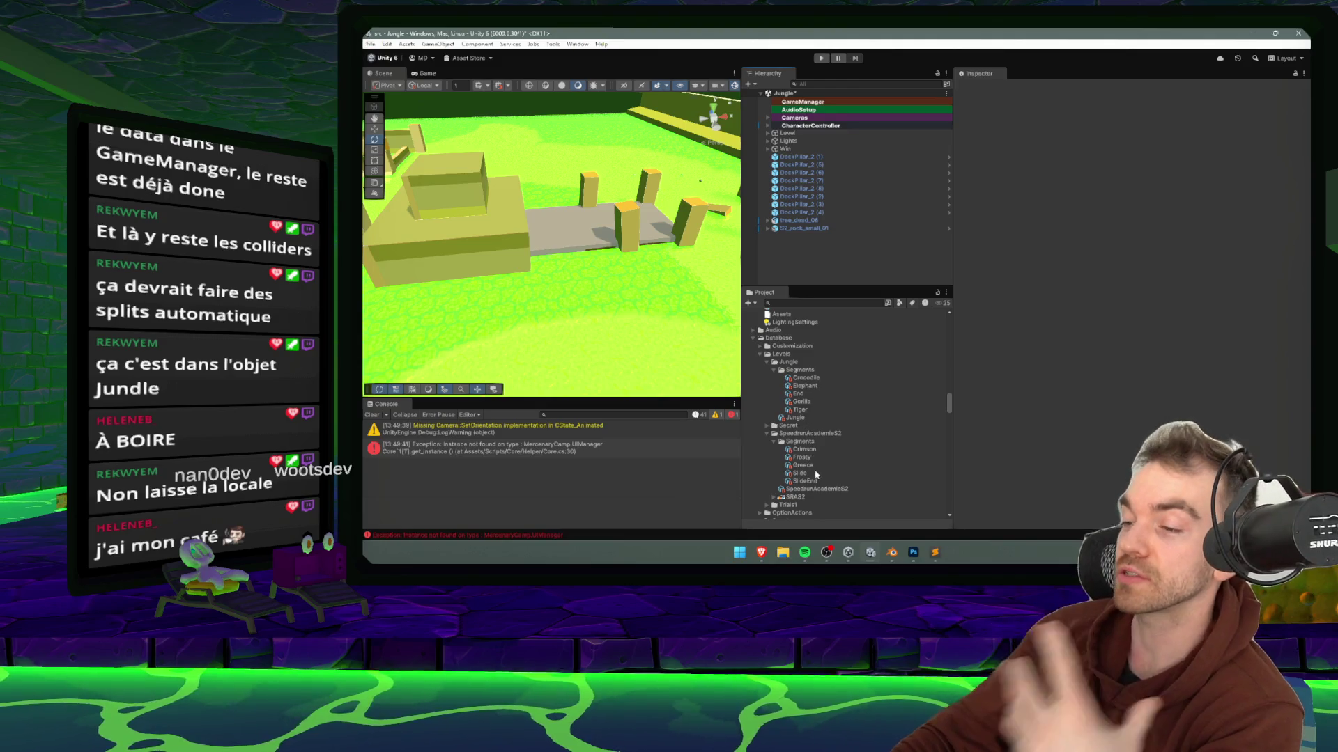
pyautogui.scroll(2, 818, 445)
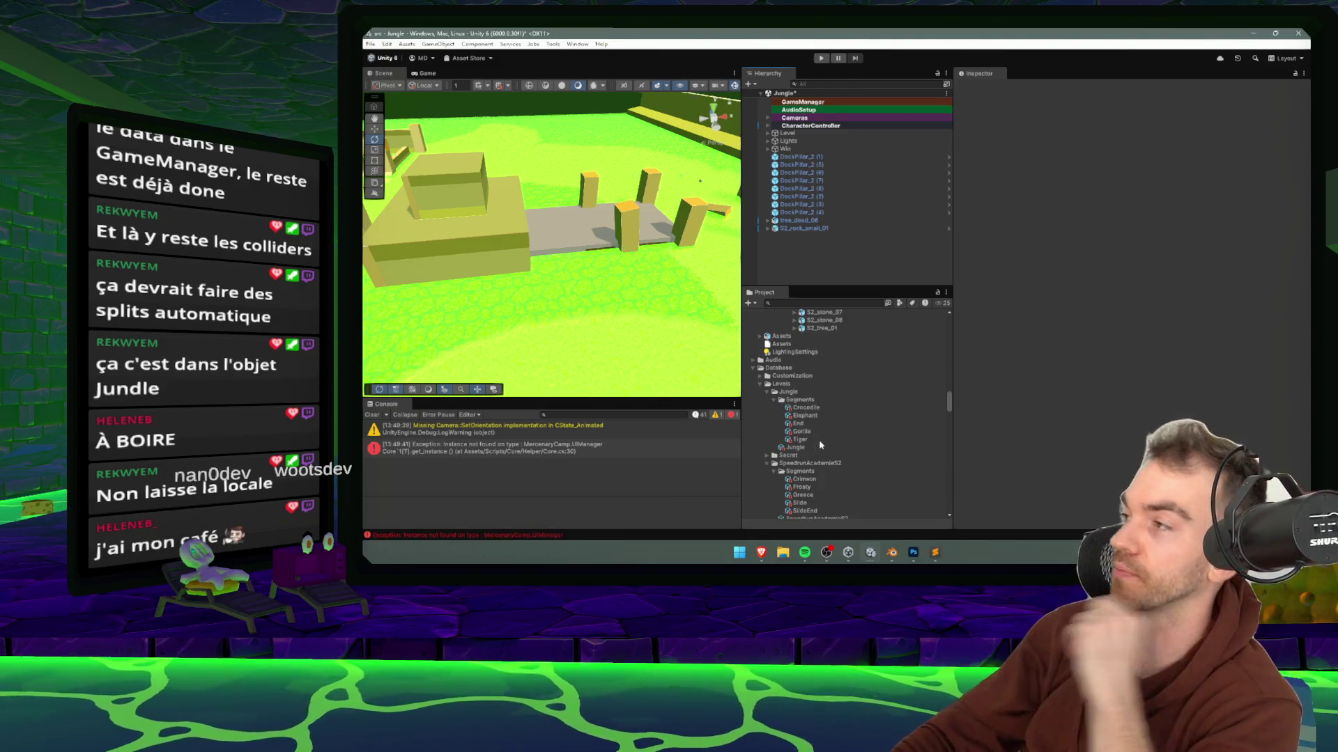
pyautogui.scroll(6, 815, 411)
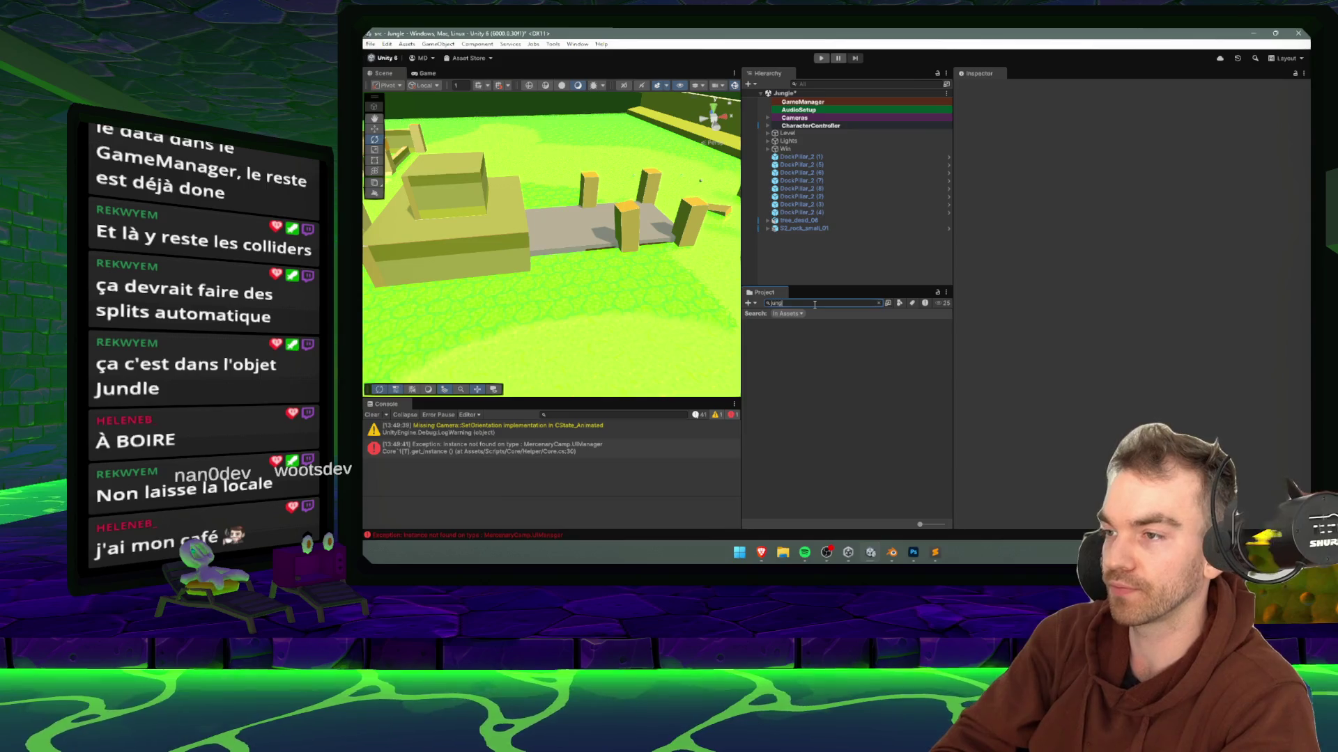
pyautogui.click(768, 338)
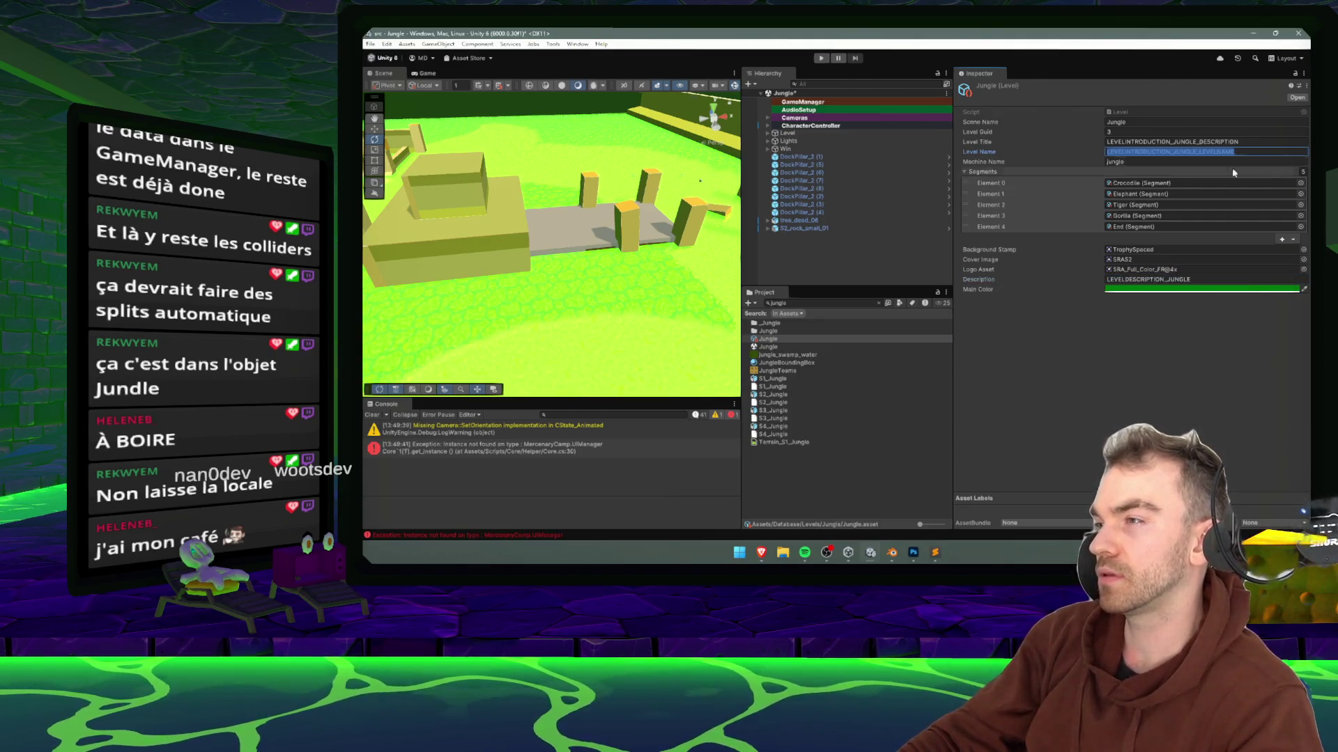
pyautogui.hotkey('alt', 'Tab')
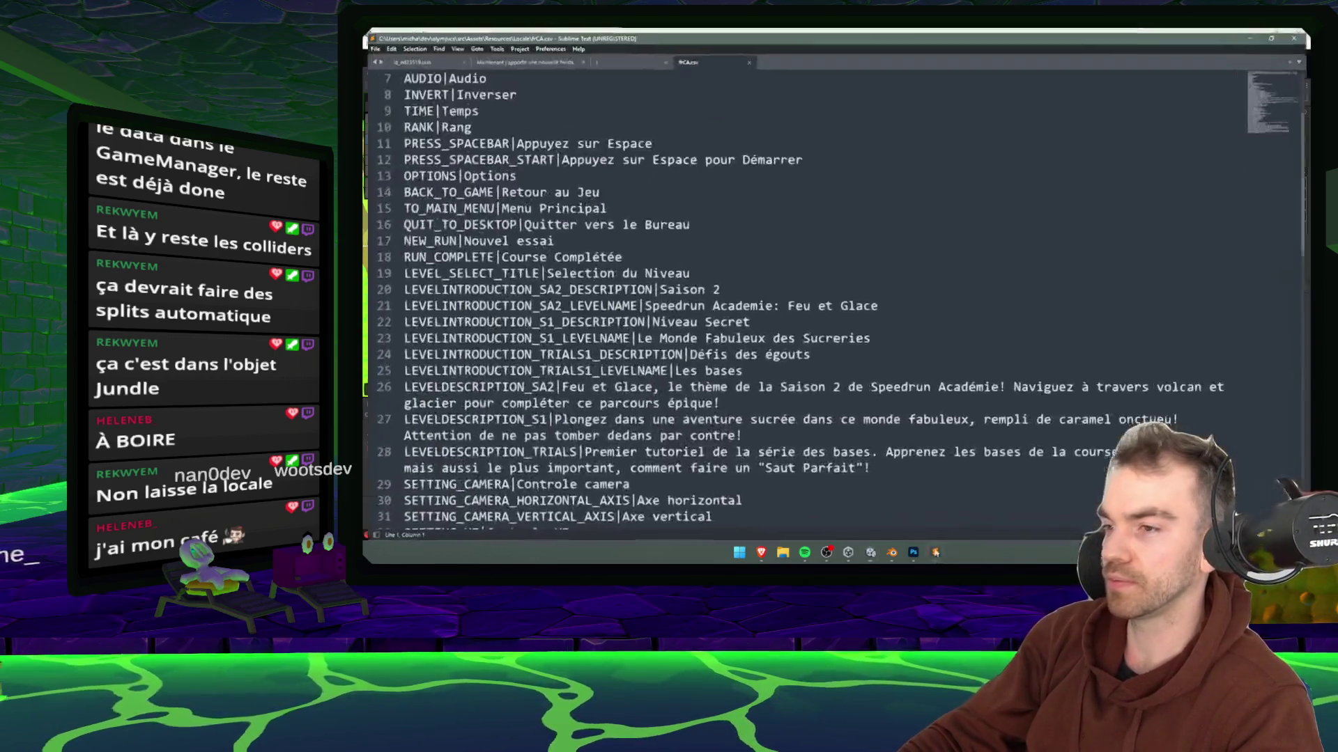
# - Add LEVELINTRODUCTION_JUNGLE_LEVELNAME key lines below the Les bases entry in frCA.csv
pyautogui.scroll(-4, 837, 256)
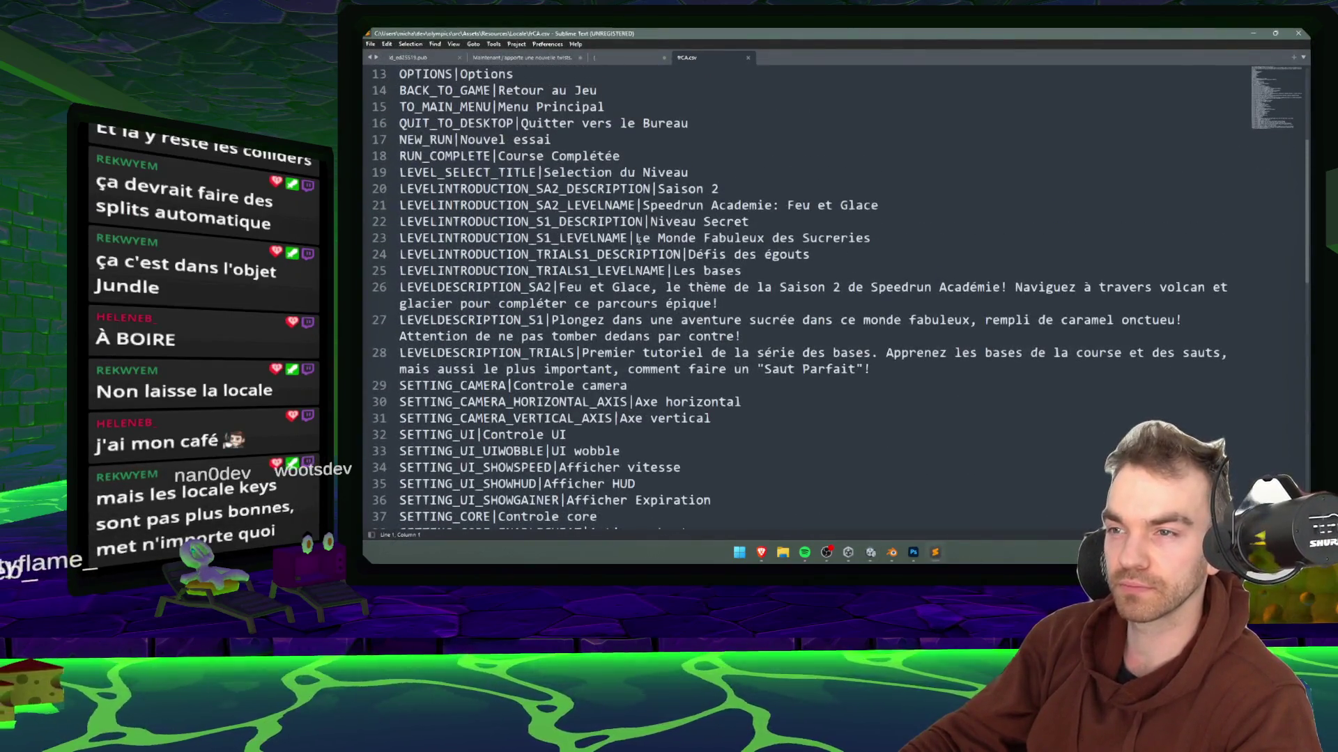
pyautogui.click(821, 273)
pyautogui.press('Return')
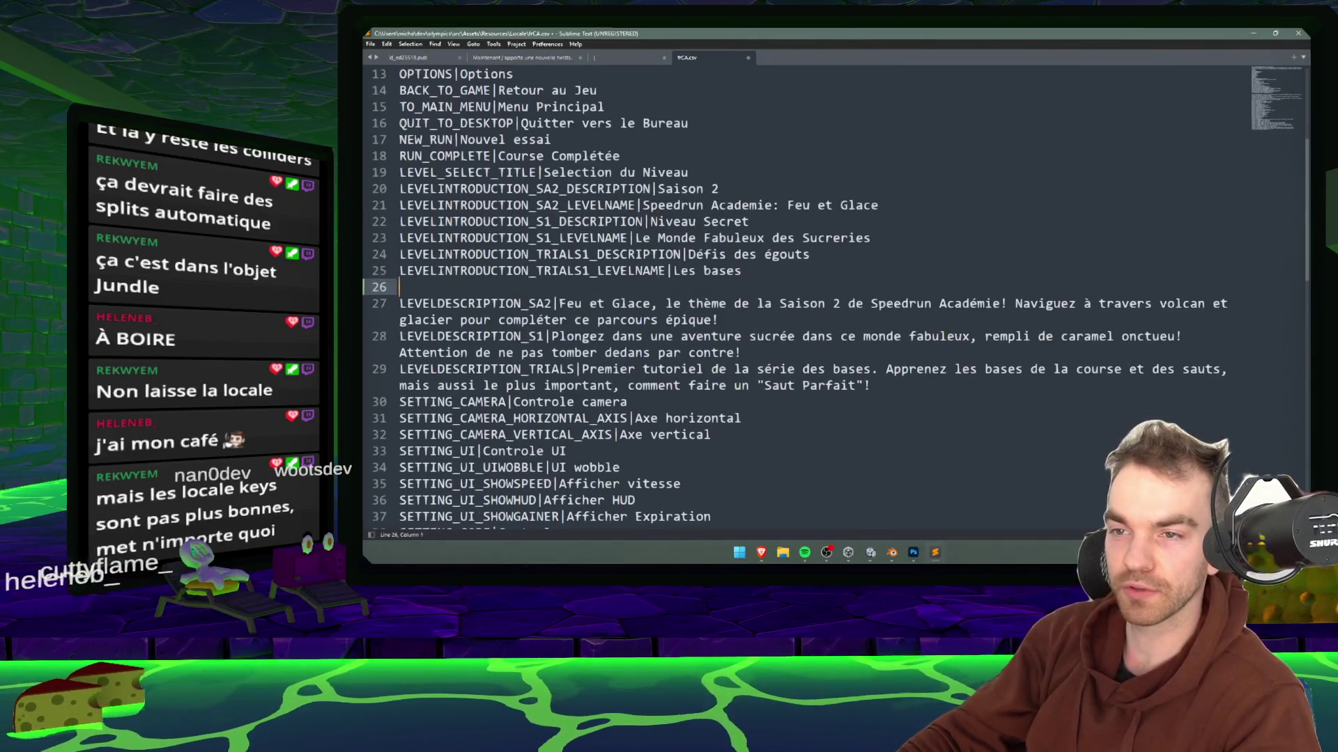
pyautogui.write('LEVELINTRODUCTION_JUNGLE_LEVELNAME')
pyautogui.press('Return')
pyautogui.write('LEVELINTRODUCTION_JUNGLE_LEVELNAME')
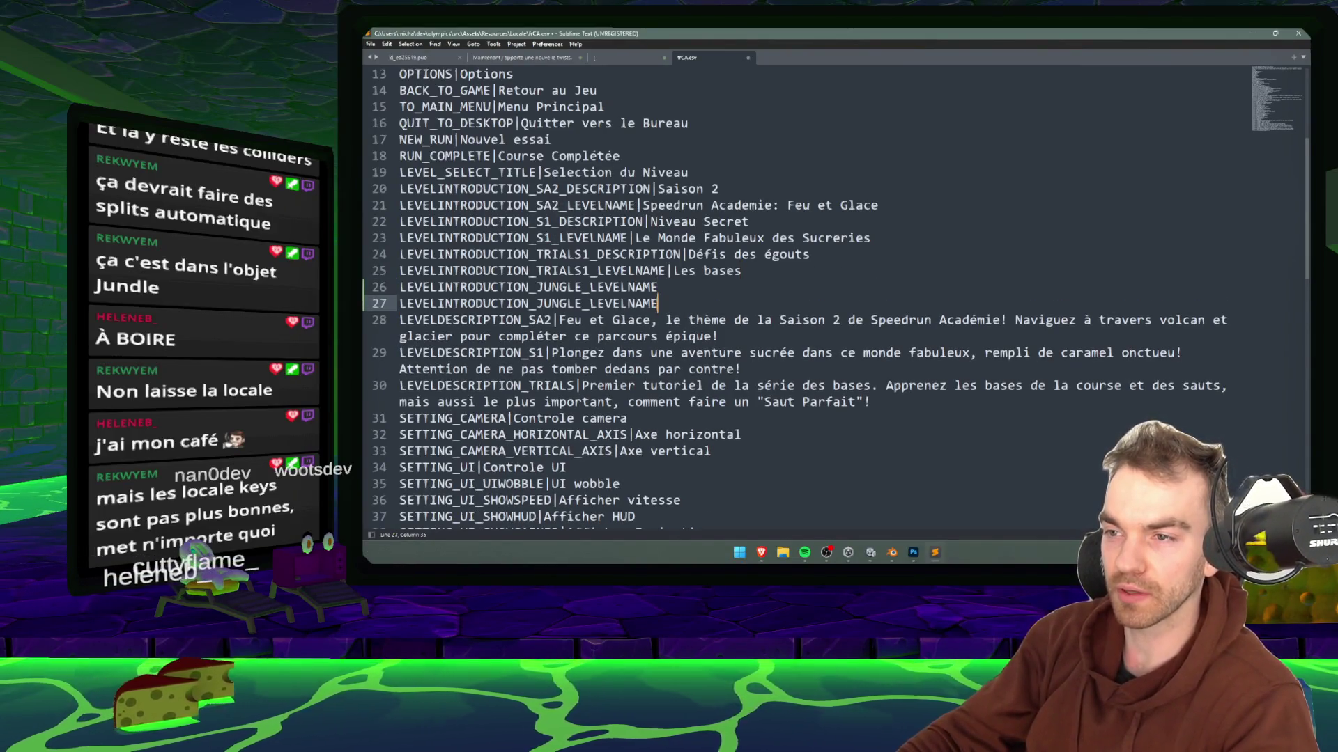
# - Change the duplicated key on line 27 into the jungle DESCRIPTION key
pyautogui.hotkey('alt', 'Tab')
pyautogui.click(1175, 141)
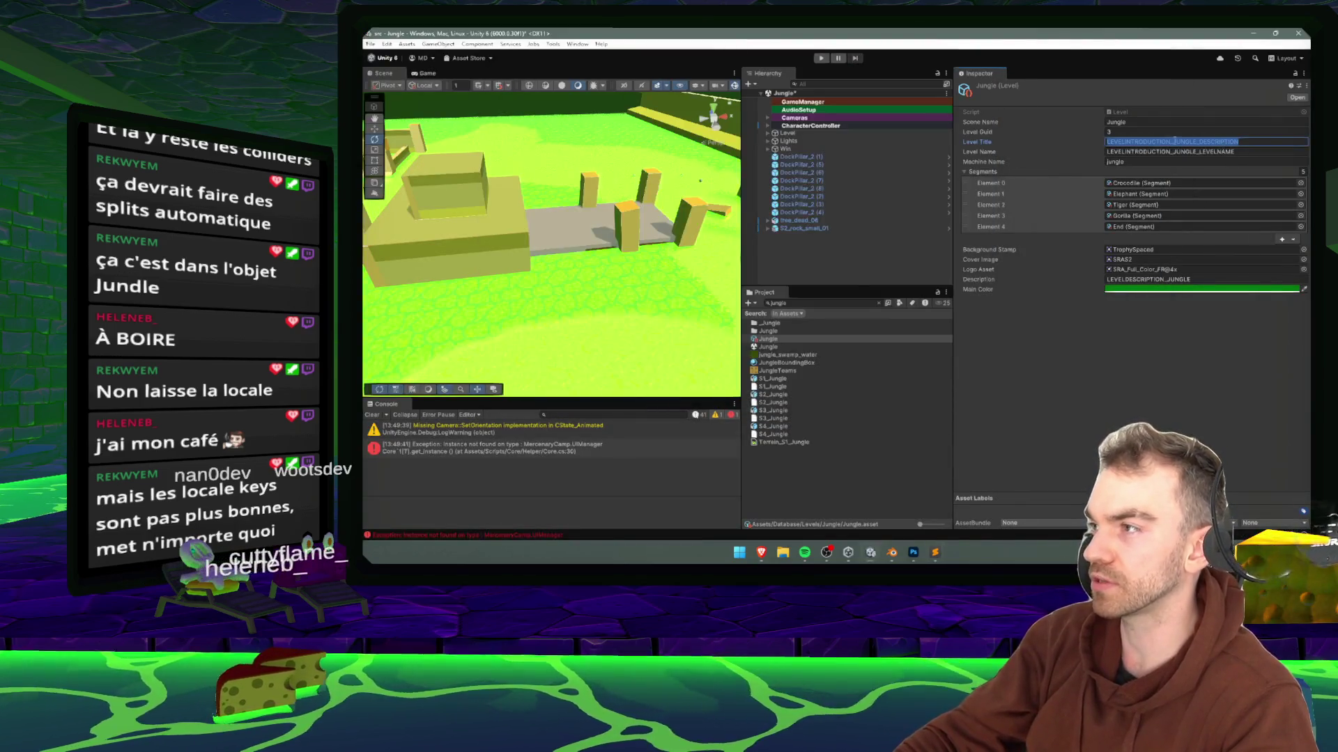
pyautogui.hotkey('alt', 'Tab')
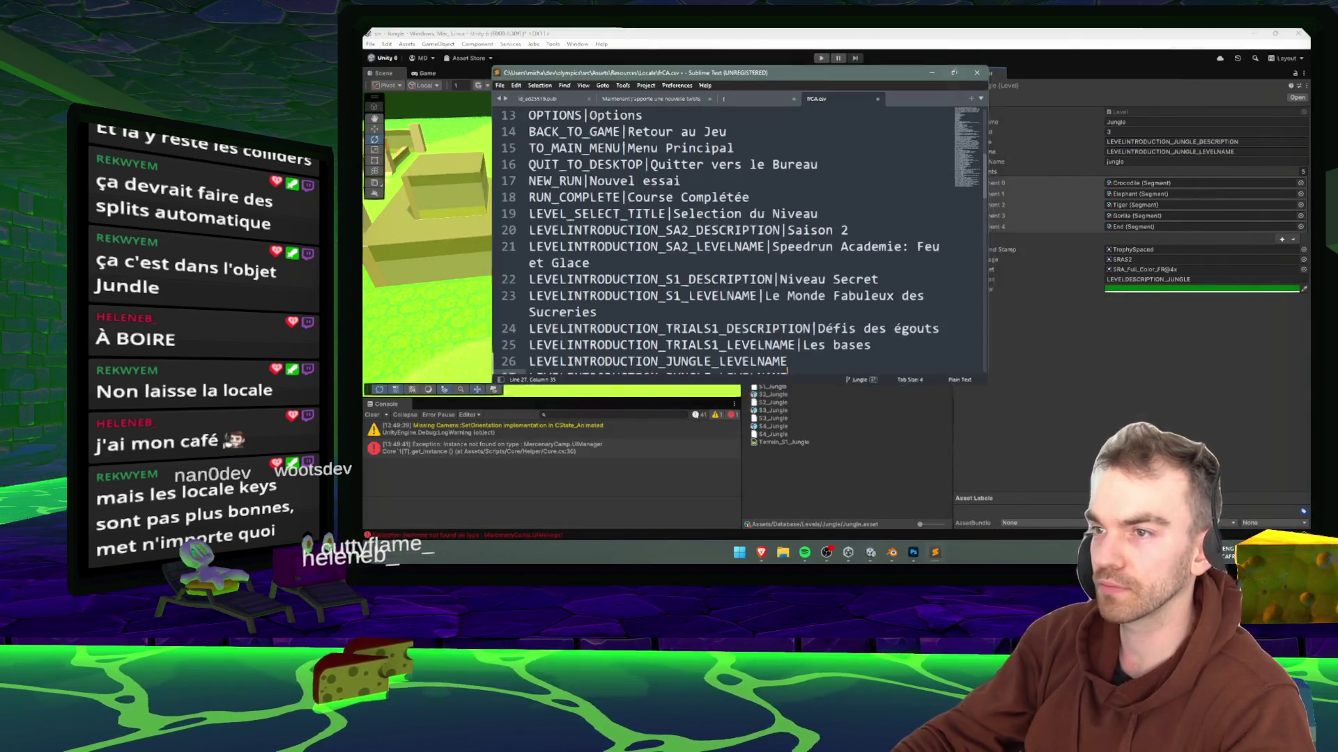
pyautogui.press('super+Up')
pyautogui.doubleClick(622, 303)
pyautogui.write('DESCRIPTION')
# - Enter JUNGLE LEVEL and JUNGLE DESCRIPTION as the jungle keys' values and save frCA.csv
pyautogui.click(705, 286)
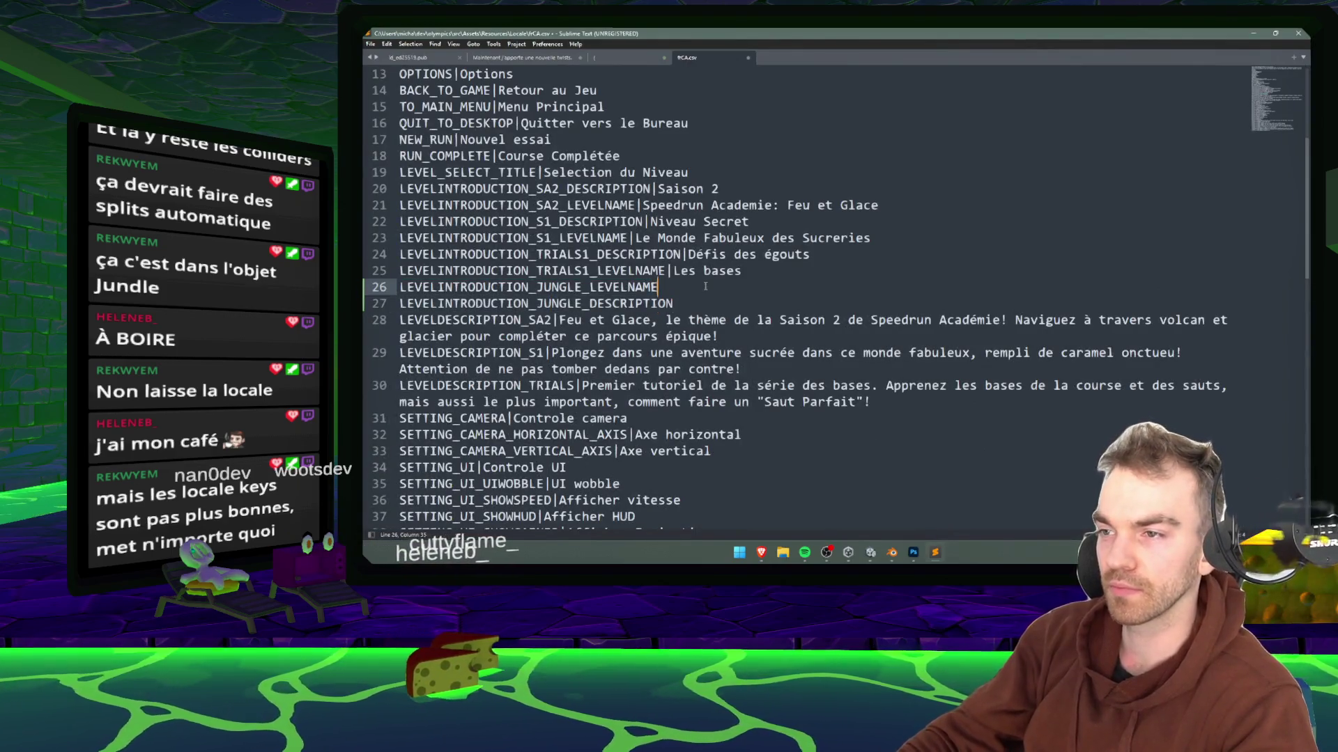
pyautogui.write('|J')
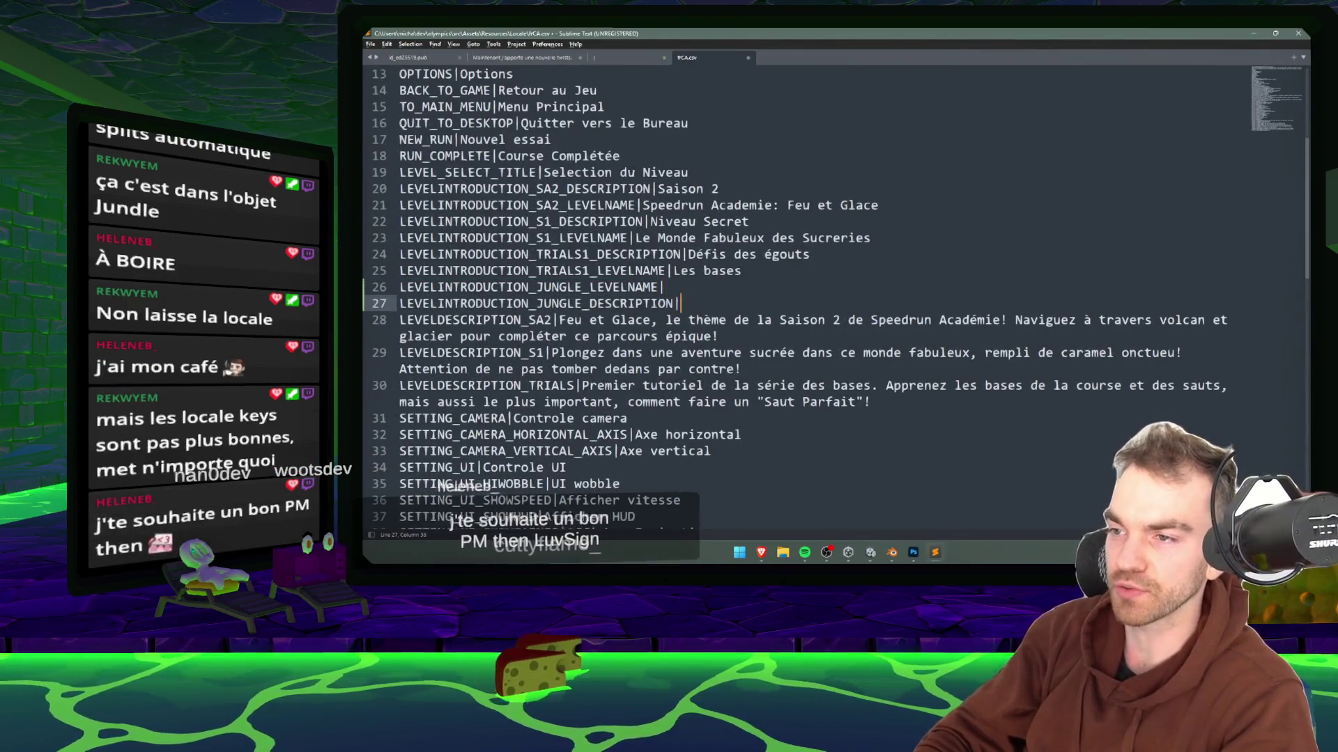
pyautogui.write('UNGLE ')
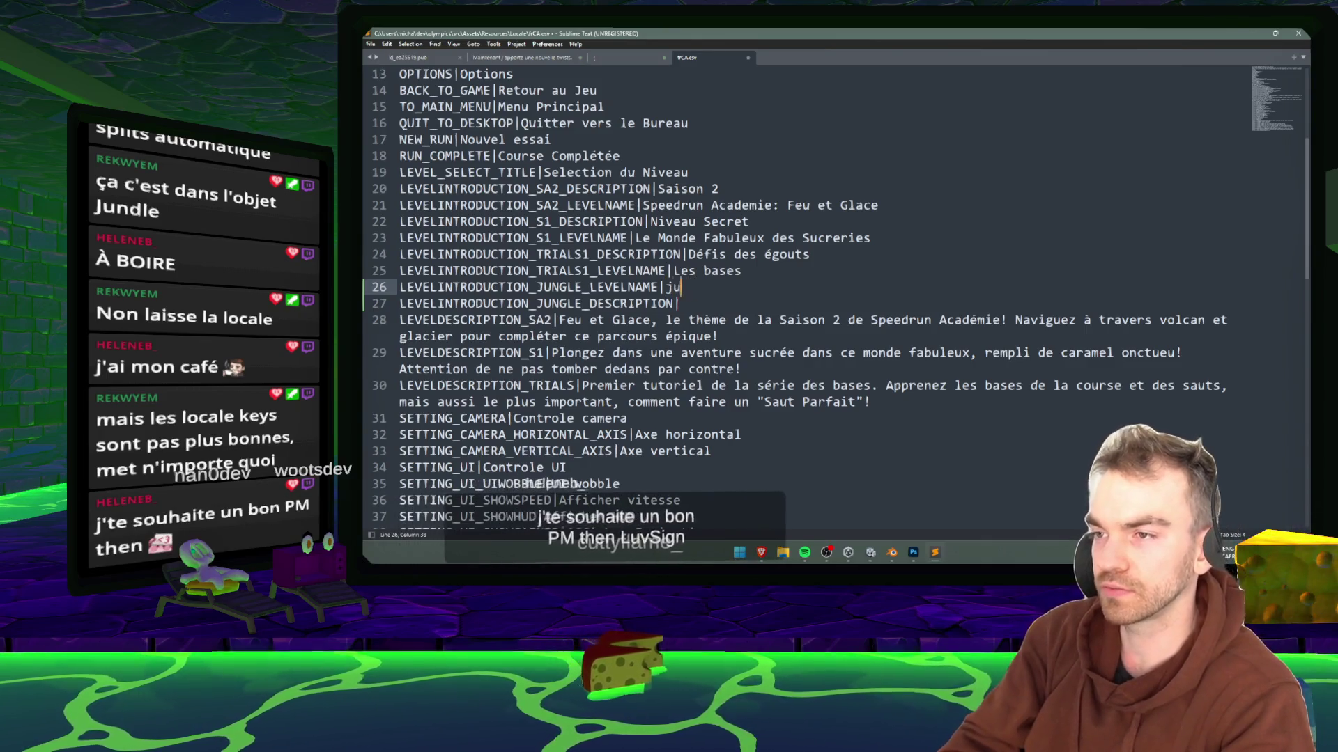
pyautogui.write('LEVEL')
pyautogui.click(680, 303)
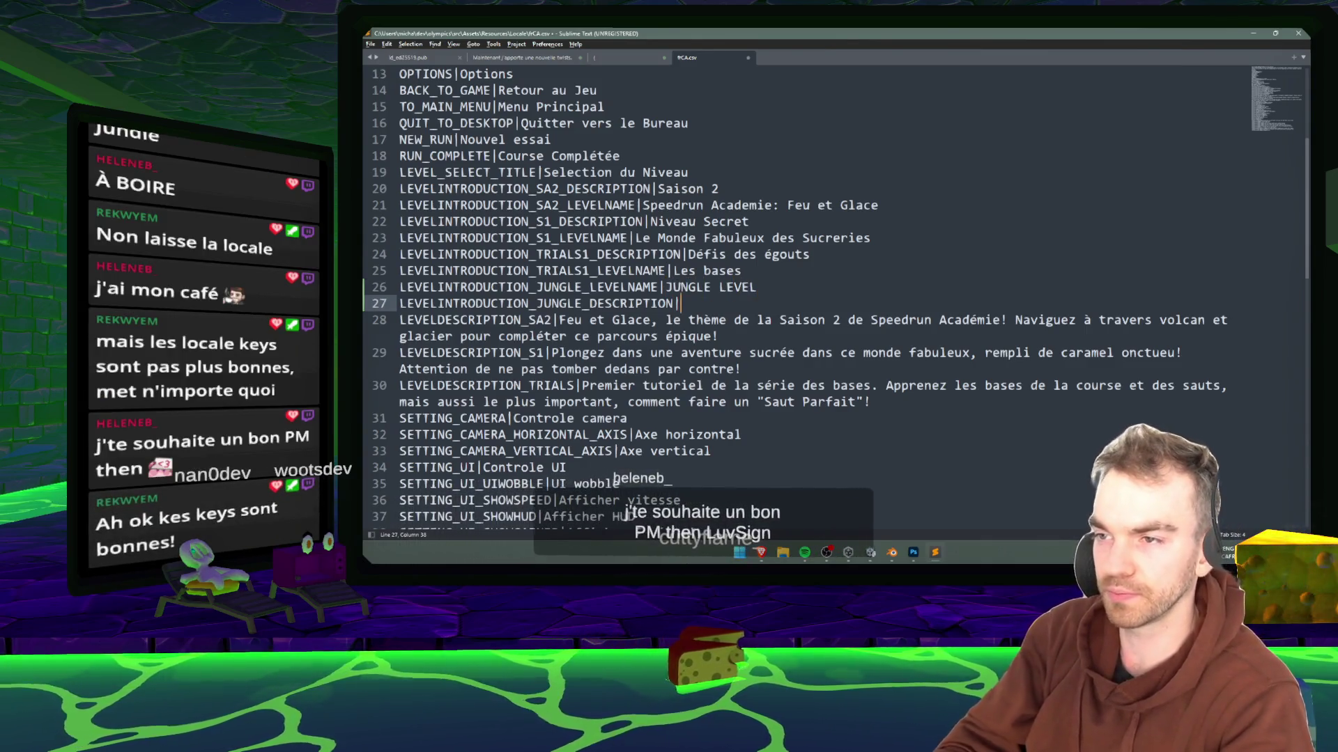
pyautogui.write('JUNGLE DESCRIPTION')
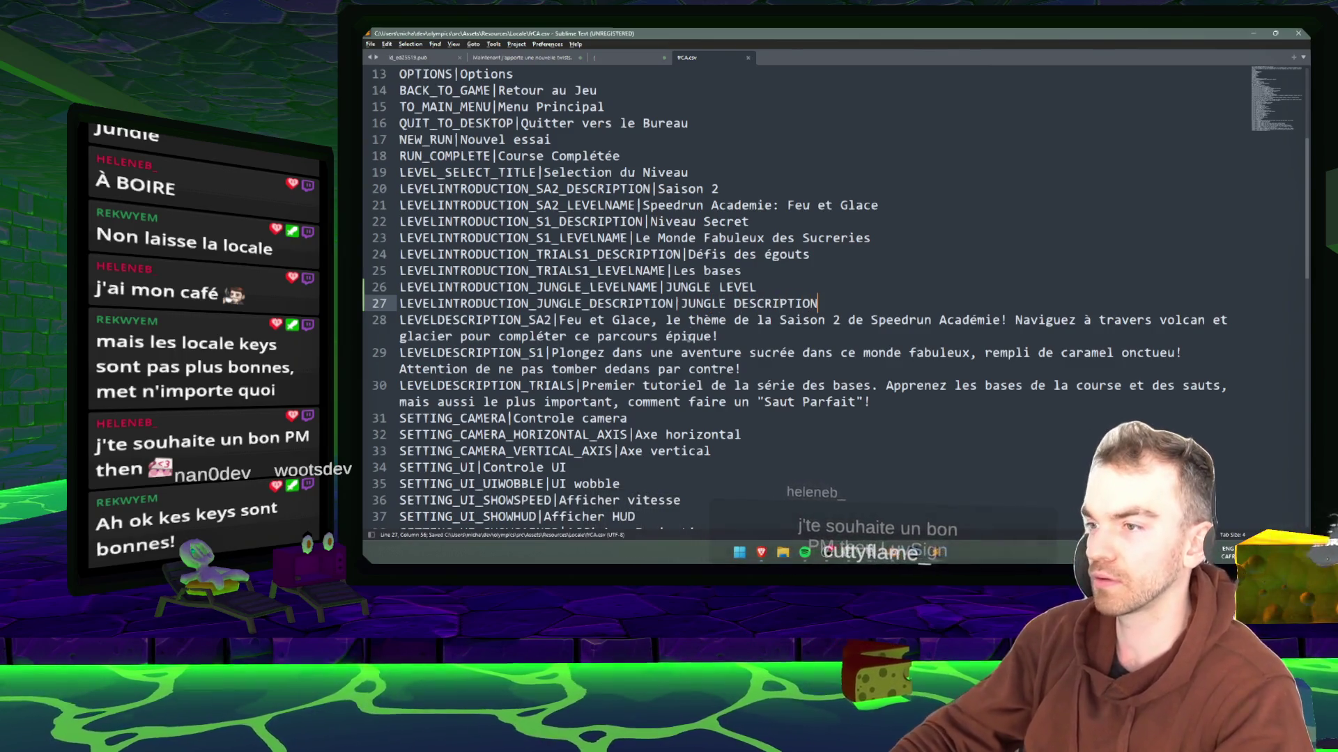
pyautogui.hotkey('ctrl', 's')
# - Copy both jungle lines and minimize Sublime Text
pyautogui.hotkey('shift', 'Home')
pyautogui.hotkey('shift', 'Up')
pyautogui.hotkey('ctrl', 'c')
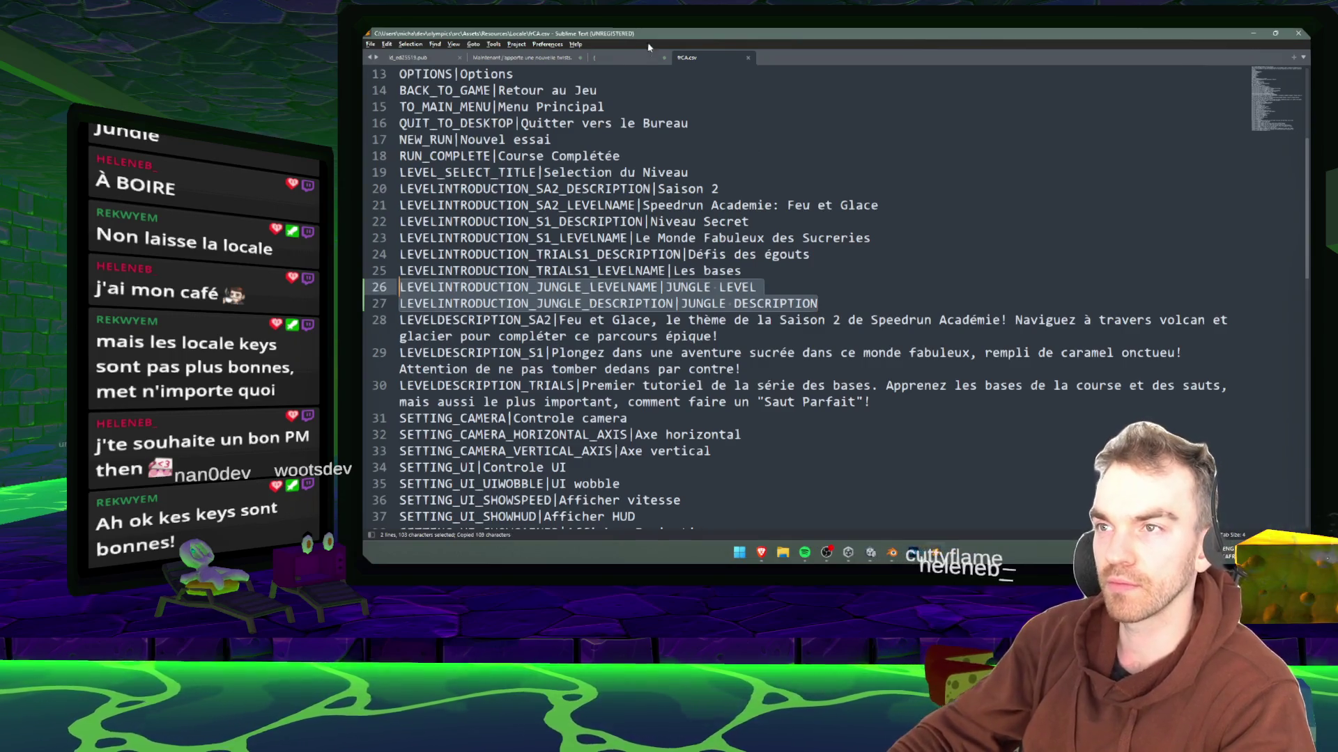
pyautogui.click(1258, 32)
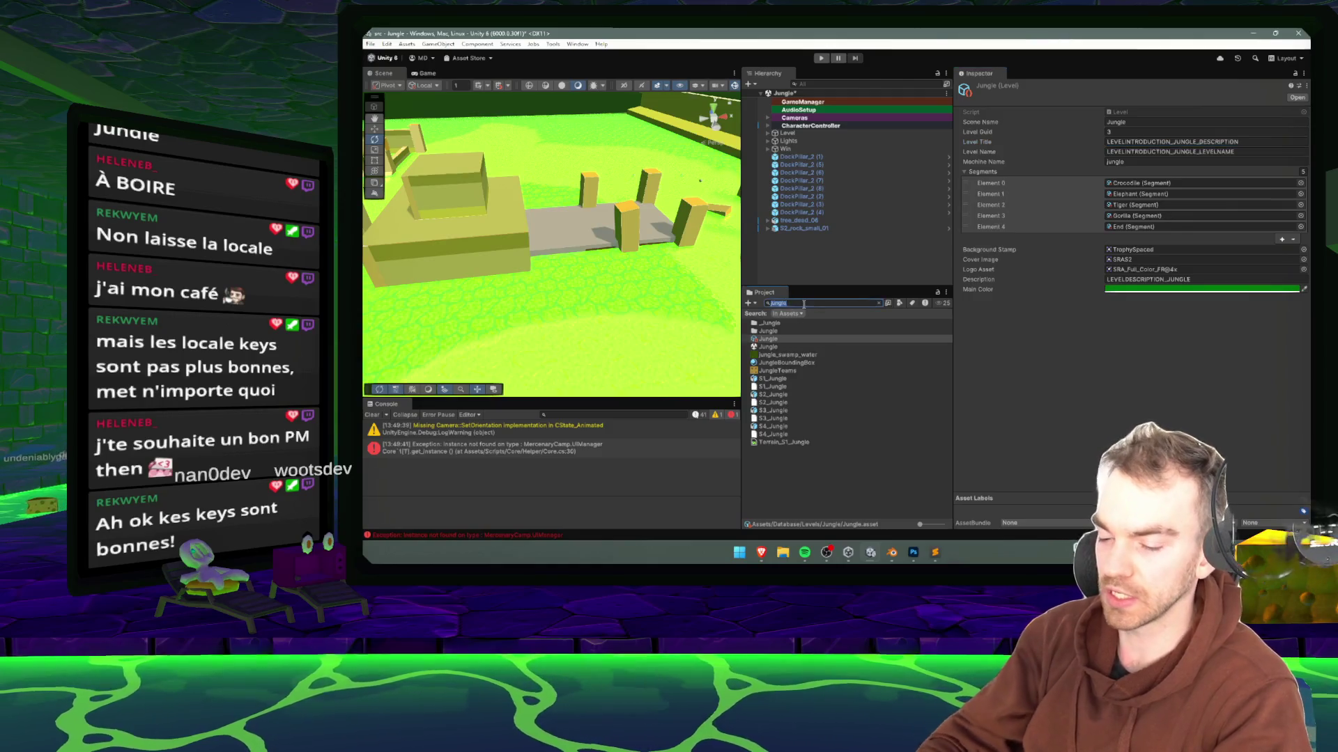
# - Paste the two jungle lines into enUS.csv, save it, and start a test run
pyautogui.write('ENus')
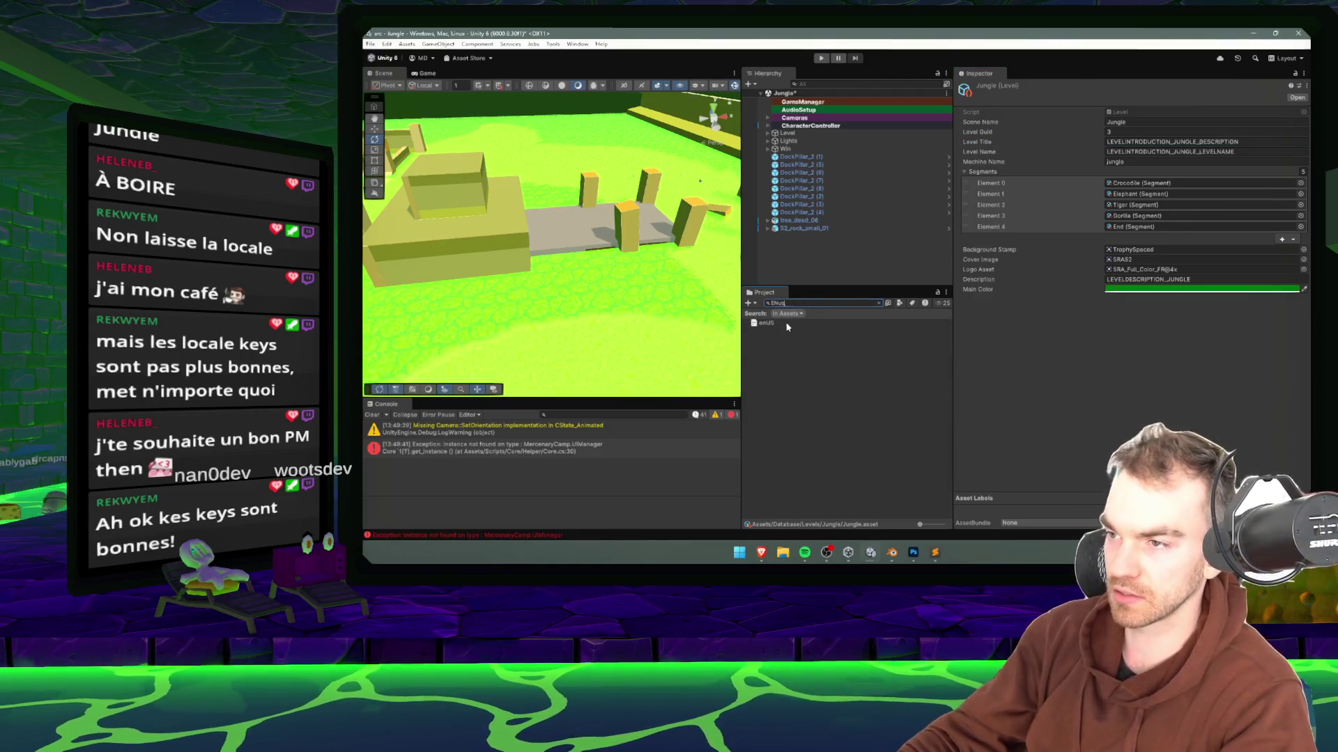
pyautogui.doubleClick(787, 327)
pyautogui.scroll(-4, 787, 327)
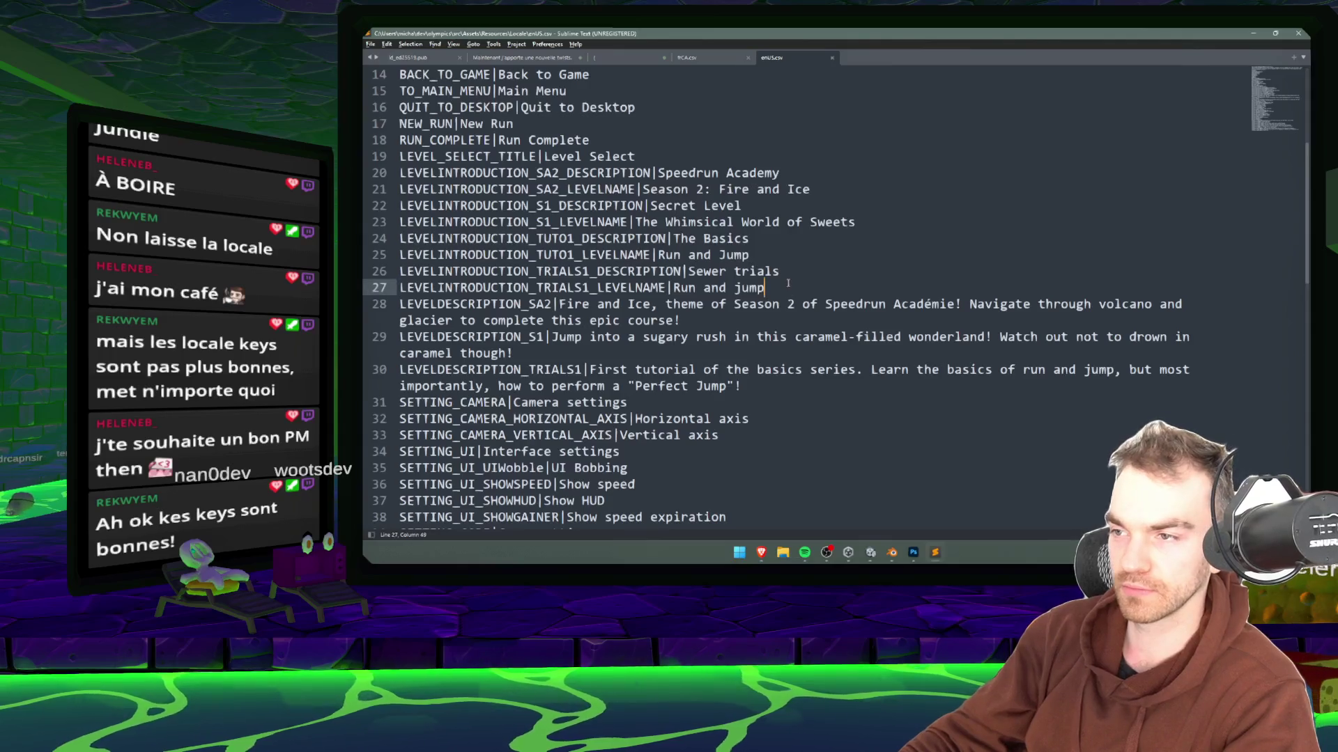
pyautogui.hotkey('ctrl', 'v')
pyautogui.hotkey('ctrl', 's')
pyautogui.click(1254, 33)
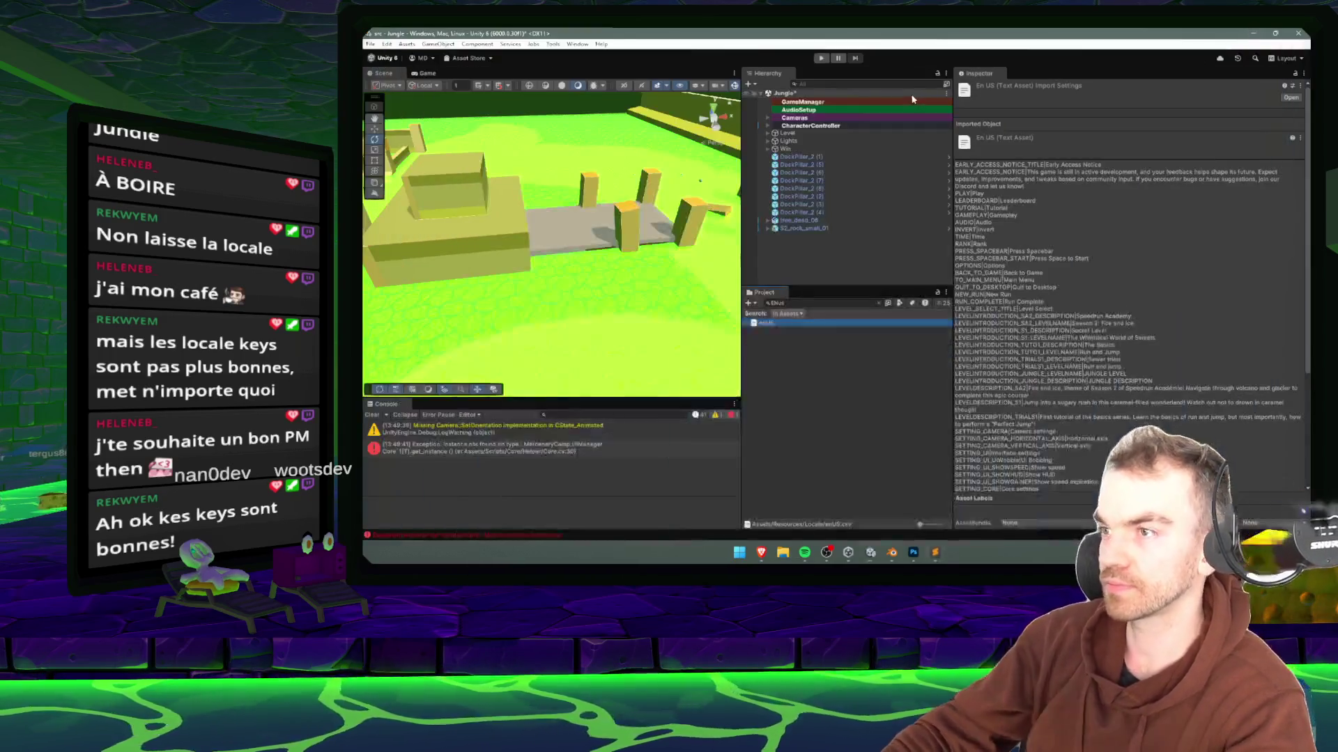
pyautogui.moveTo(736, 254); pyautogui.dragTo(887, 255)
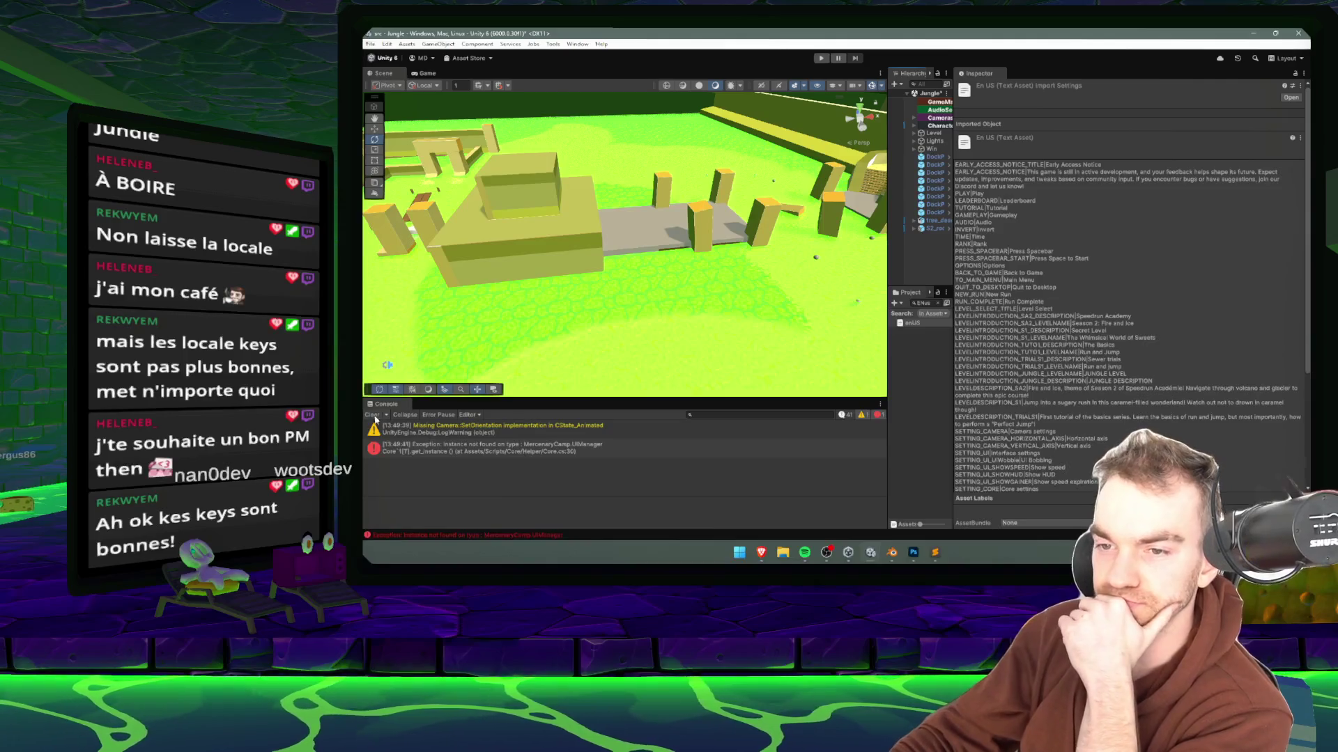
pyautogui.click(820, 58)
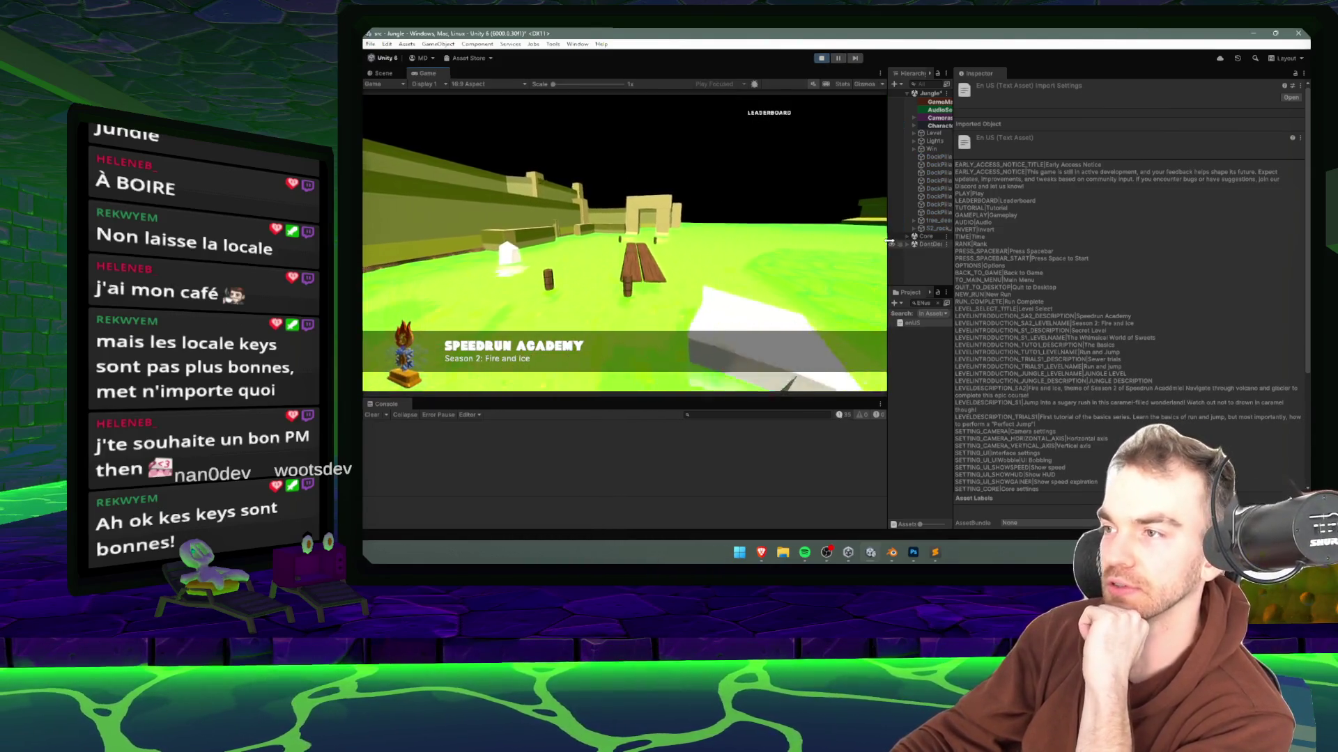
pyautogui.moveTo(889, 230); pyautogui.dragTo(757, 227)
pyautogui.moveTo(952, 230); pyautogui.dragTo(1047, 230)
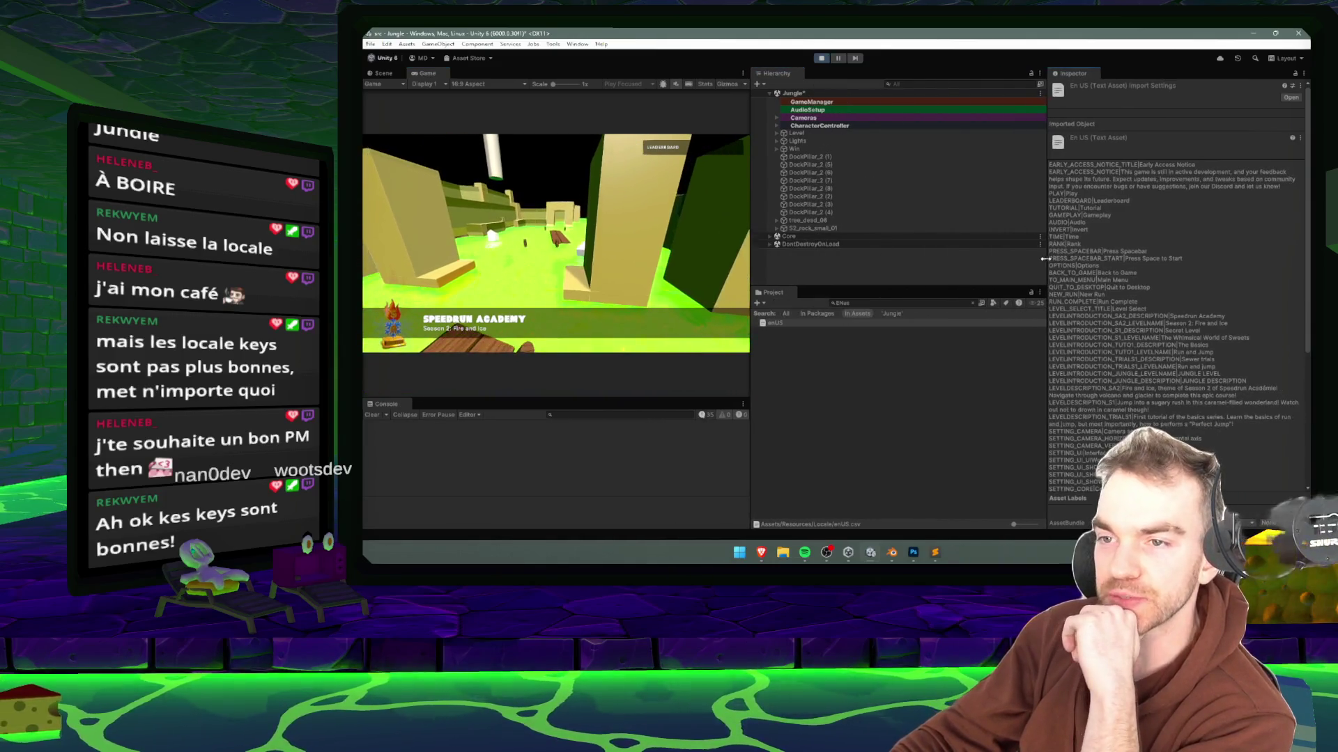
pyautogui.moveTo(753, 262); pyautogui.dragTo(878, 262)
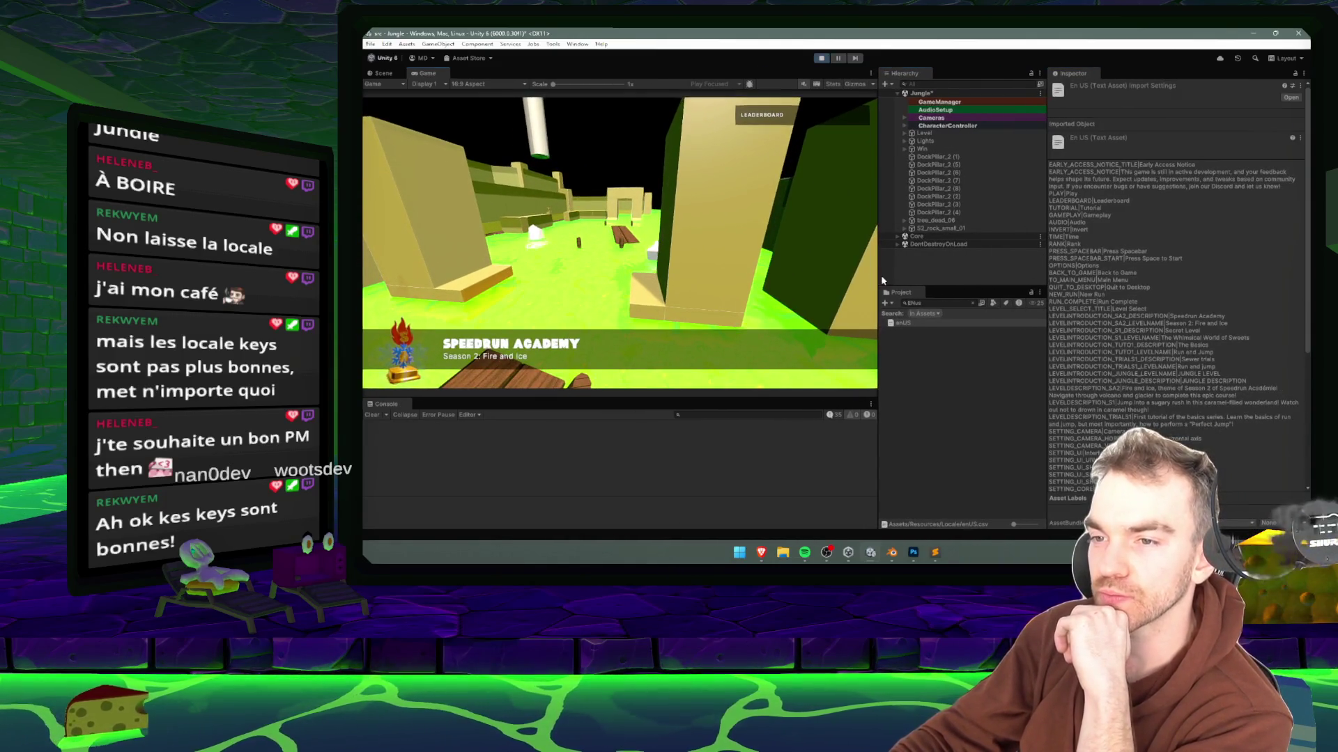
pyautogui.click(823, 60)
pyautogui.click(937, 93)
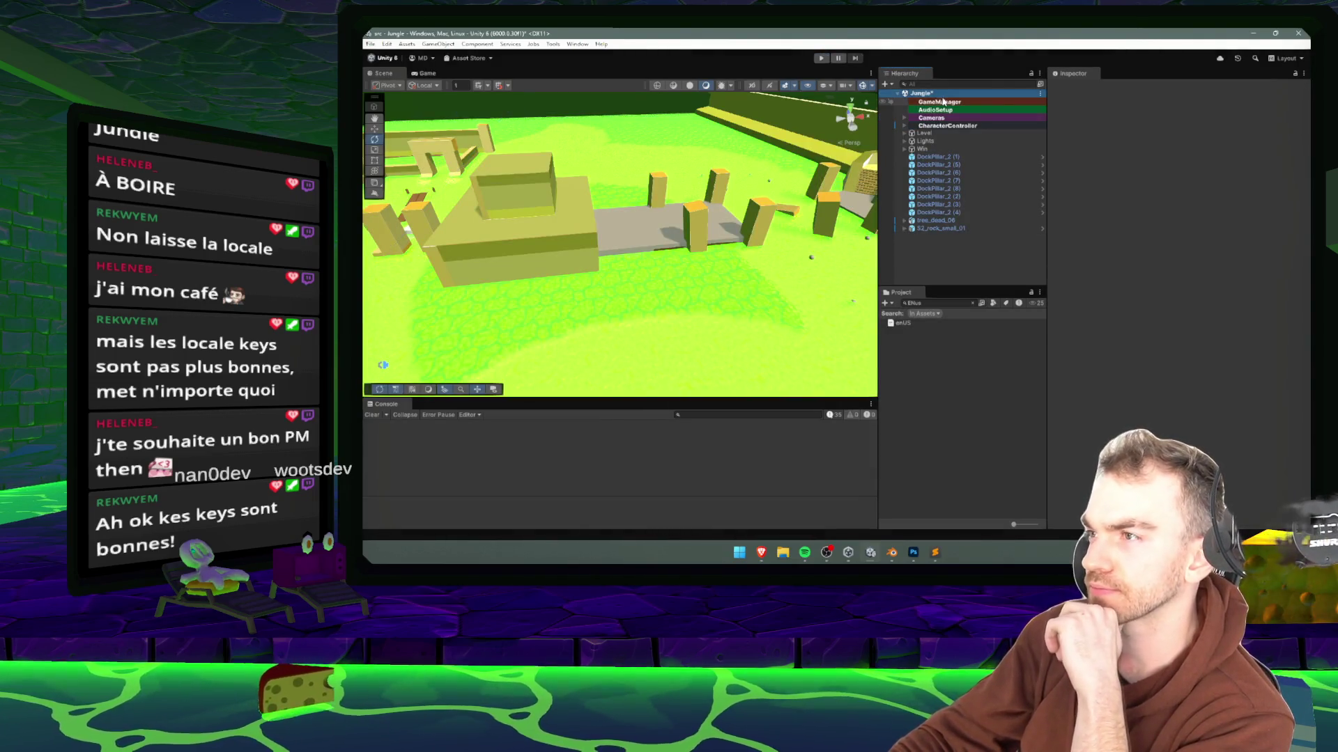
# - Confirm GameManager's Current Level is the Jungle level, then test-run and pause the game
pyautogui.click(943, 102)
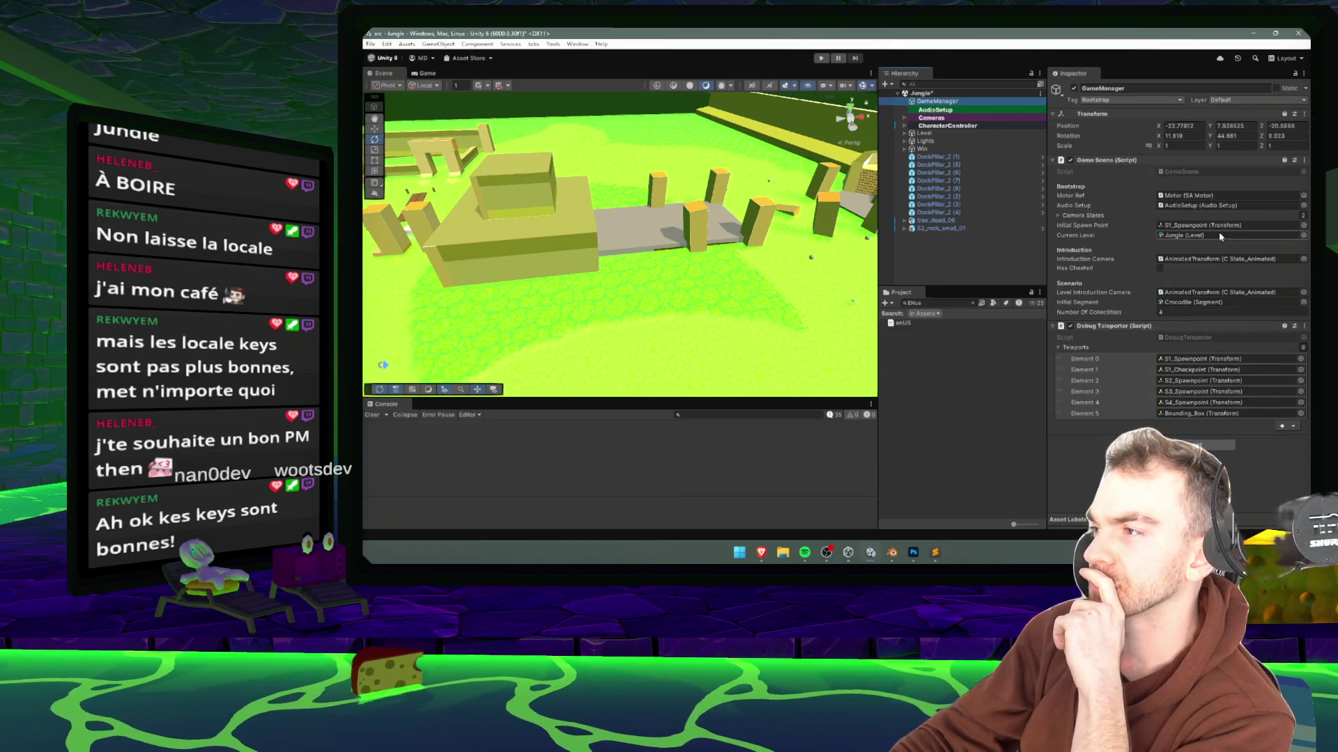
pyautogui.click(1219, 235)
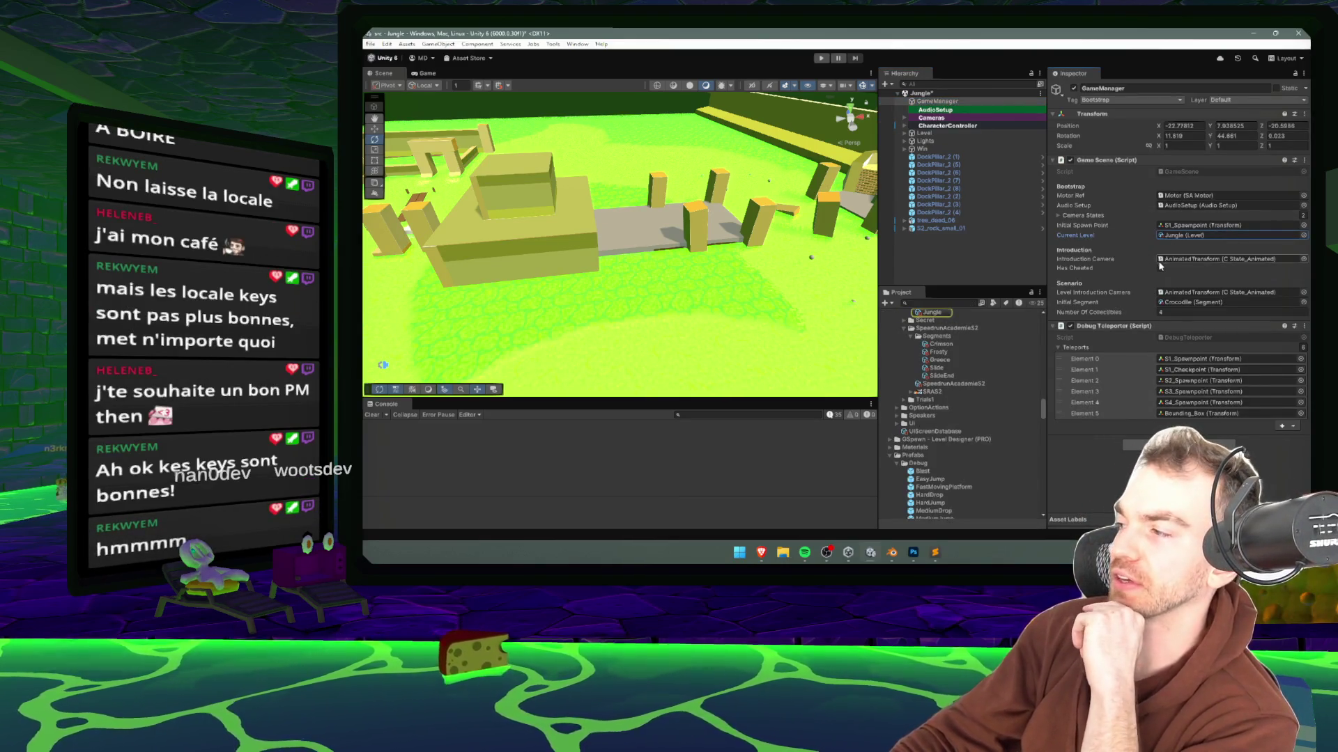
pyautogui.click(822, 59)
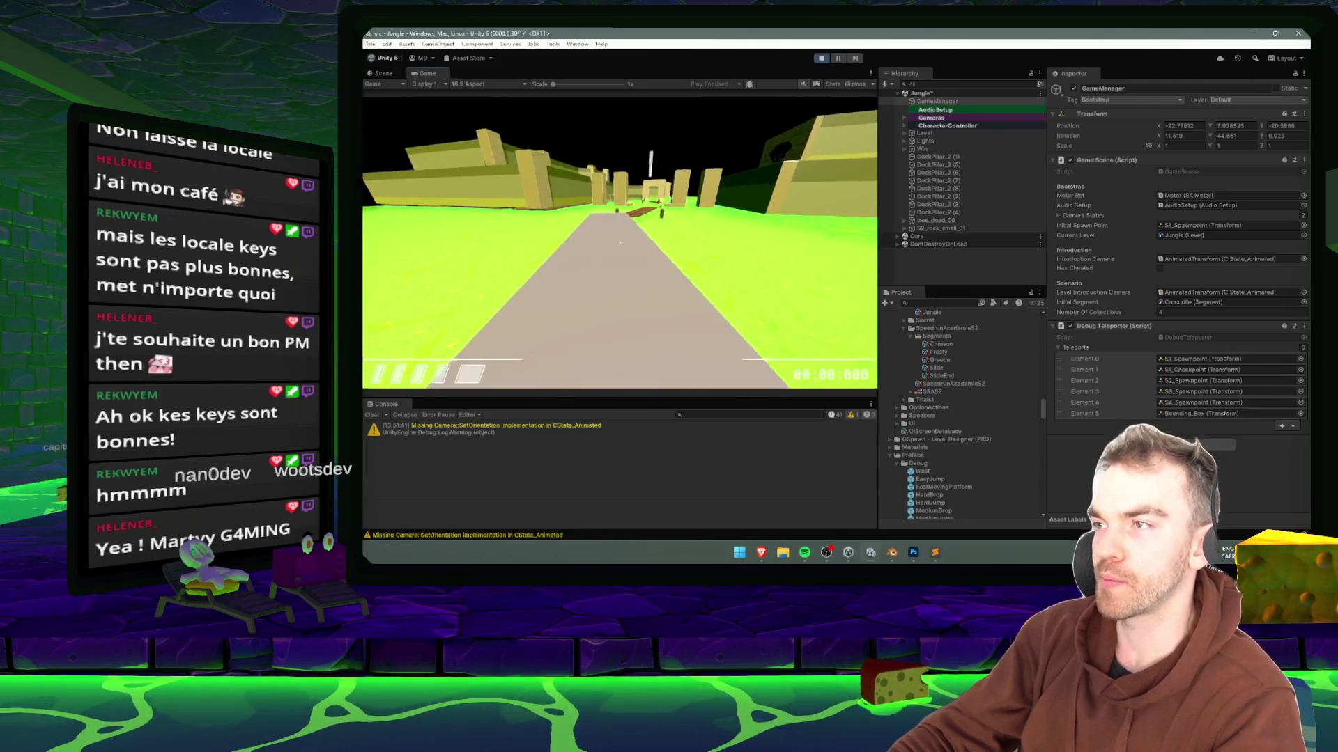
pyautogui.press('Escape')
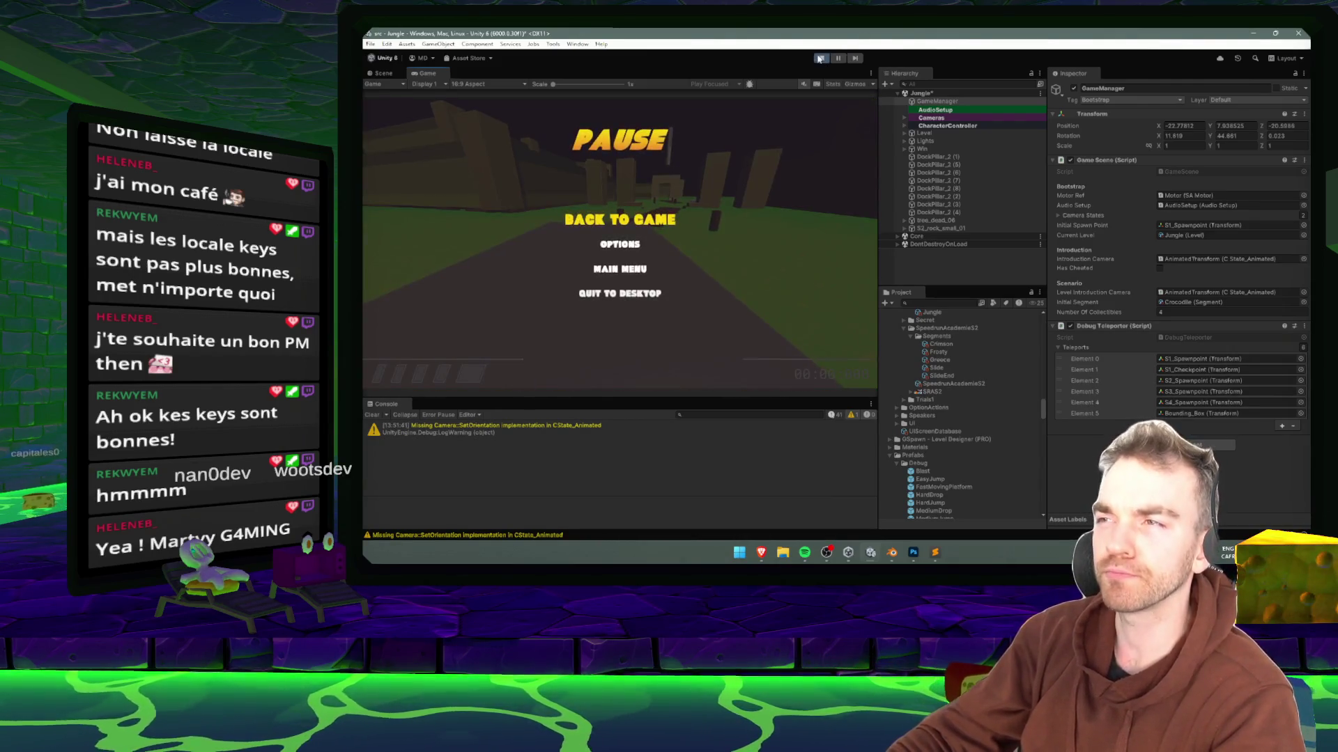
pyautogui.click(820, 58)
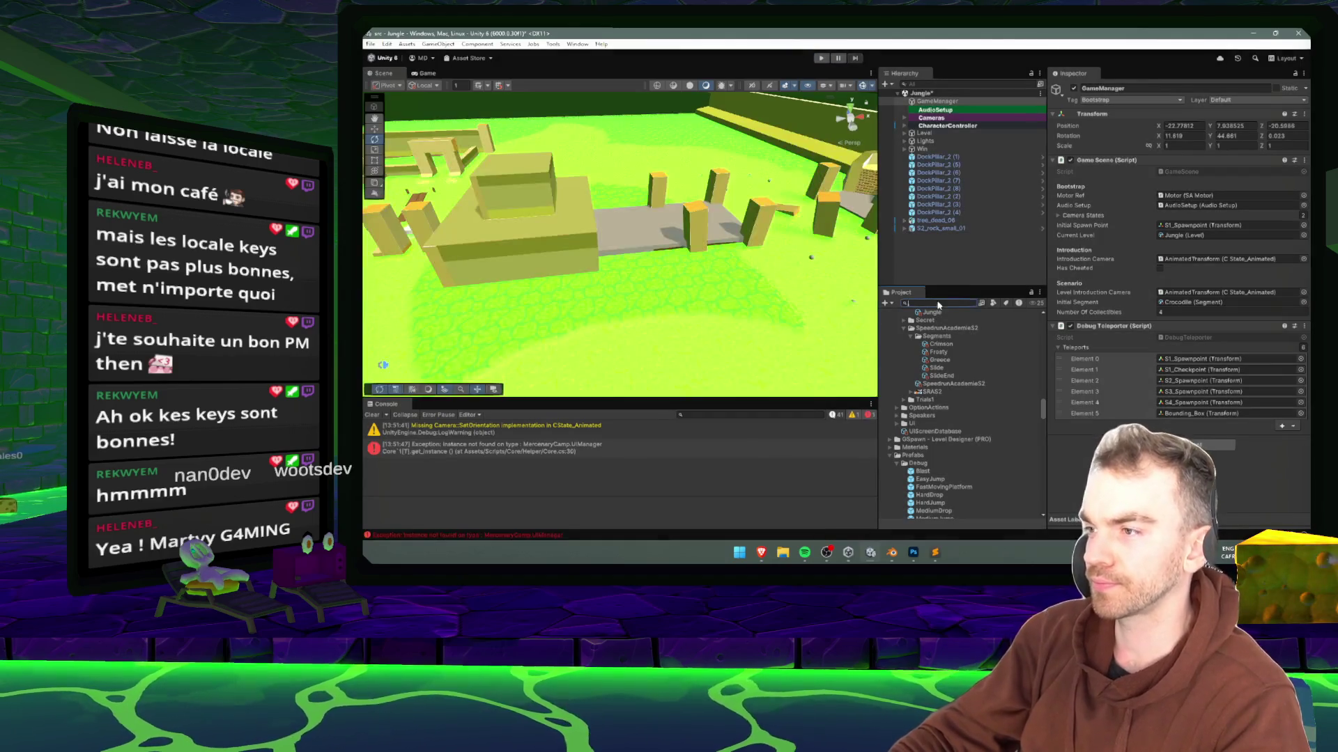
# - Save the modified Jungle scene and open the Game scene
pyautogui.write('GAME')
pyautogui.doubleClick(904, 339)
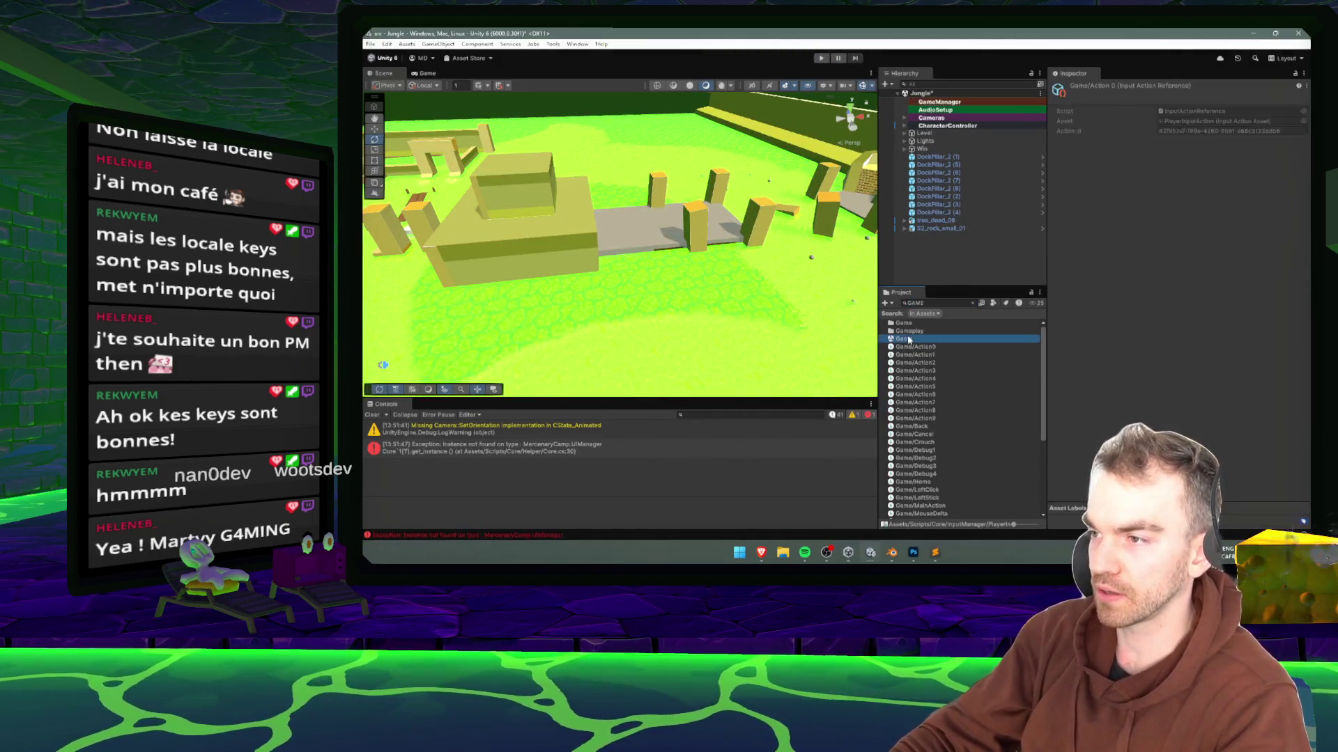
pyautogui.click(826, 309)
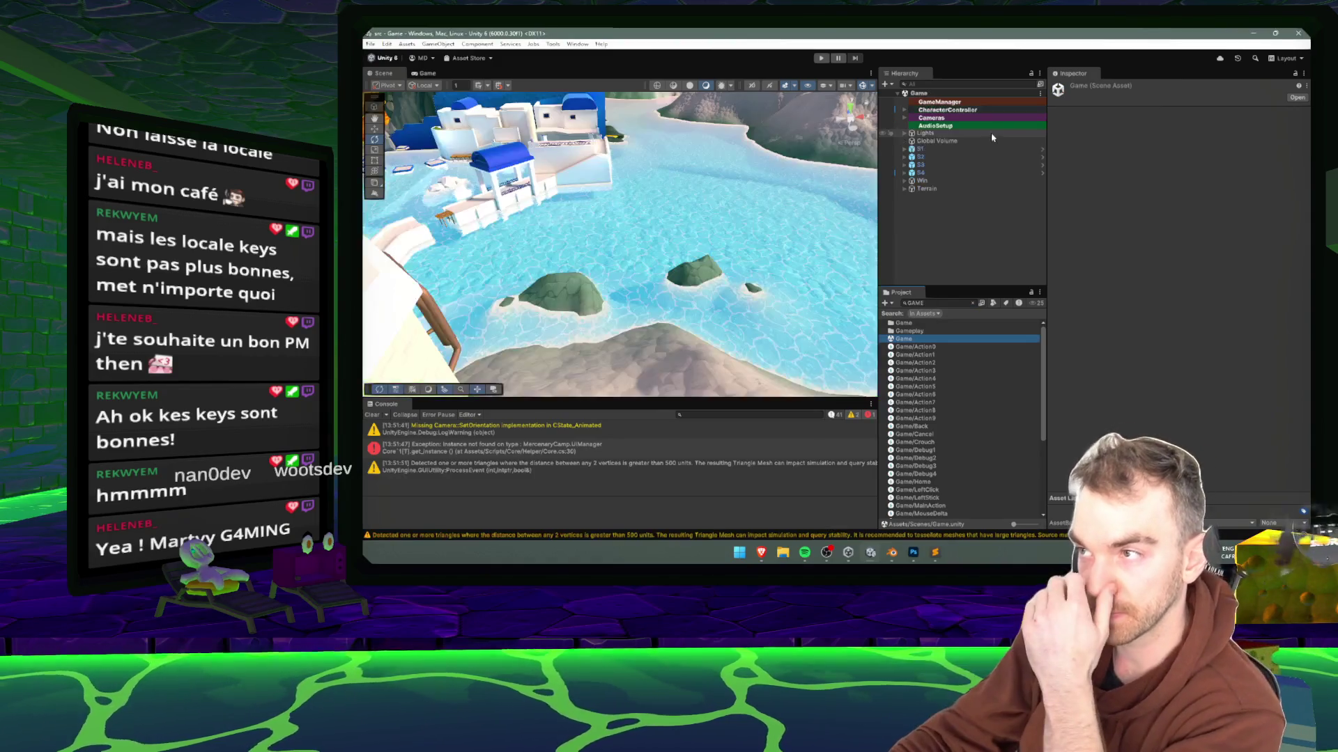
# - Inspect the Game scene's S1 > S1_GameTriggers > Segment1Start trigger, then reopen the Jungle scene
pyautogui.doubleClick(918, 151)
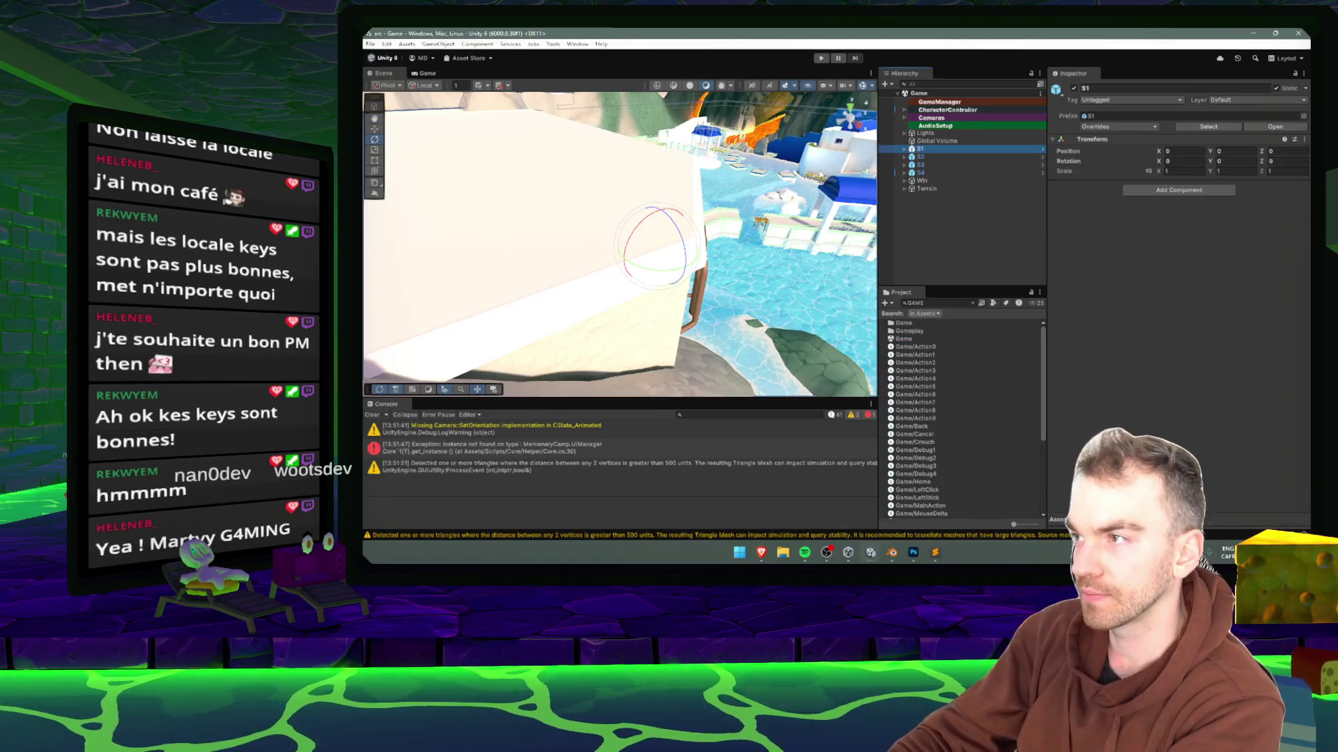
pyautogui.doubleClick(949, 158)
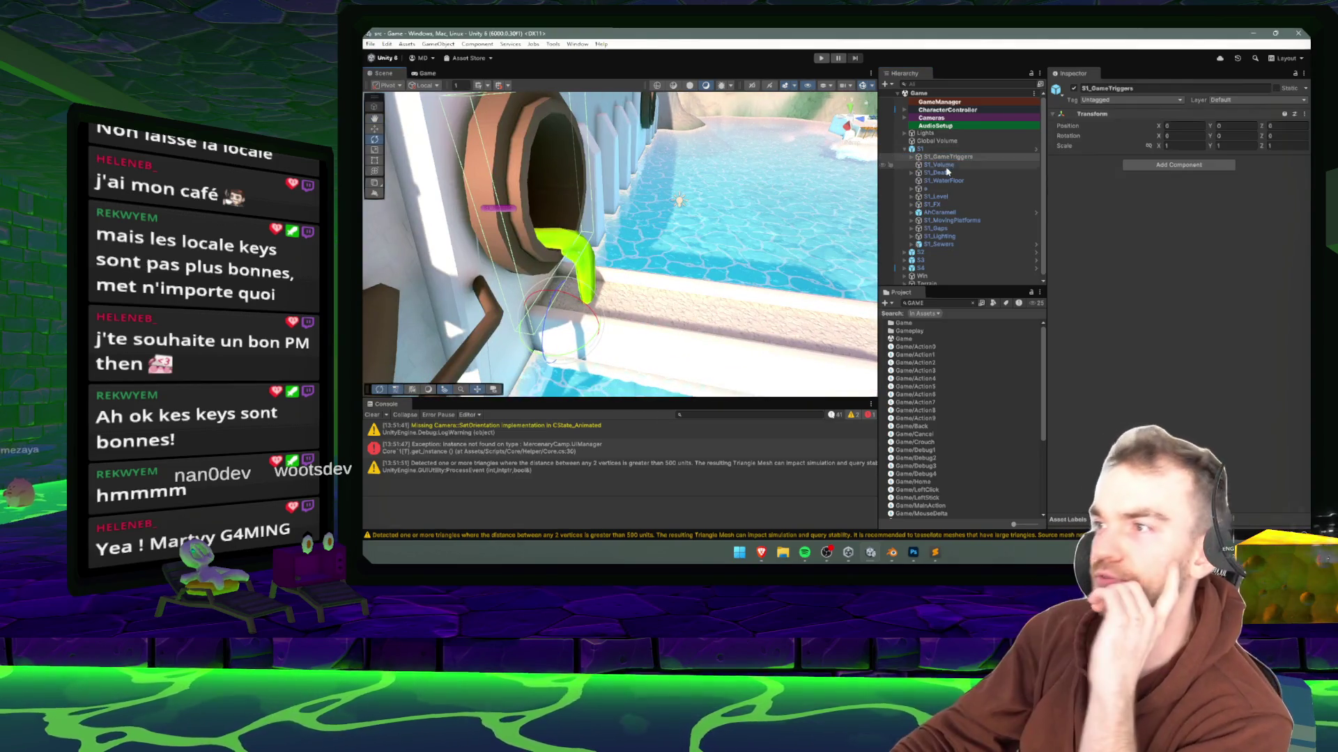
pyautogui.press('Right')
pyautogui.click(948, 173)
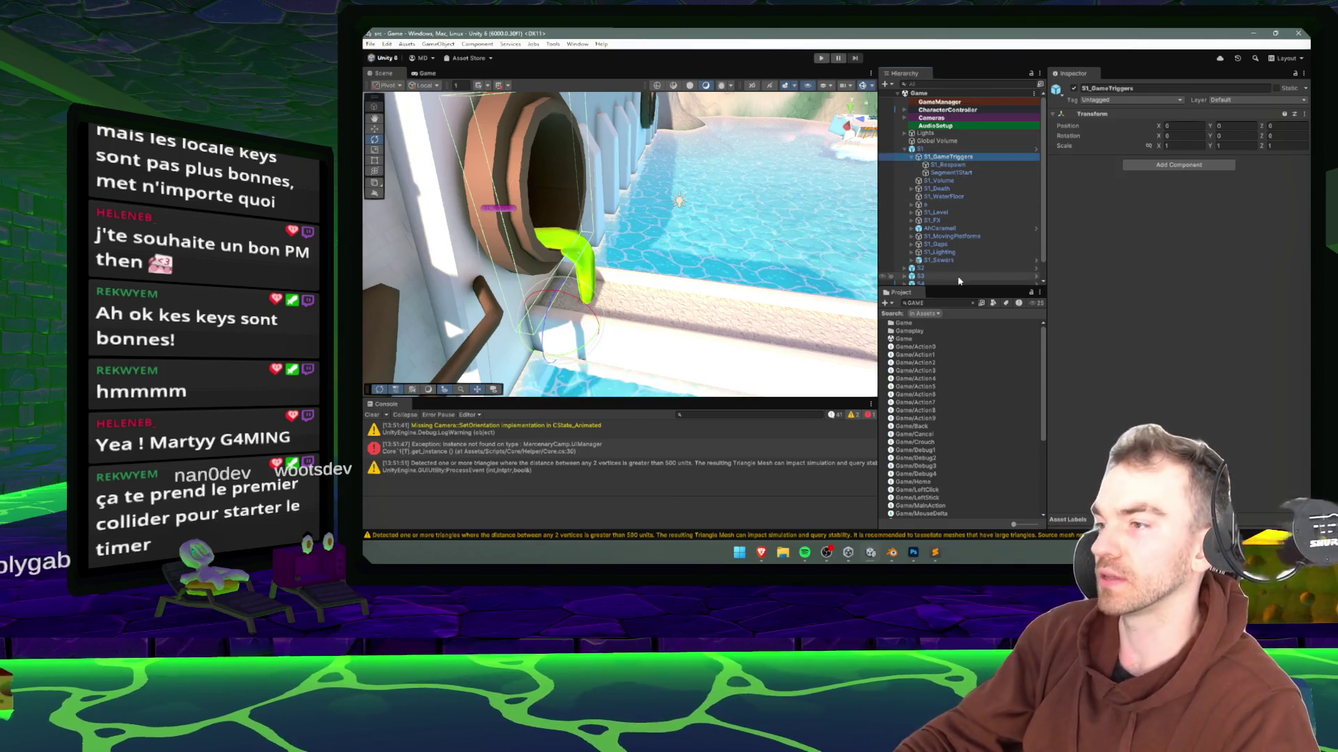
pyautogui.write('lug')
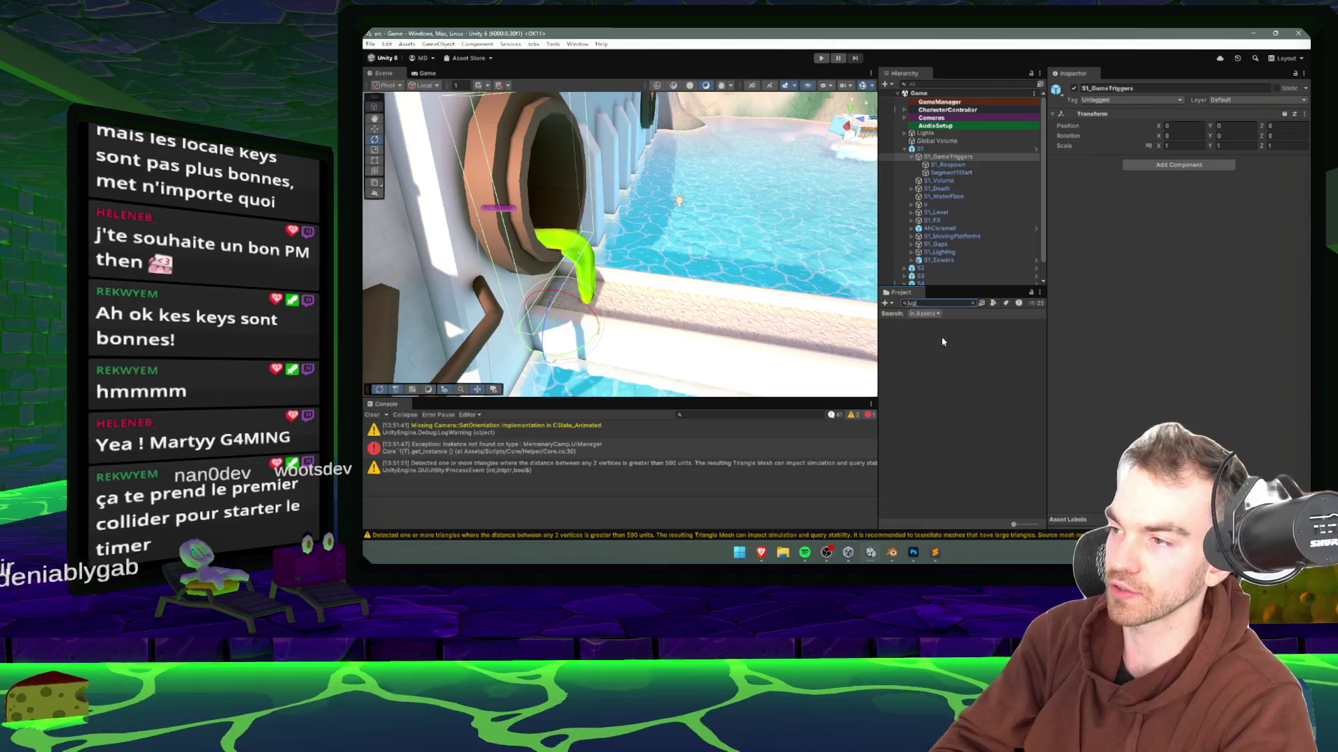
pyautogui.write('le')
pyautogui.doubleClick(902, 347)
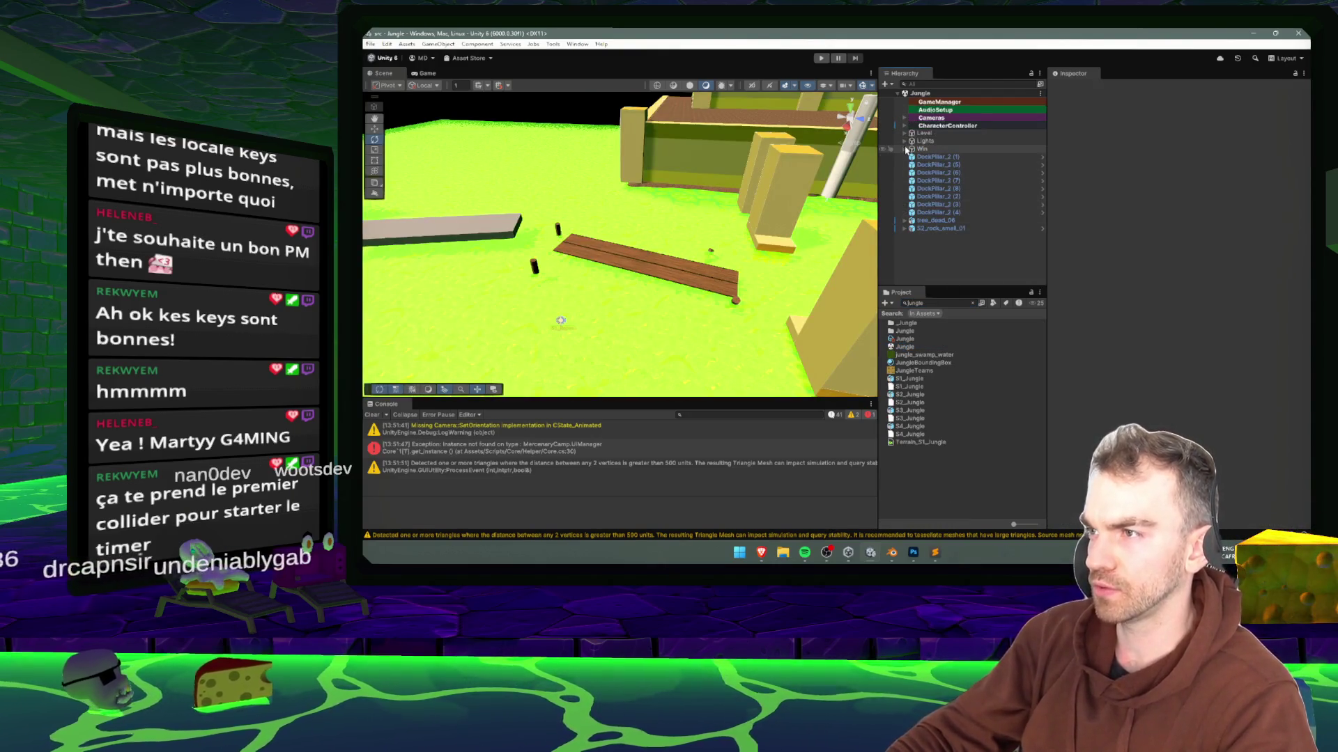
# - Expand Level and S1 - Crocodile, and move S1_MovingPlatforms below S1_Misc
pyautogui.click(905, 133)
pyautogui.click(934, 141)
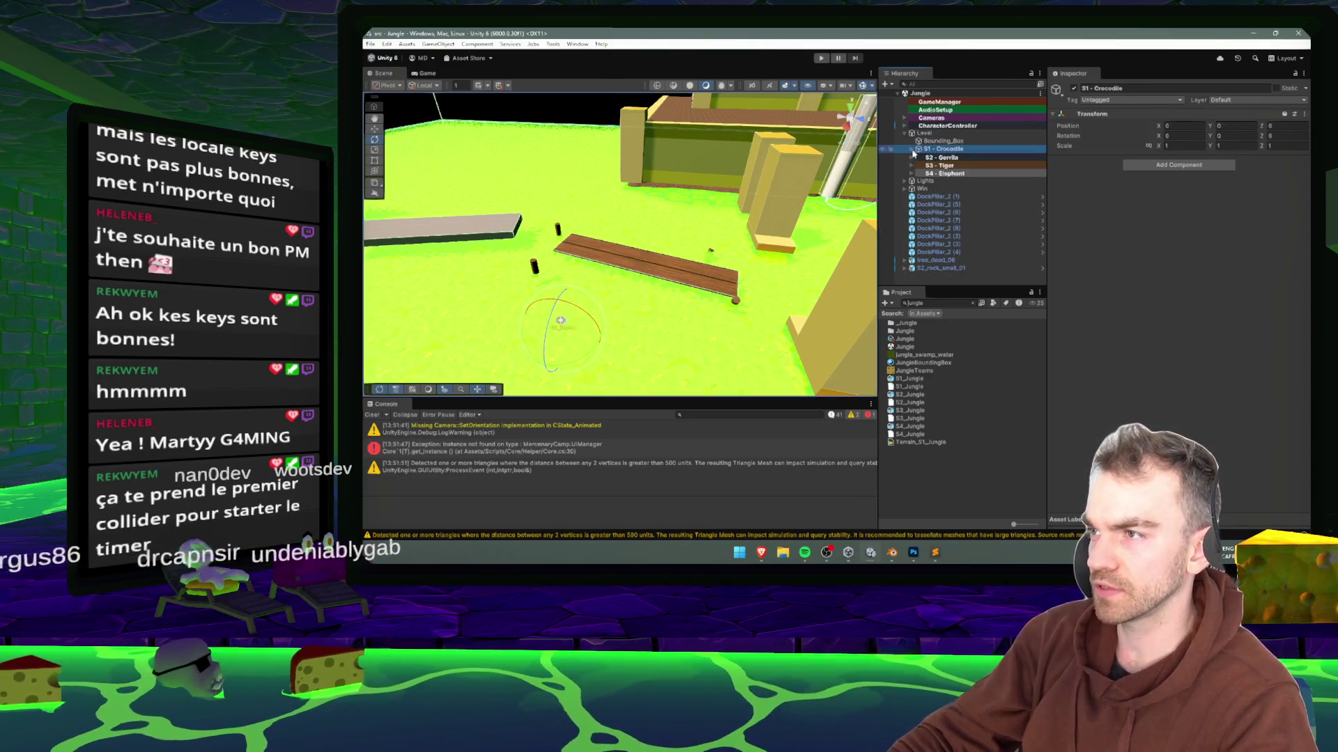
pyautogui.click(912, 150)
pyautogui.click(952, 219)
pyautogui.moveTo(951, 214)
pyautogui.mouseDown()
pyautogui.moveTo(965, 155)
pyautogui.moveTo(962, 173)
pyautogui.mouseUp()
pyautogui.click(958, 221)
# - Select Segment1Start and assign S1_Spawnpoint as its Respawn Point
pyautogui.press('Right')
pyautogui.click(962, 166)
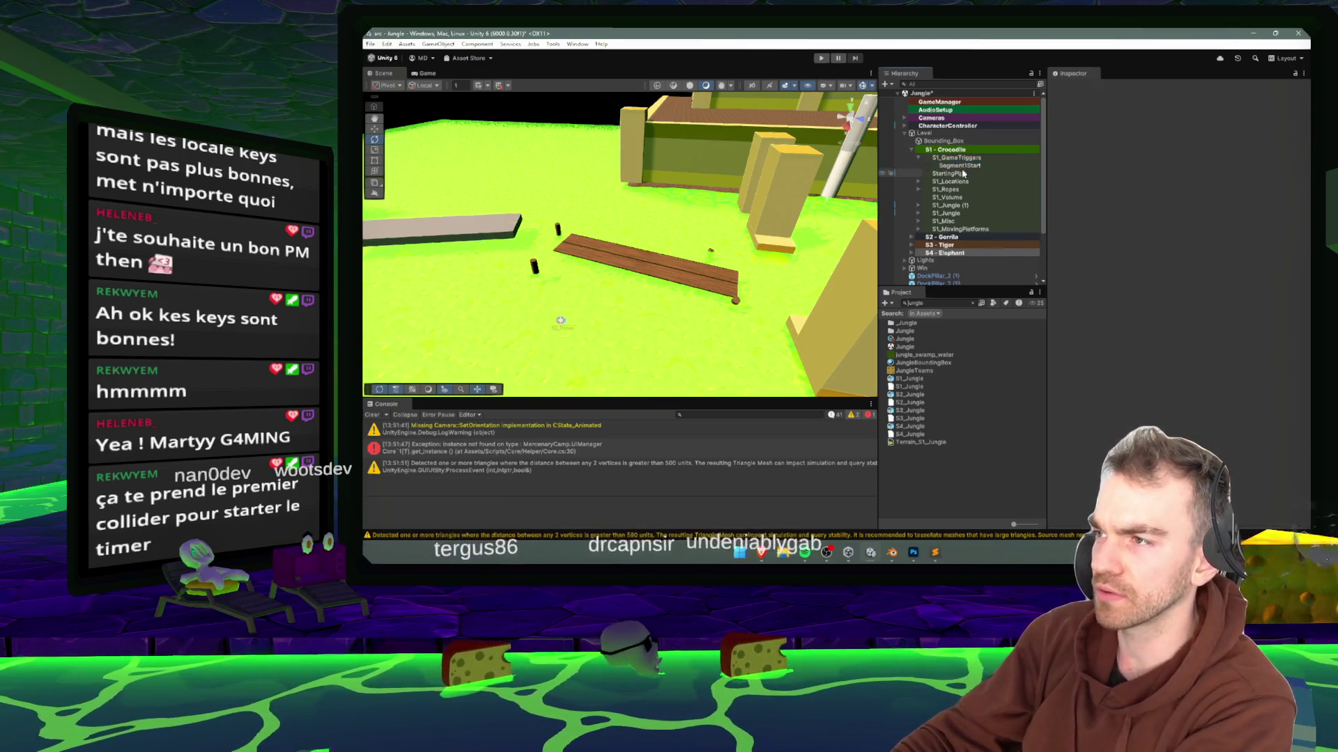
pyautogui.click(959, 165)
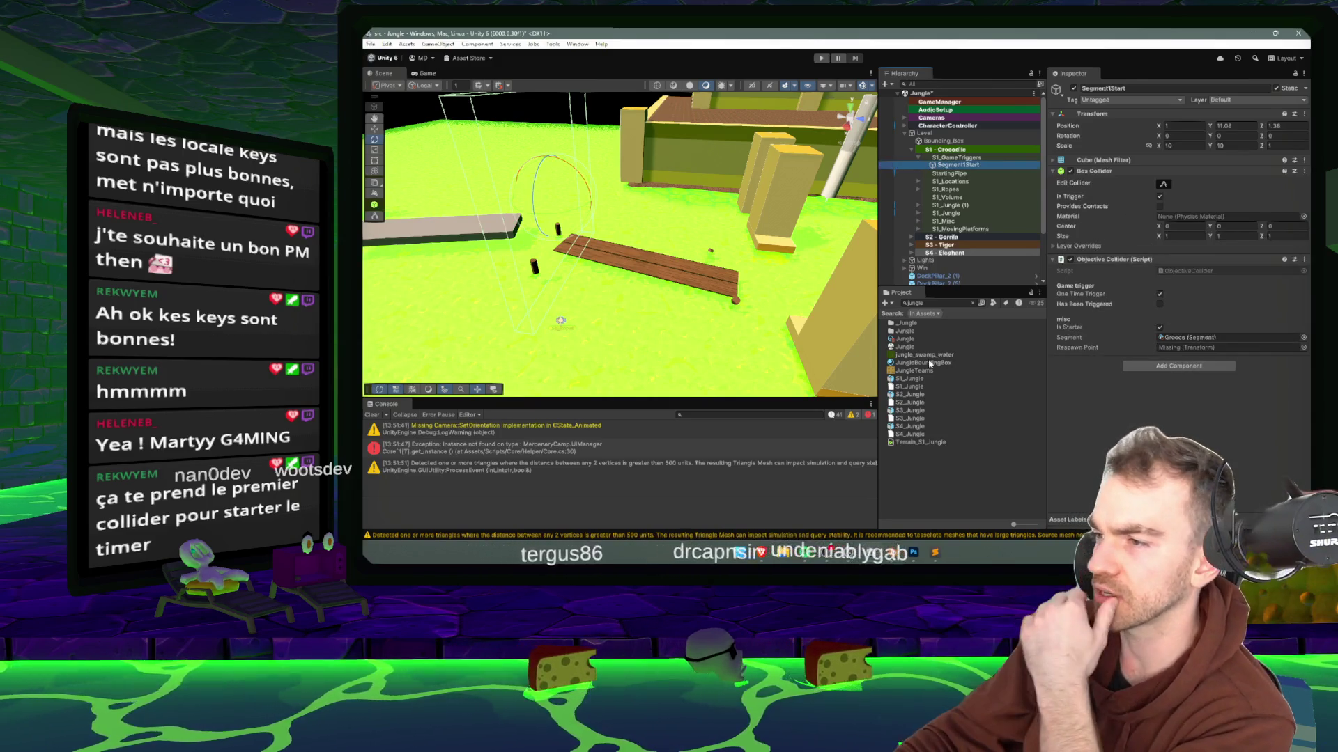
pyautogui.moveTo(703, 208); pyautogui.dragTo(686, 212)
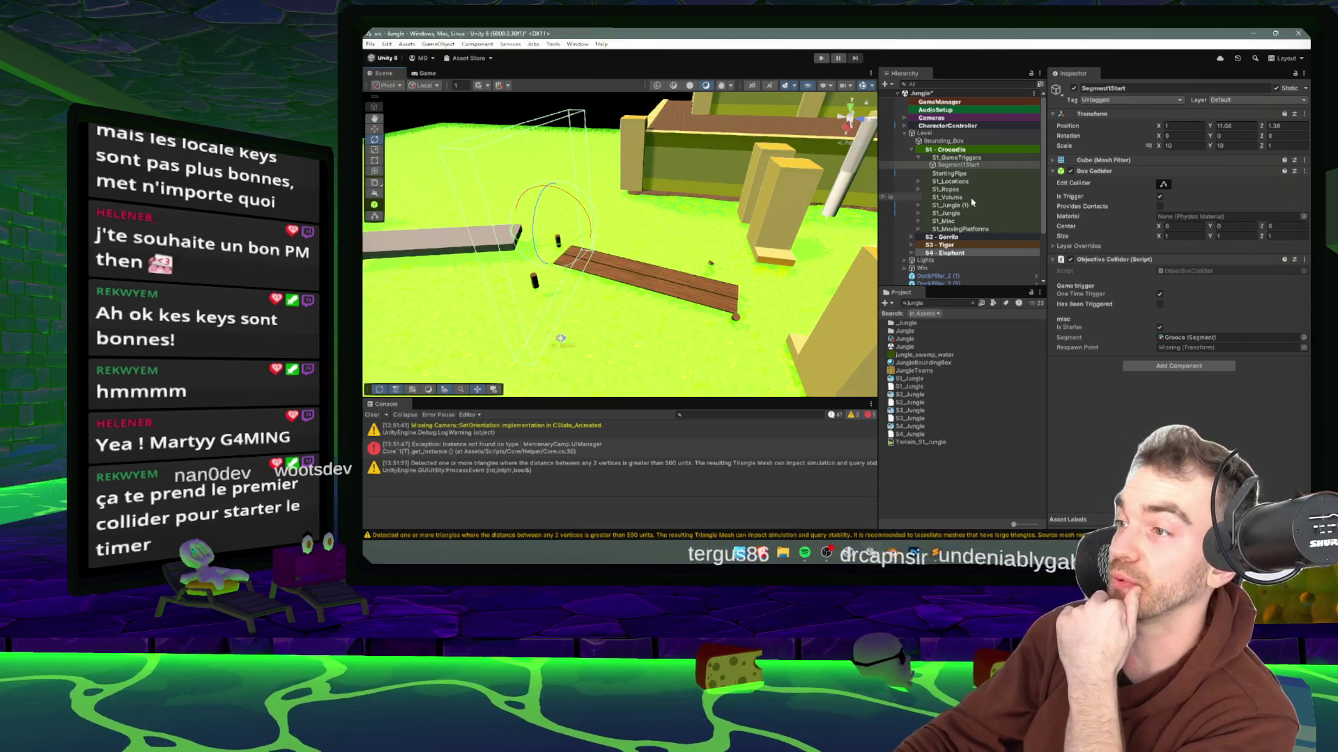
pyautogui.click(919, 182)
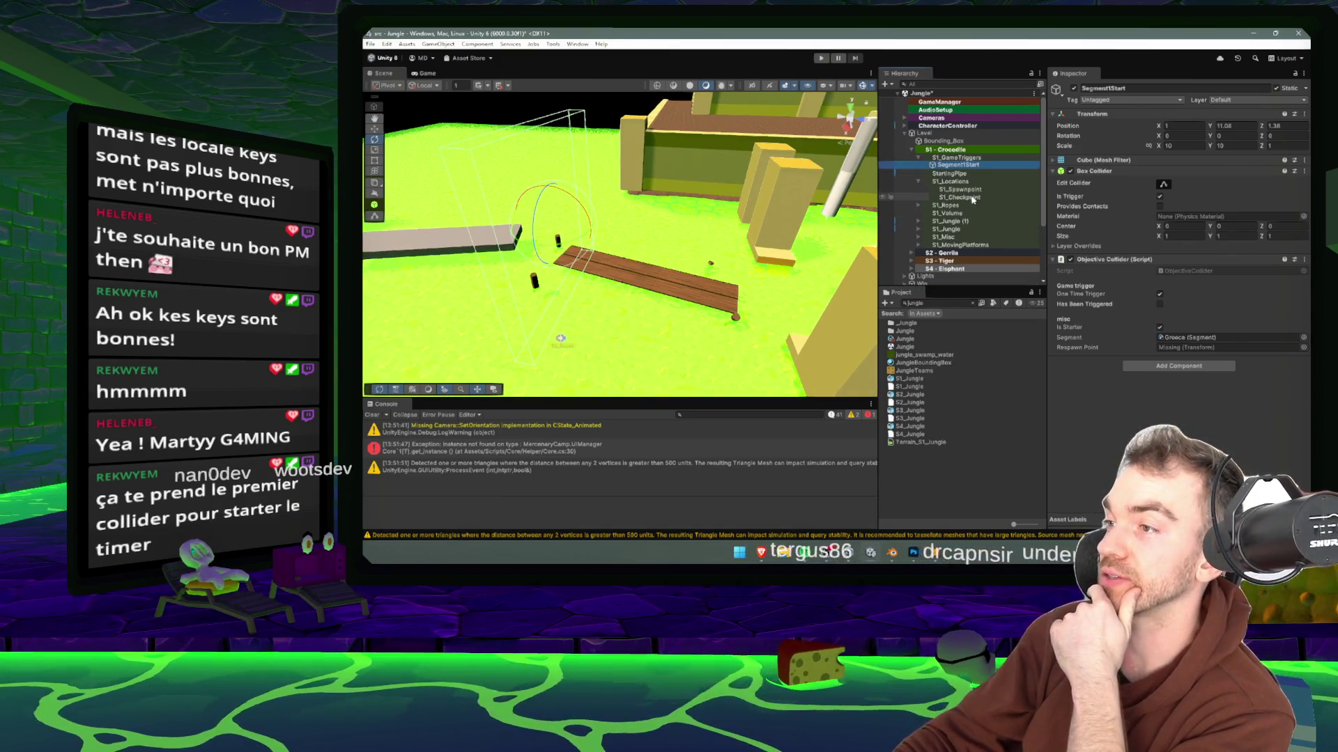
pyautogui.moveTo(973, 199); pyautogui.dragTo(1177, 350)
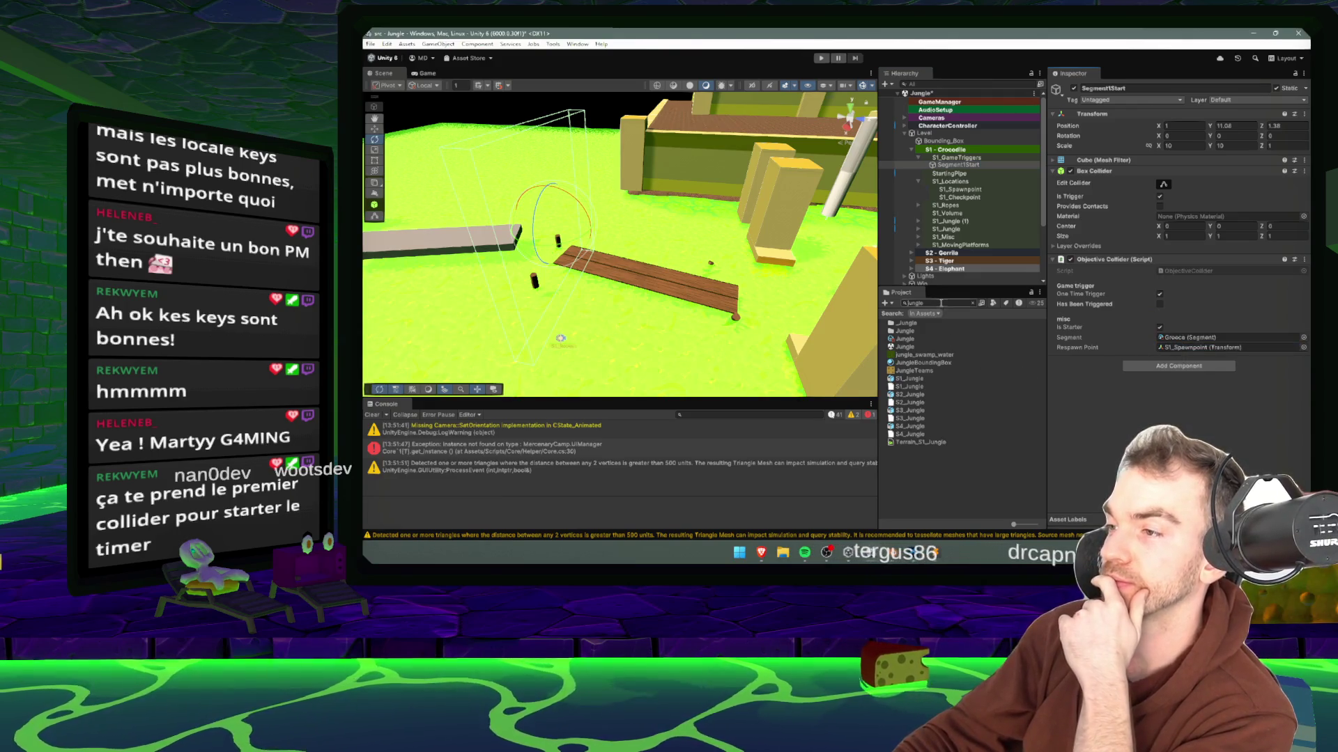
# - Switch Segment1Start's Segment field from the Greece asset to the Crocodile asset
pyautogui.write('GREECE')
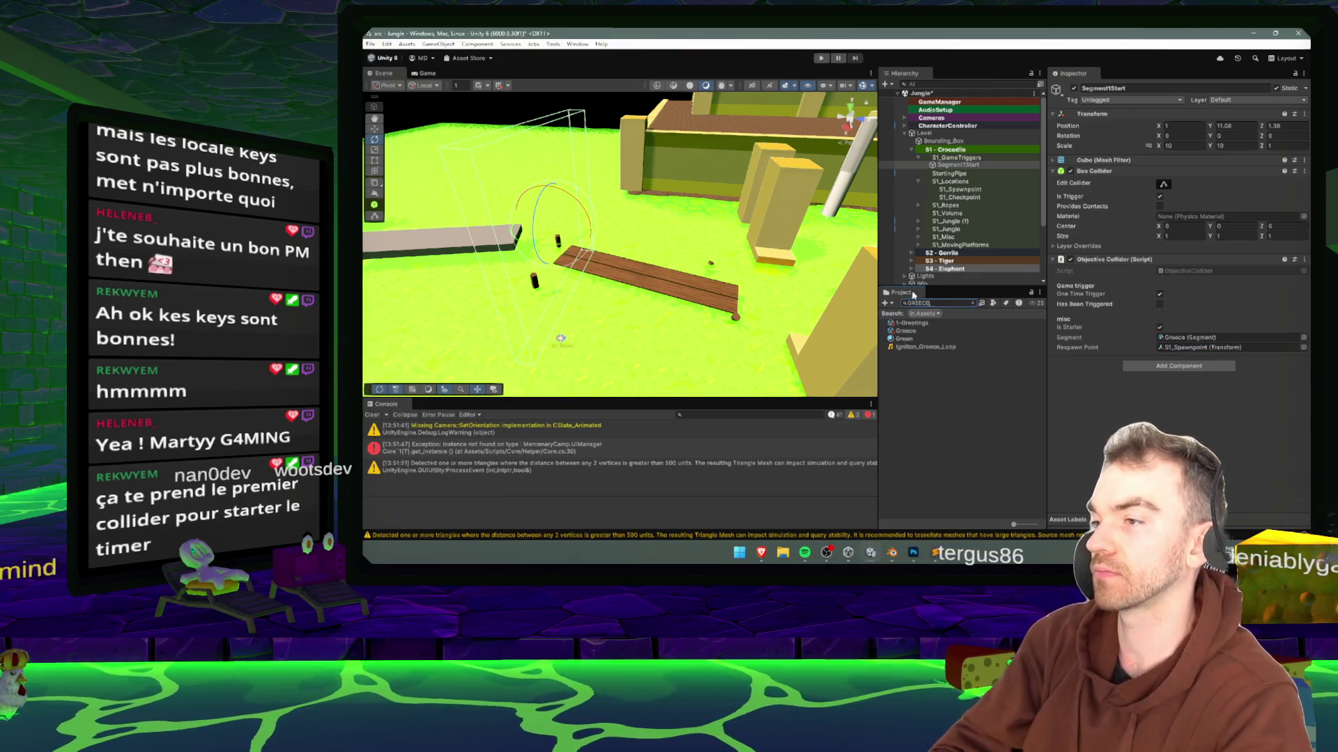
pyautogui.click(915, 325)
pyautogui.click(973, 304)
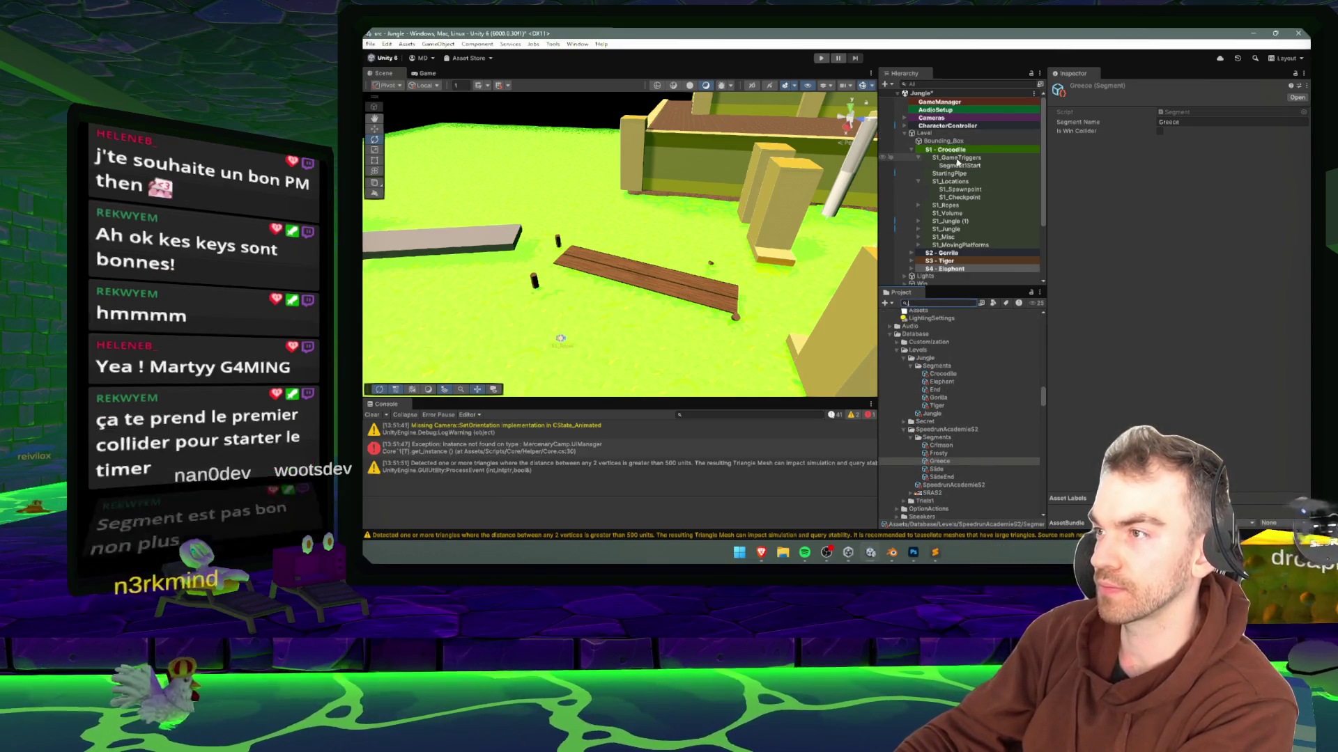
pyautogui.click(959, 165)
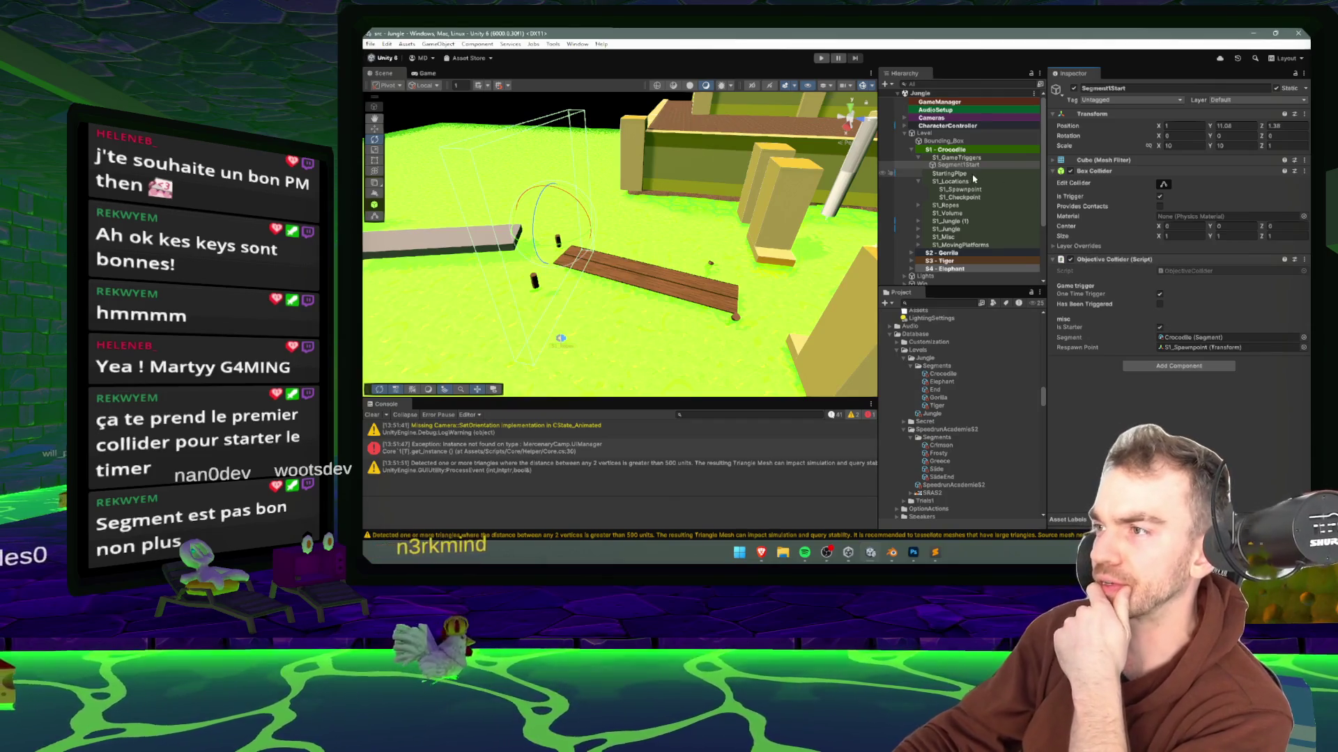
pyautogui.moveTo(673, 229)
pyautogui.mouseDown()
pyautogui.moveTo(655, 238)
pyautogui.moveTo(752, 223)
pyautogui.mouseUp()
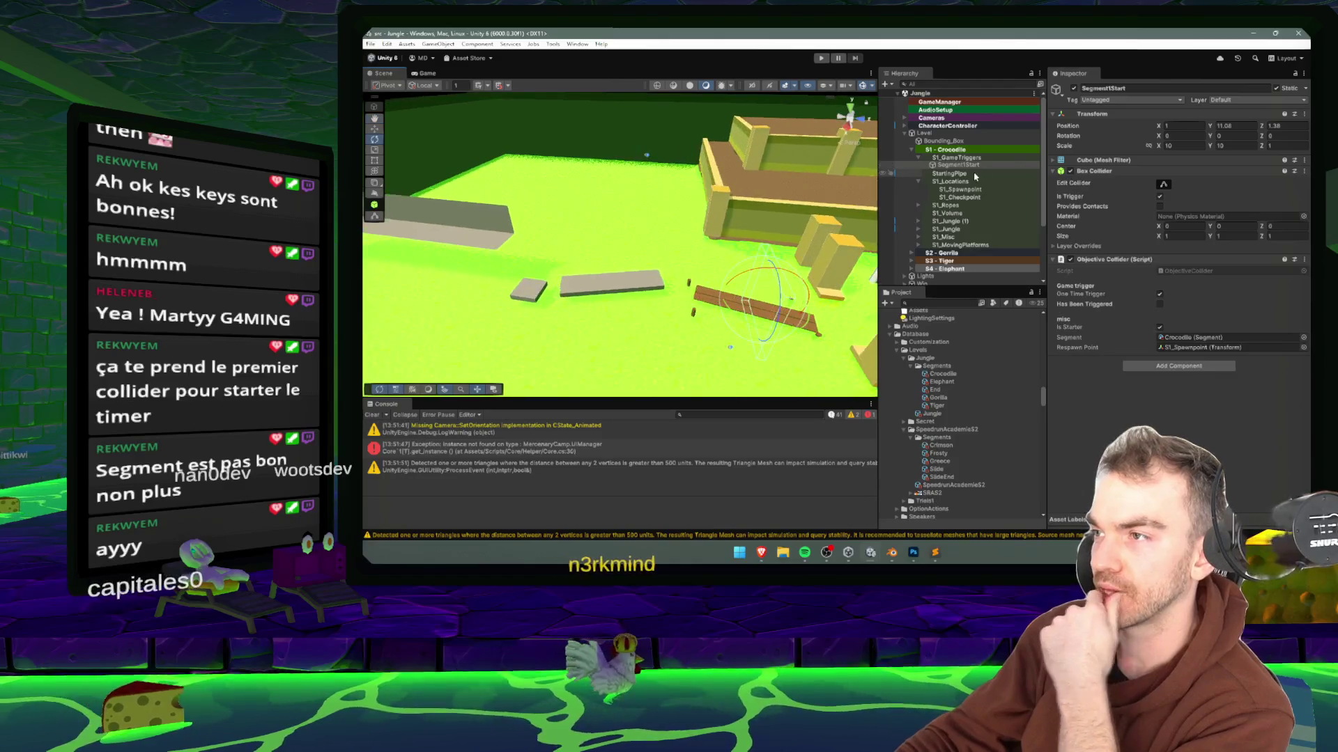
# - Set S1_GameTriggers Position Y to 0 and place Segment1Start on the grey starting platform
pyautogui.click(966, 158)
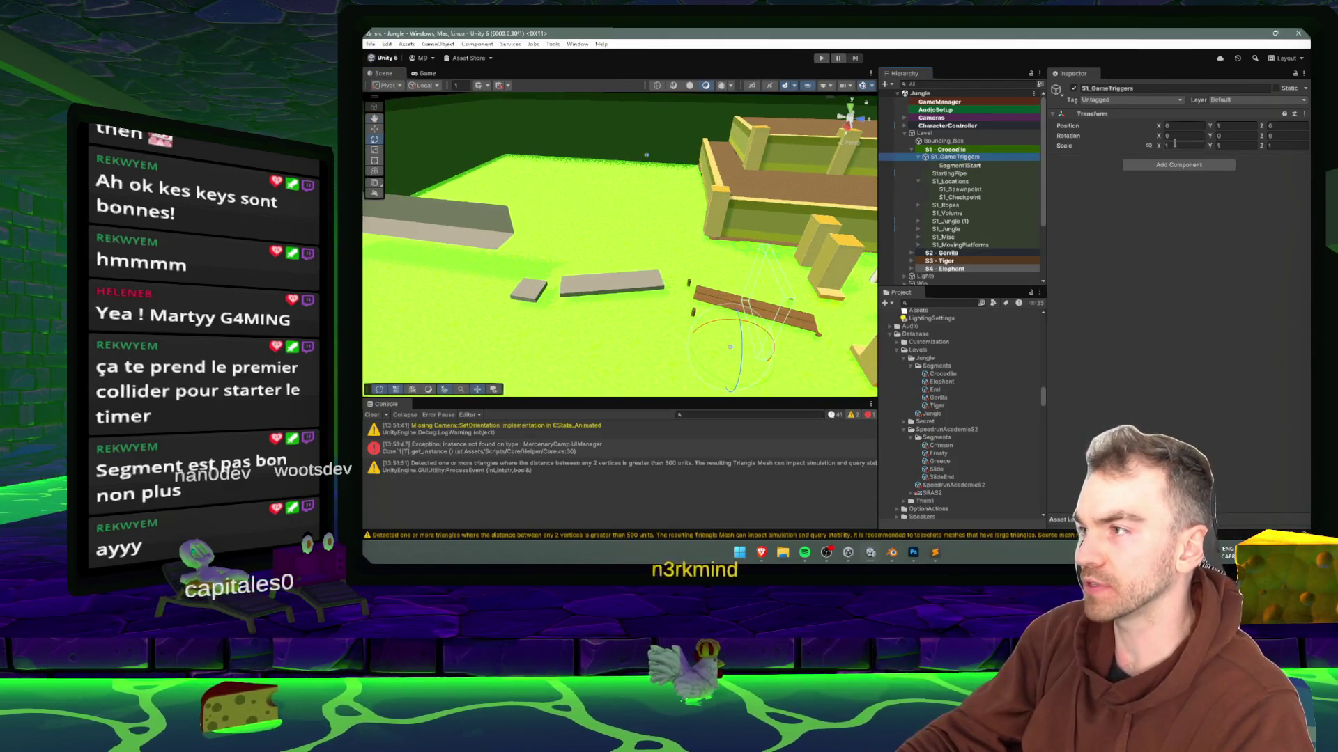
pyautogui.write('0')
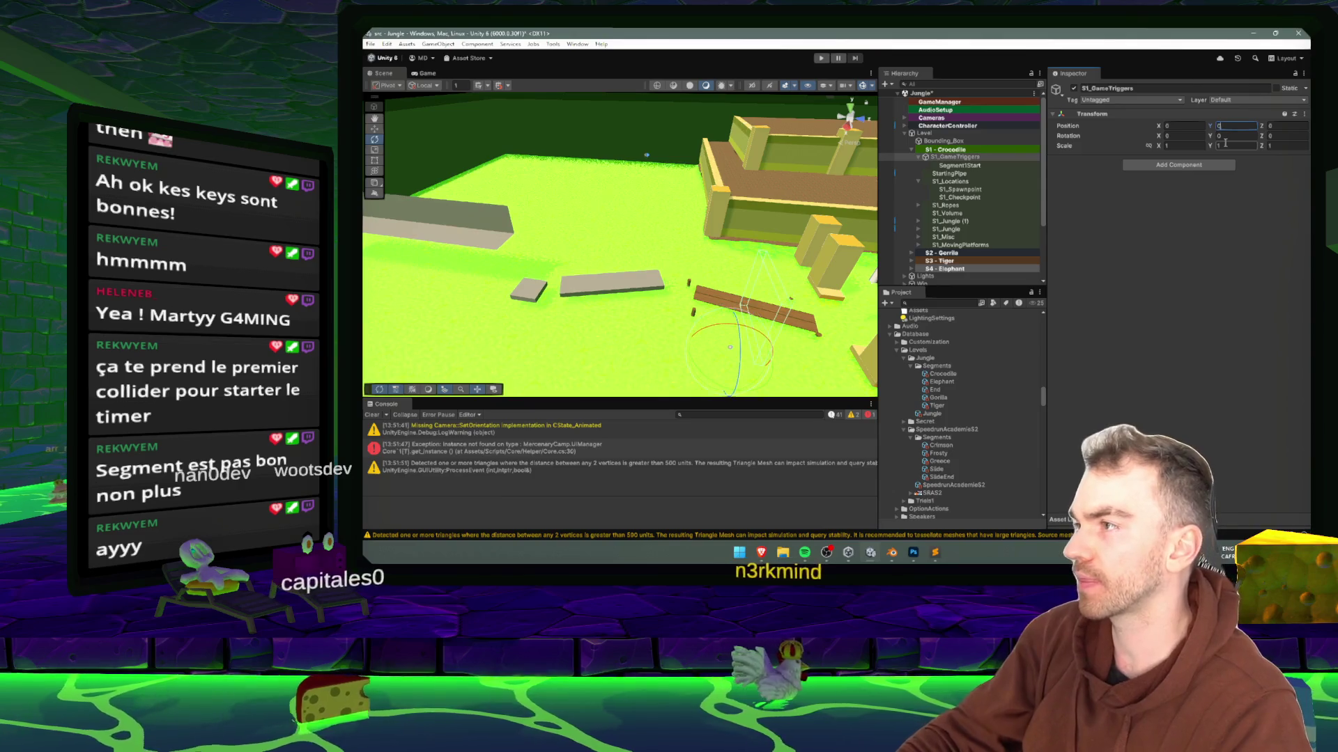
pyautogui.click(1009, 165)
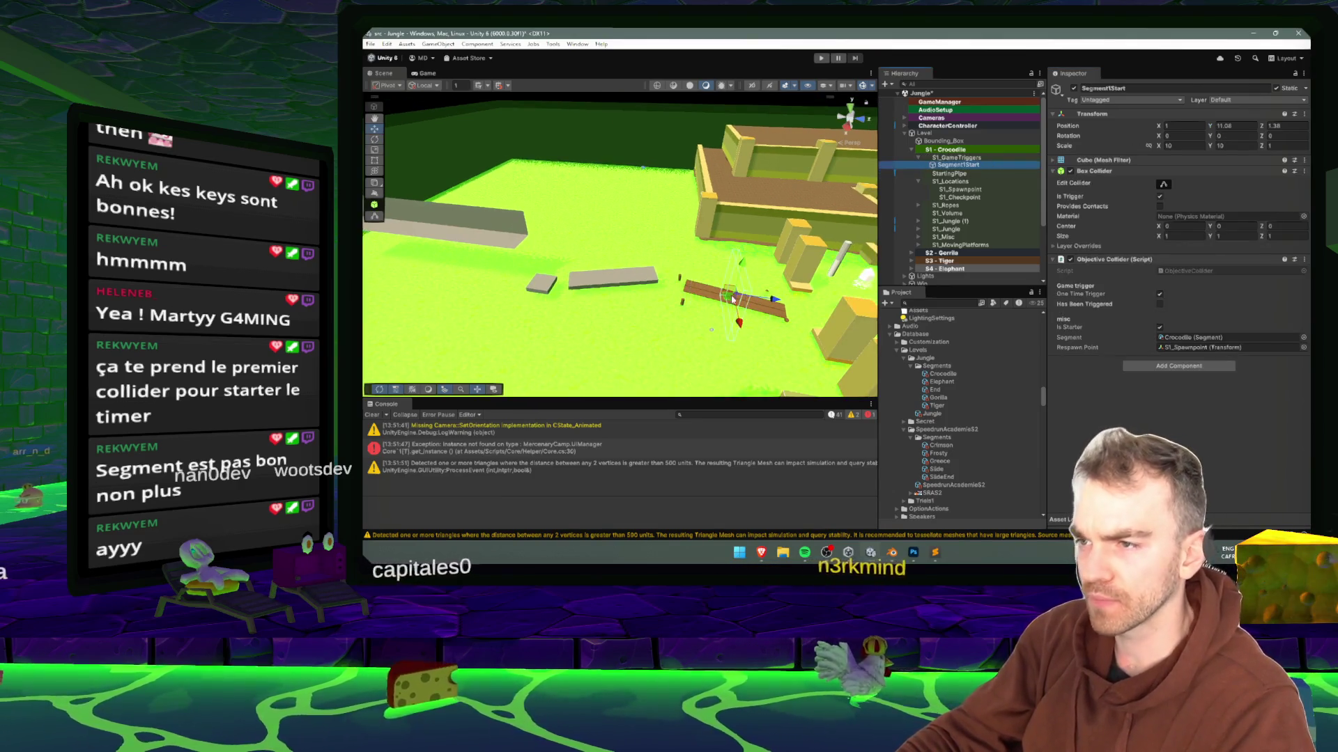
pyautogui.moveTo(732, 299); pyautogui.dragTo(565, 246)
pyautogui.press('f')
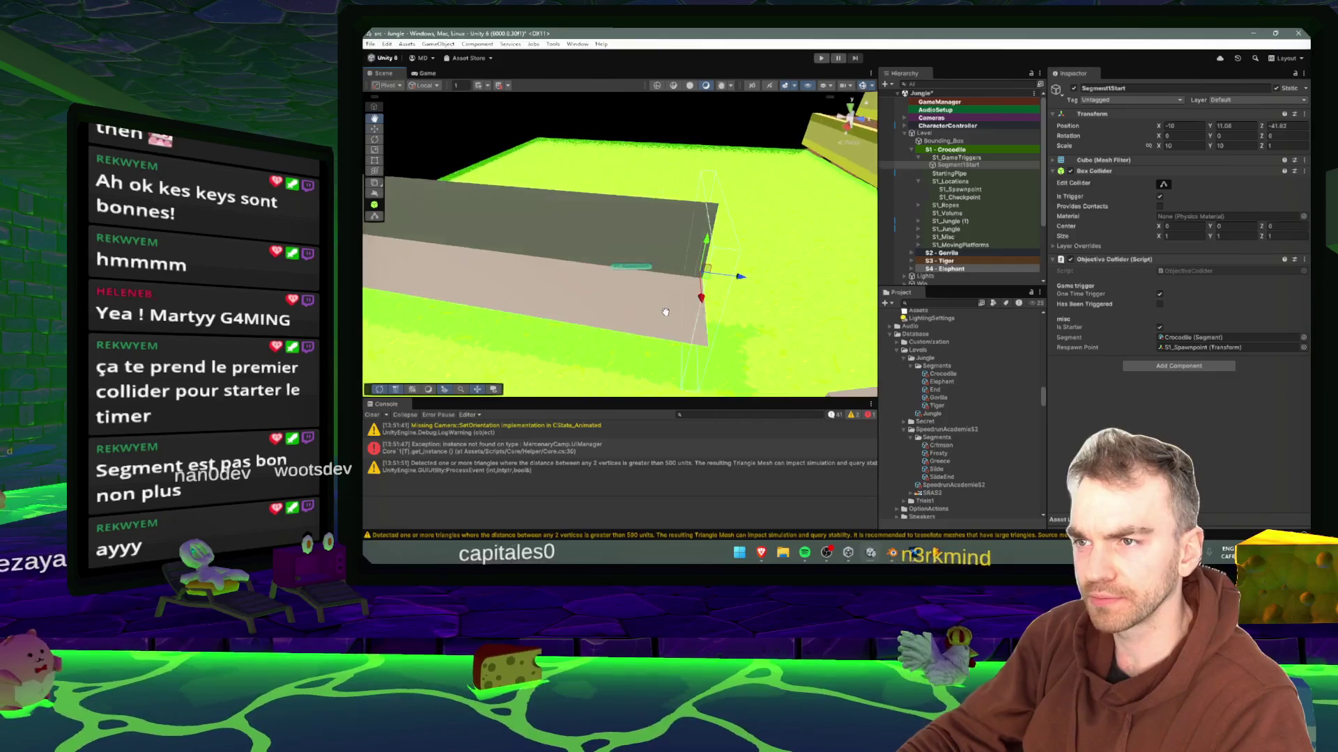
pyautogui.click(822, 59)
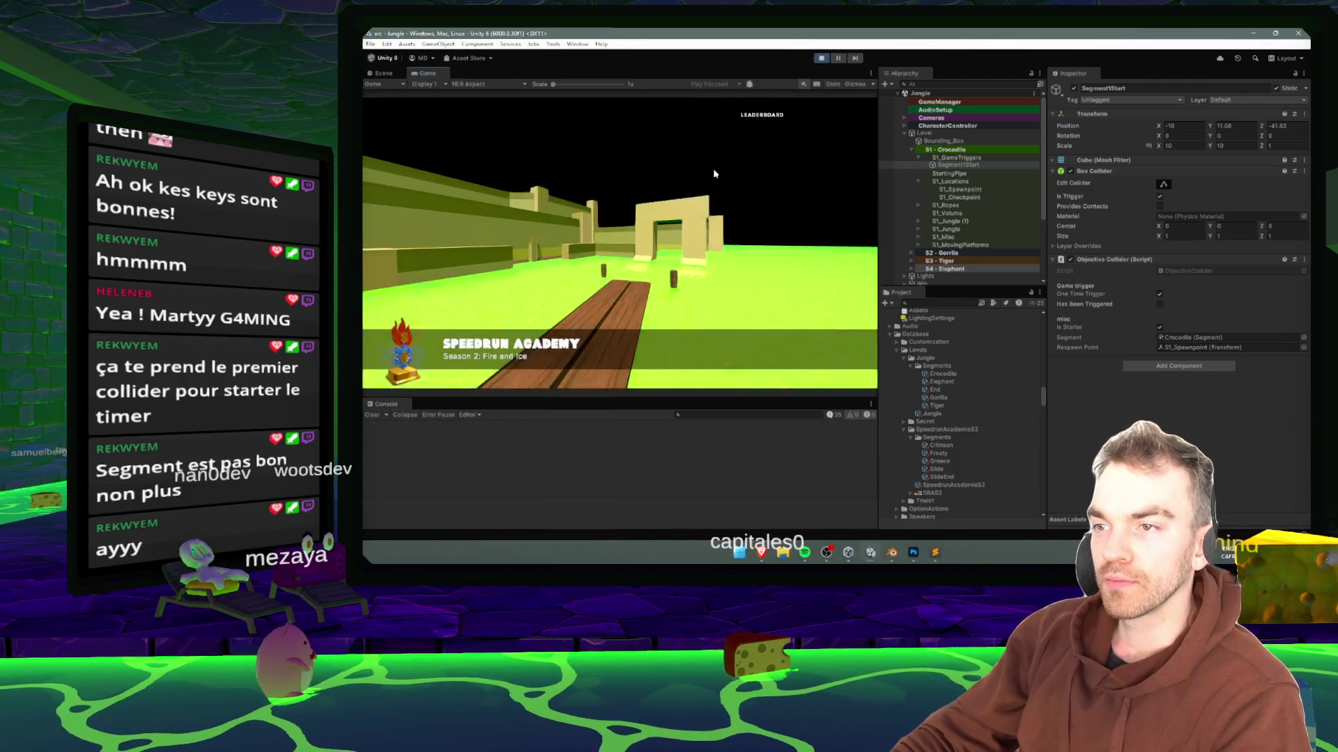
# - Run forward through the start area and over the bridge, then pause and stop the playtest
pyautogui.press('w')
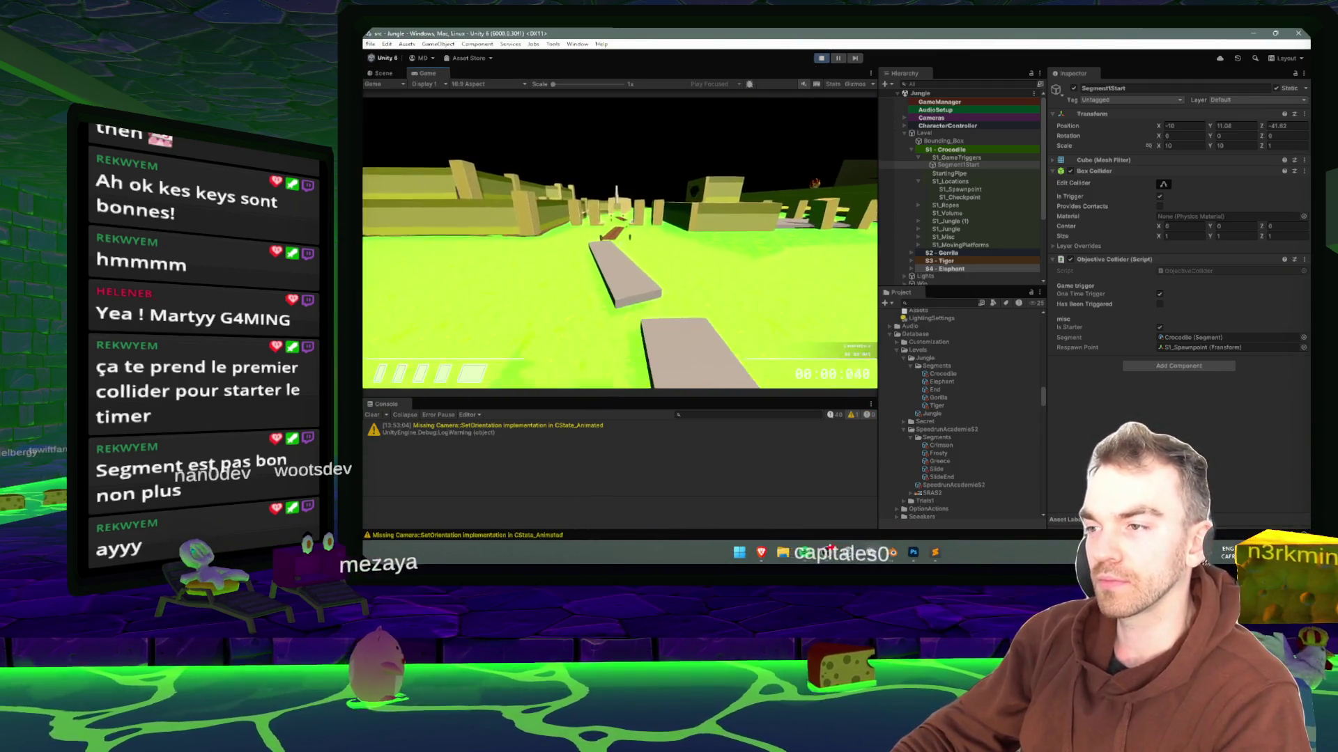
pyautogui.press('w')
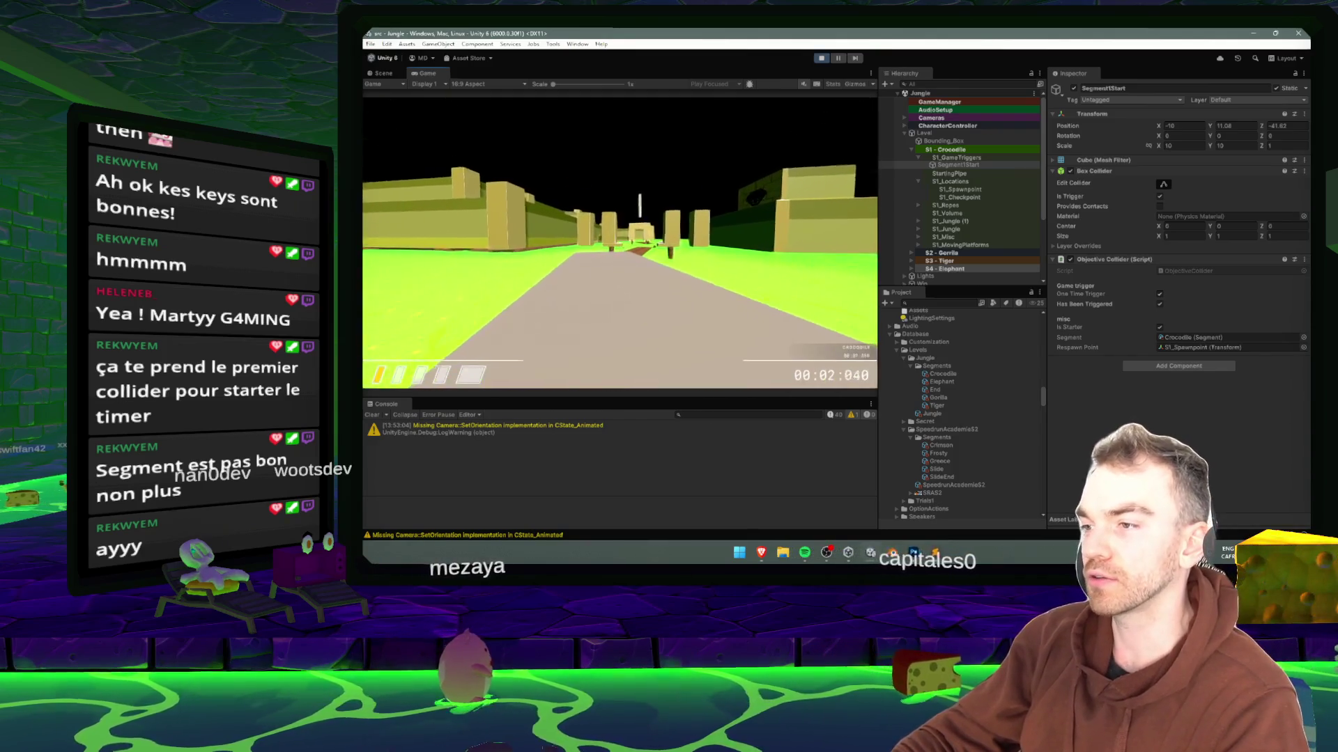
pyautogui.press('w')
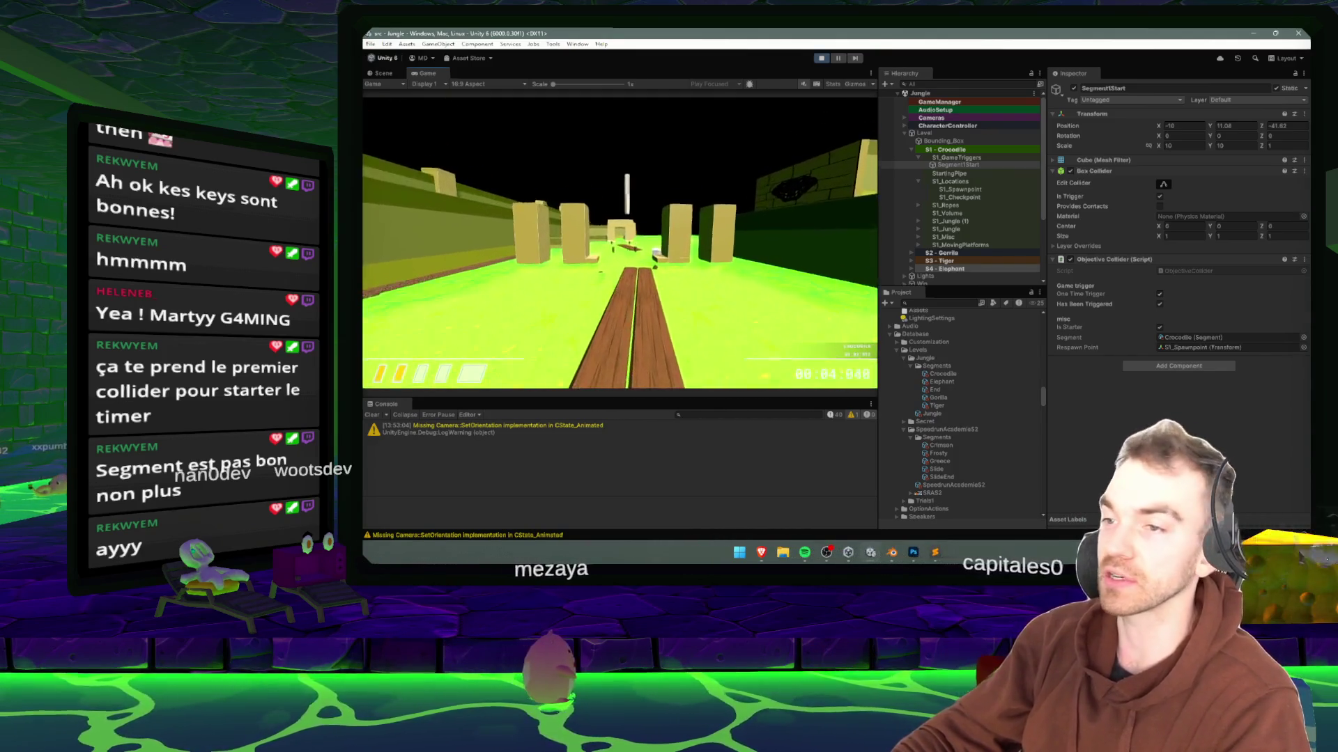
pyautogui.press('w')
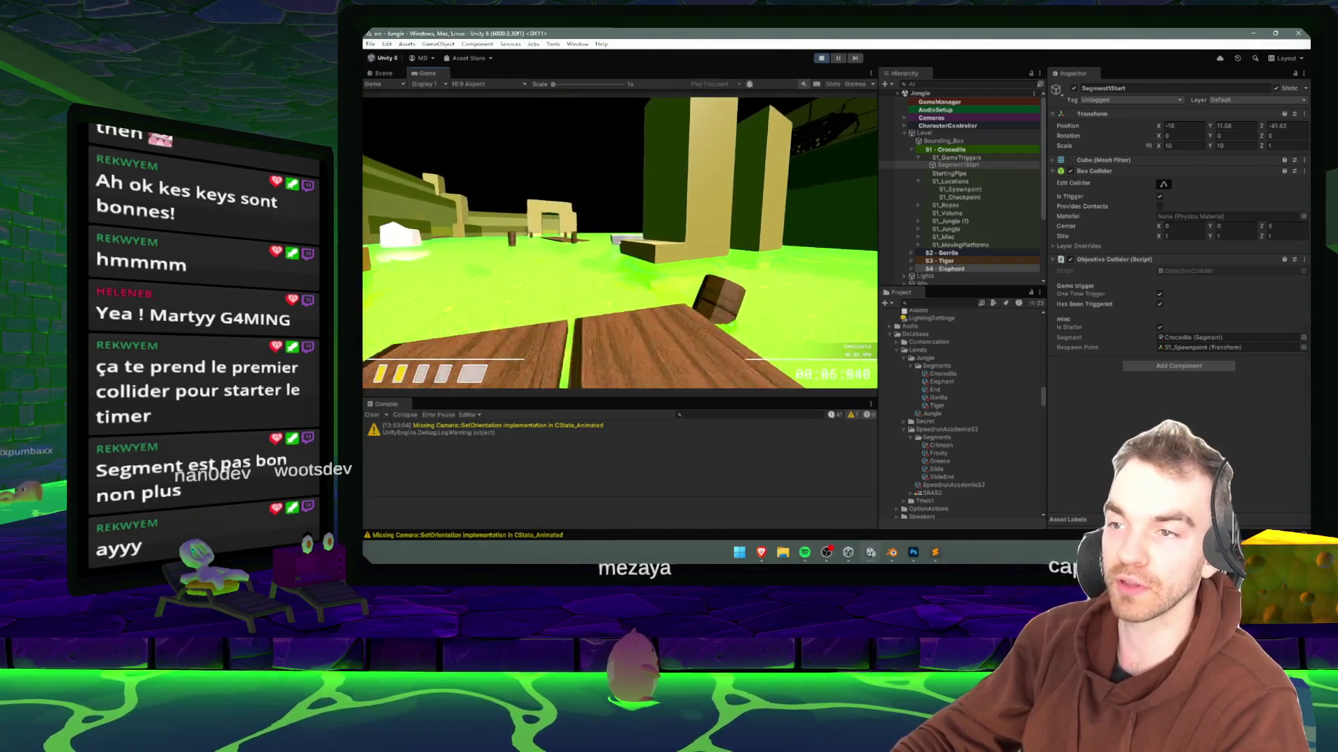
pyautogui.press('w')
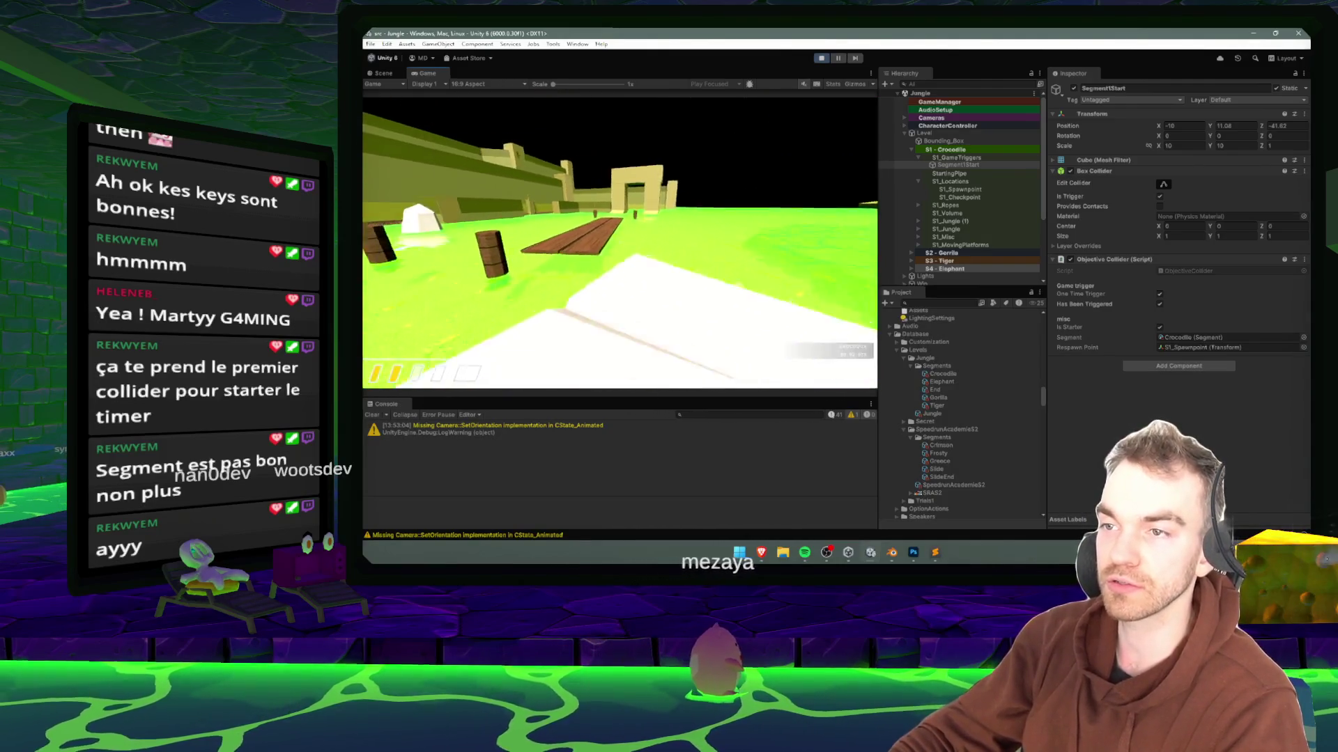
pyautogui.press('w')
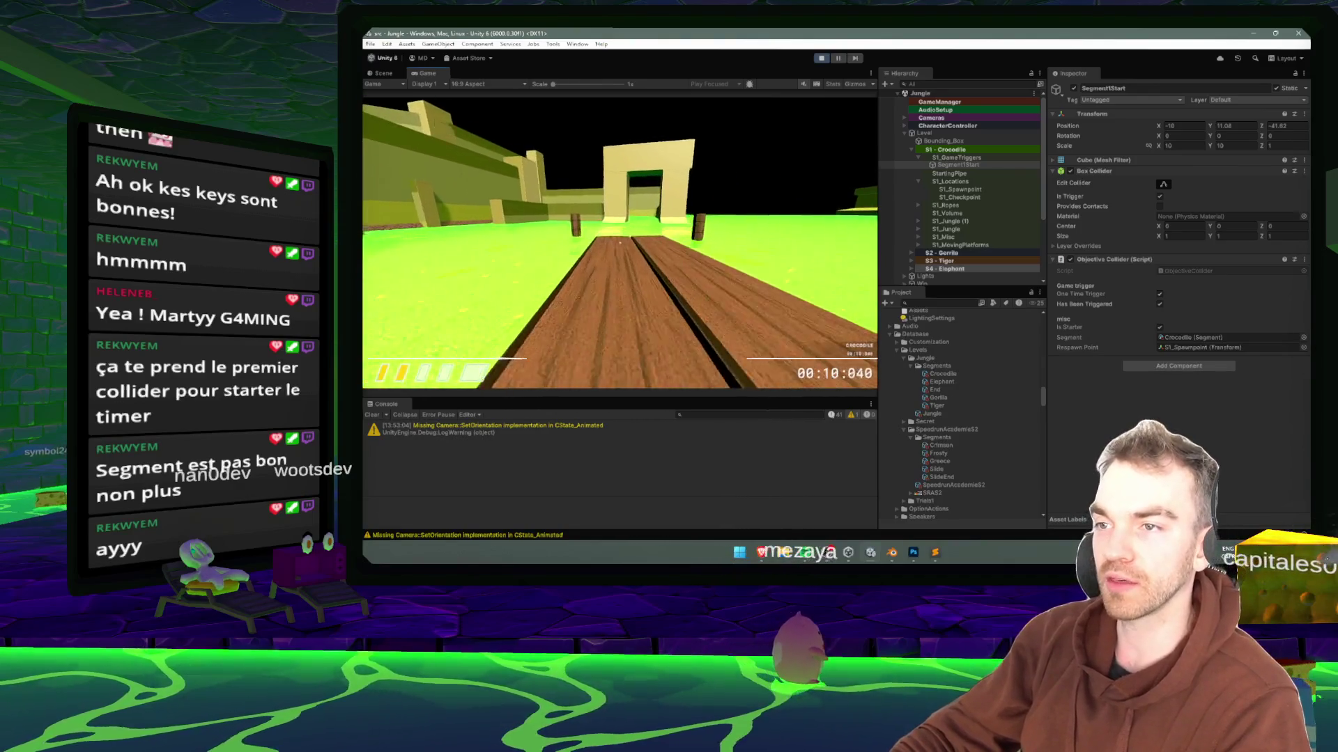
pyautogui.press('w')
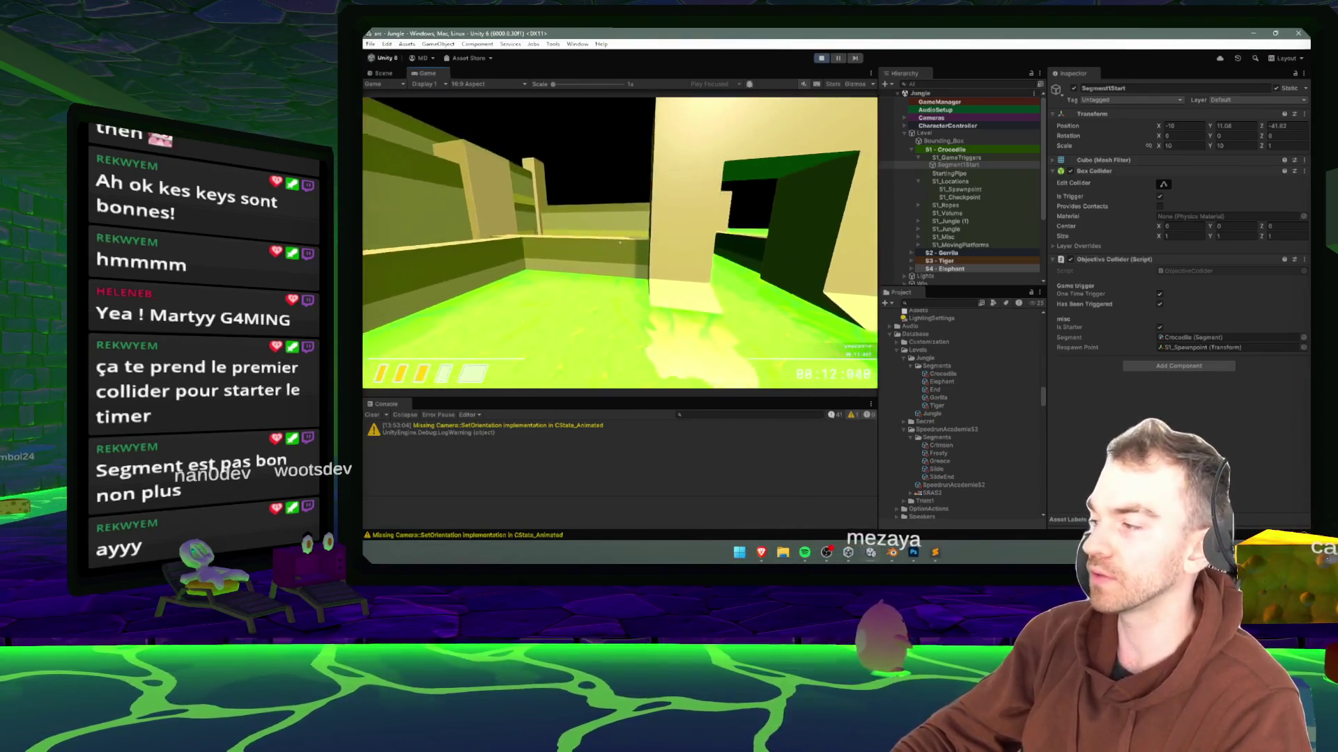
pyautogui.press('w')
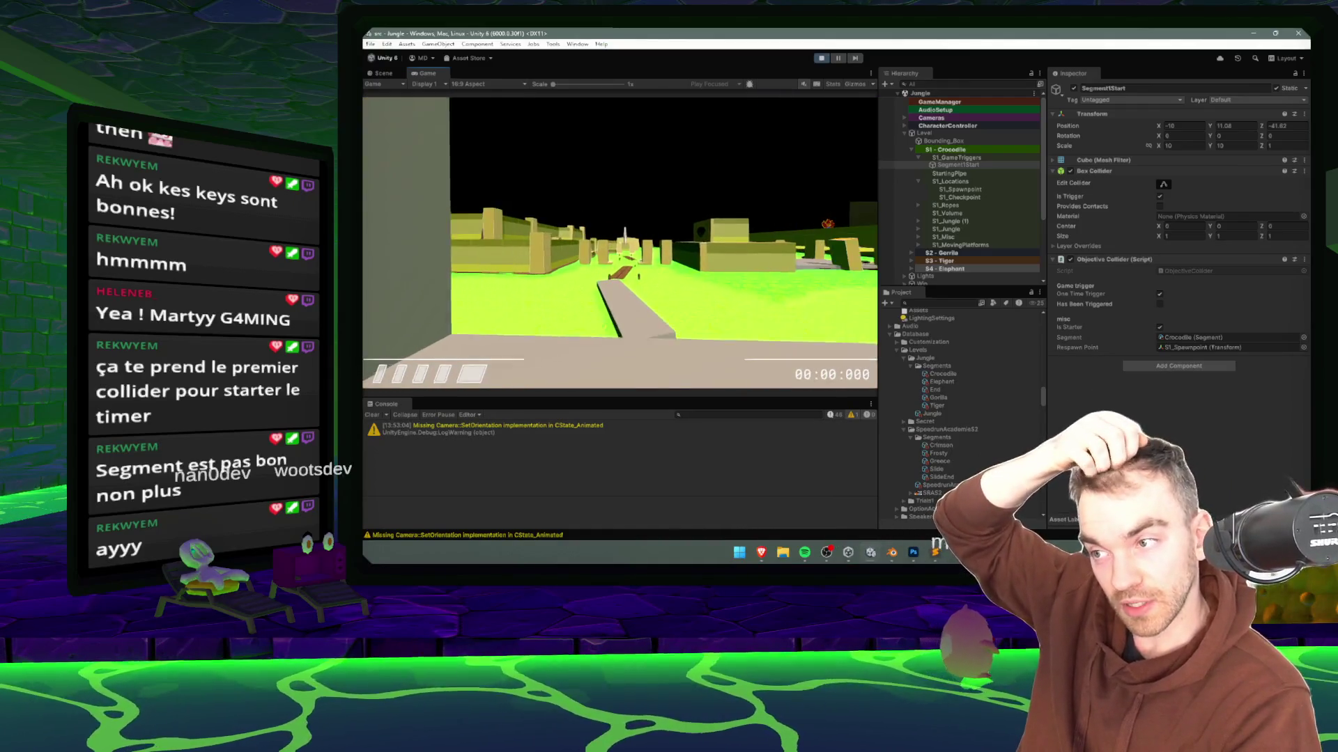
pyautogui.press('Escape')
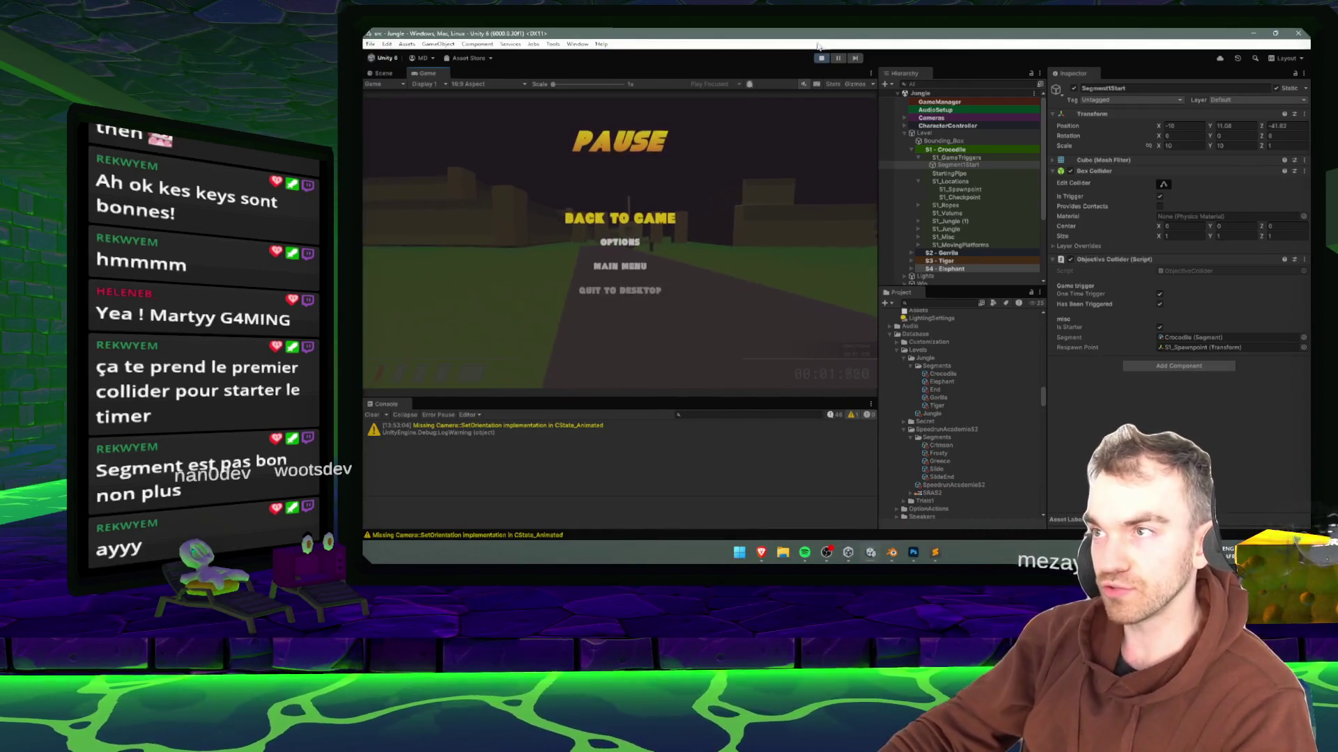
pyautogui.click(822, 58)
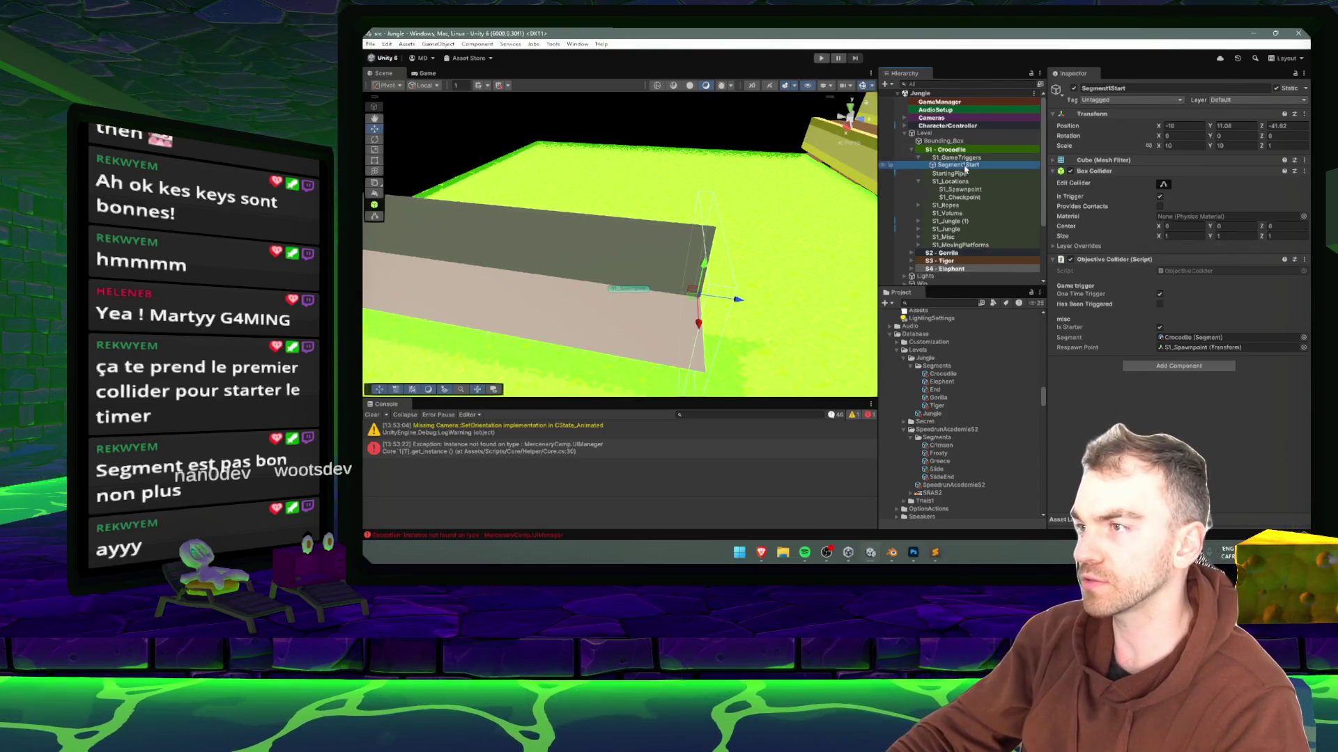
# - Check the Game scene's S2_GameTriggers > Segment2Start trigger, then reopen the Jungle scene
pyautogui.write('game')
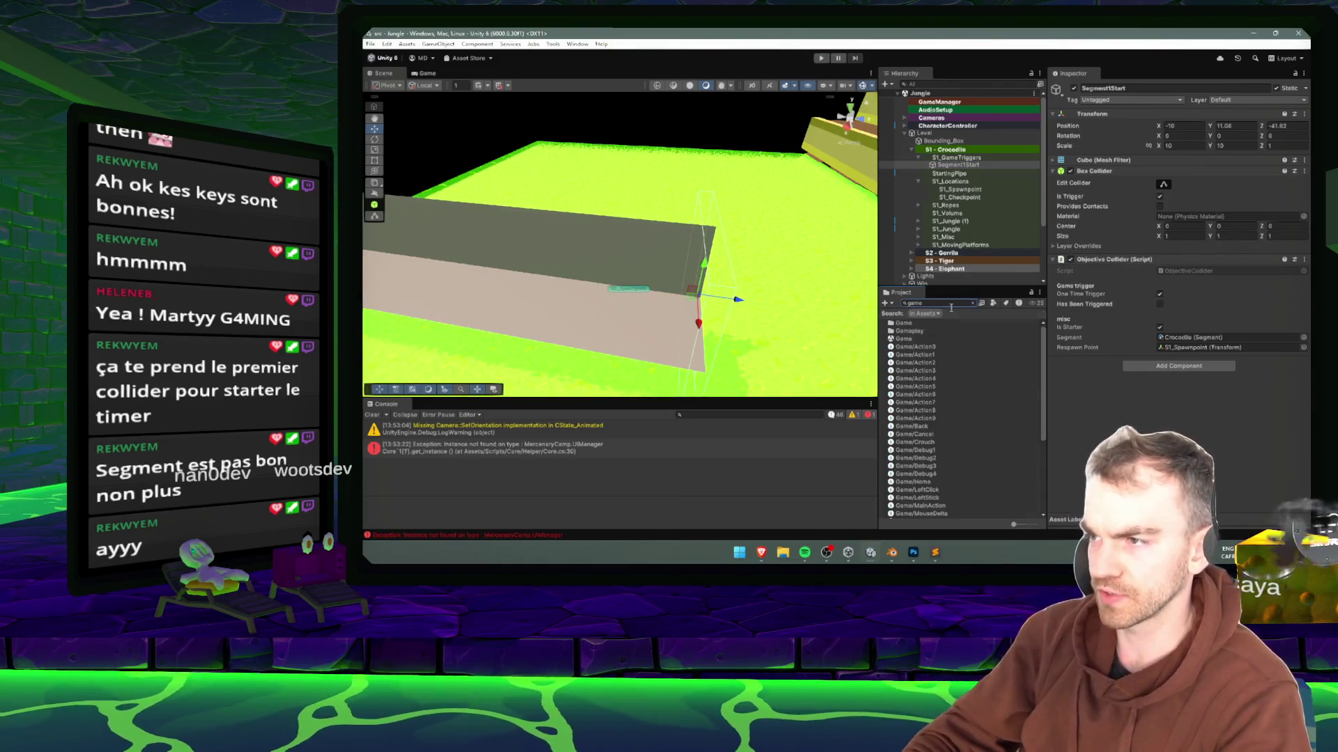
pyautogui.doubleClick(904, 339)
pyautogui.click(920, 157)
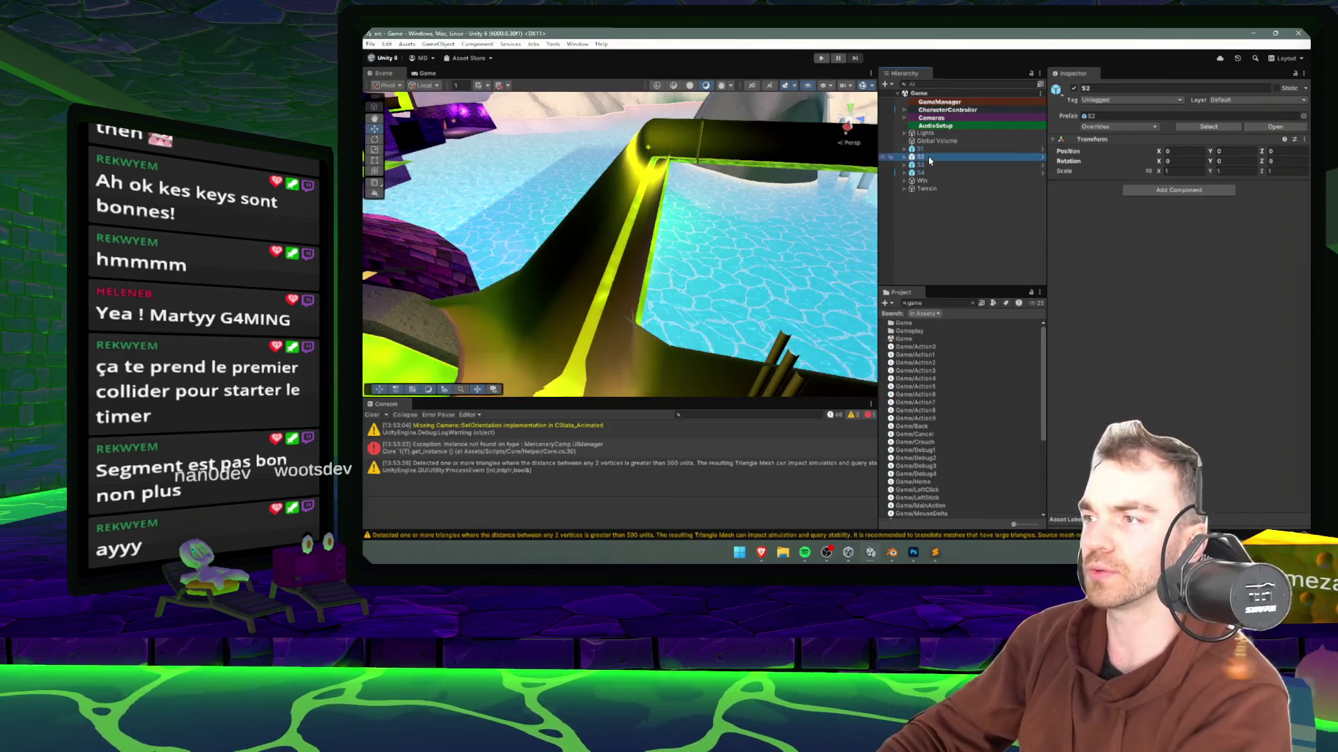
pyautogui.click(912, 156)
pyautogui.click(948, 172)
pyautogui.click(918, 172)
pyautogui.doubleClick(951, 189)
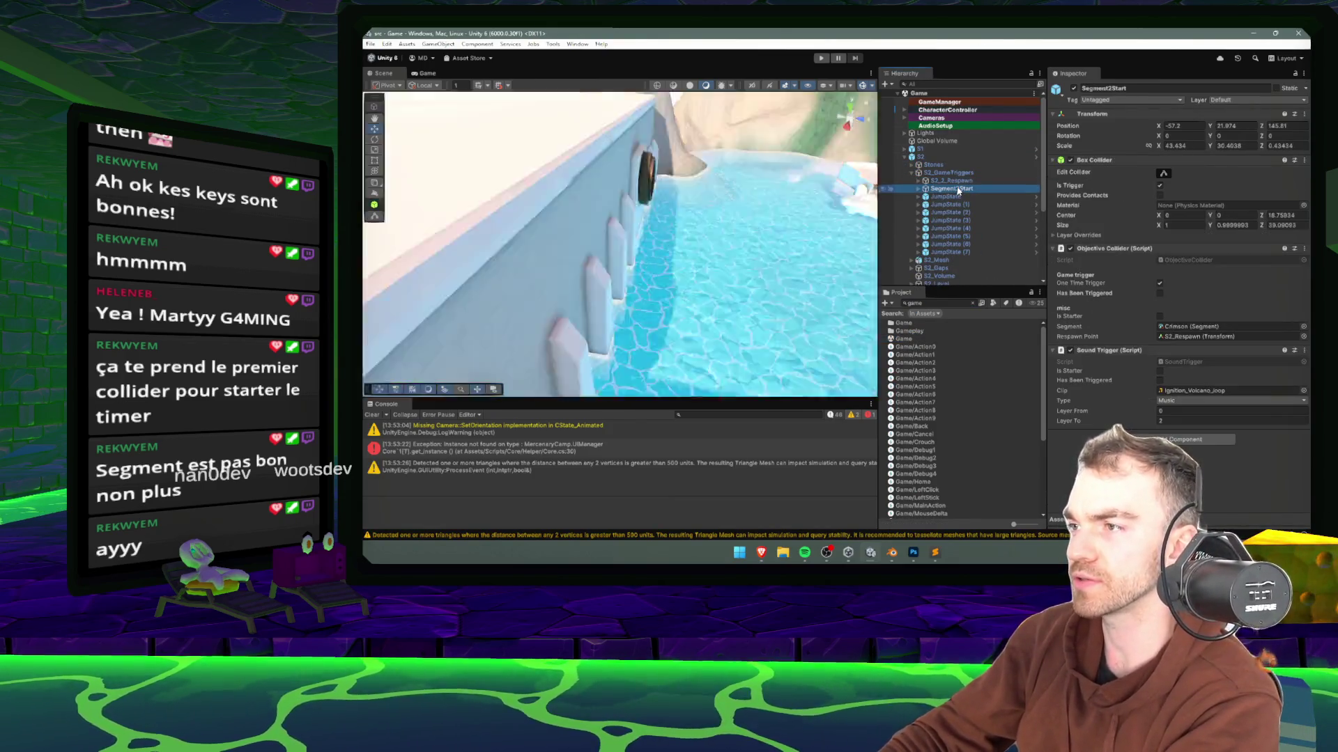
pyautogui.scroll(-5, 832, 200)
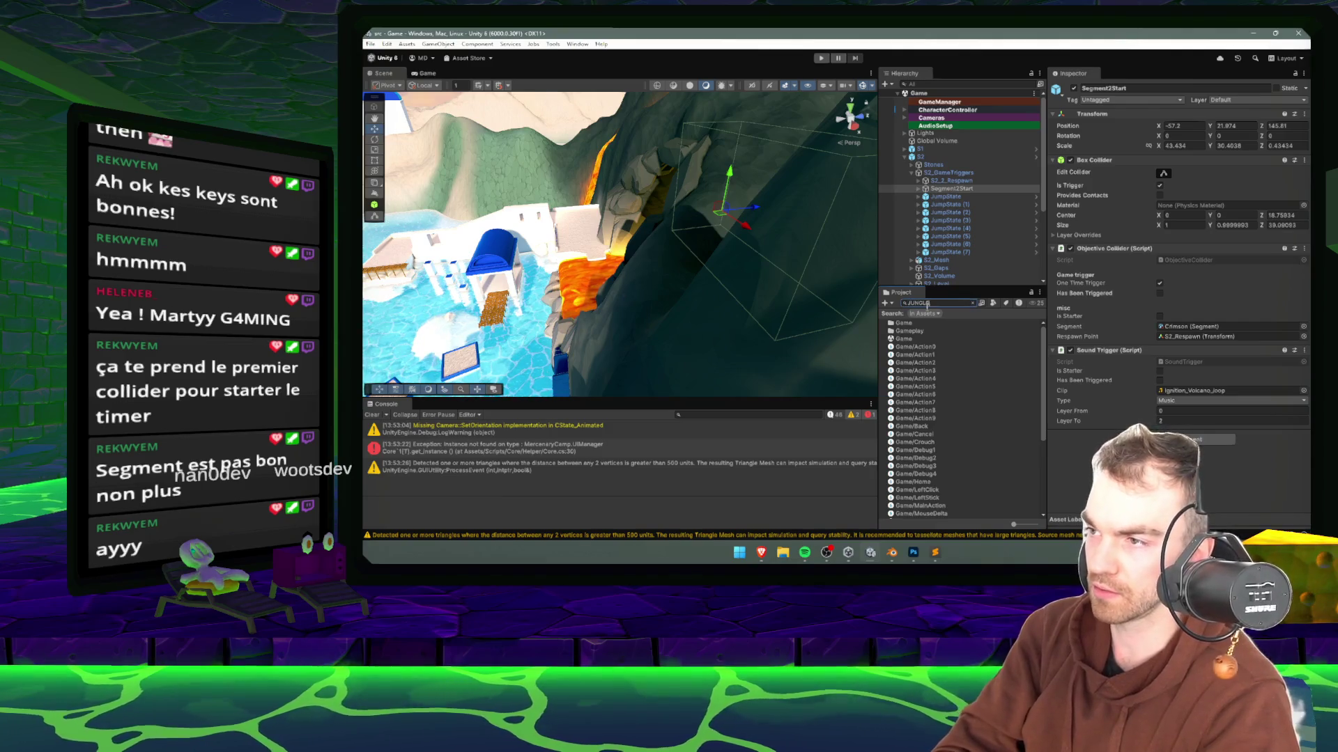
pyautogui.doubleClick(906, 347)
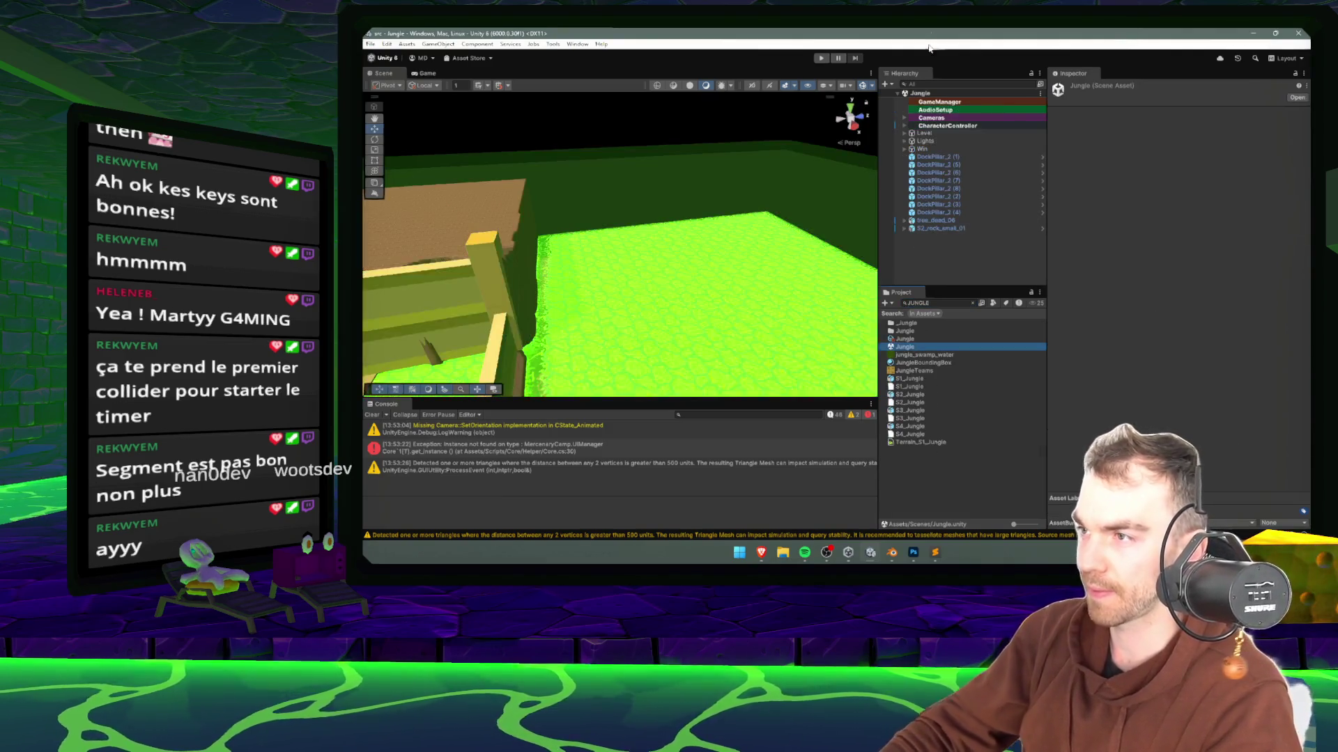
# - Expand Level and look through the S1 - Crocodile, S3 - Tiger and S4 - Elephant segments
pyautogui.click(927, 133)
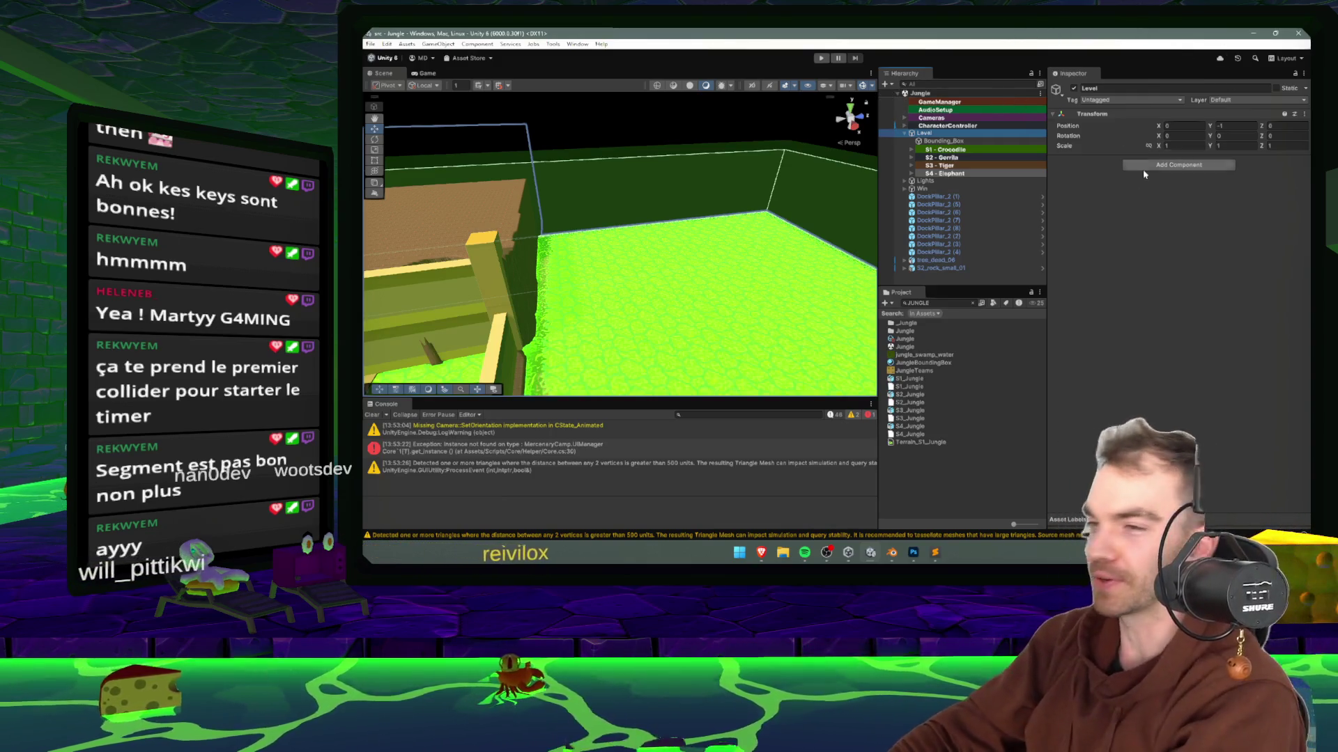
pyautogui.click(945, 165)
pyautogui.click(911, 165)
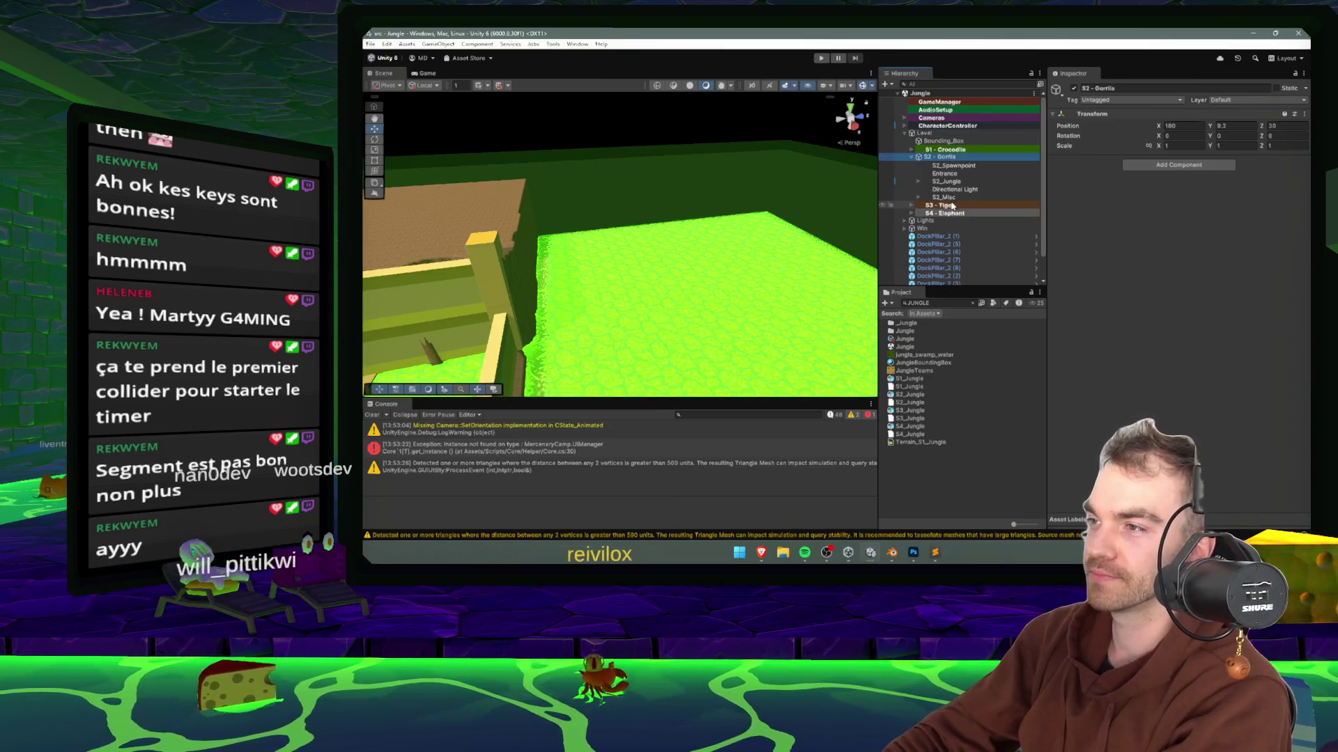
pyautogui.scroll(-2, 965, 235)
pyautogui.click(948, 203)
pyautogui.scroll(4, 951, 209)
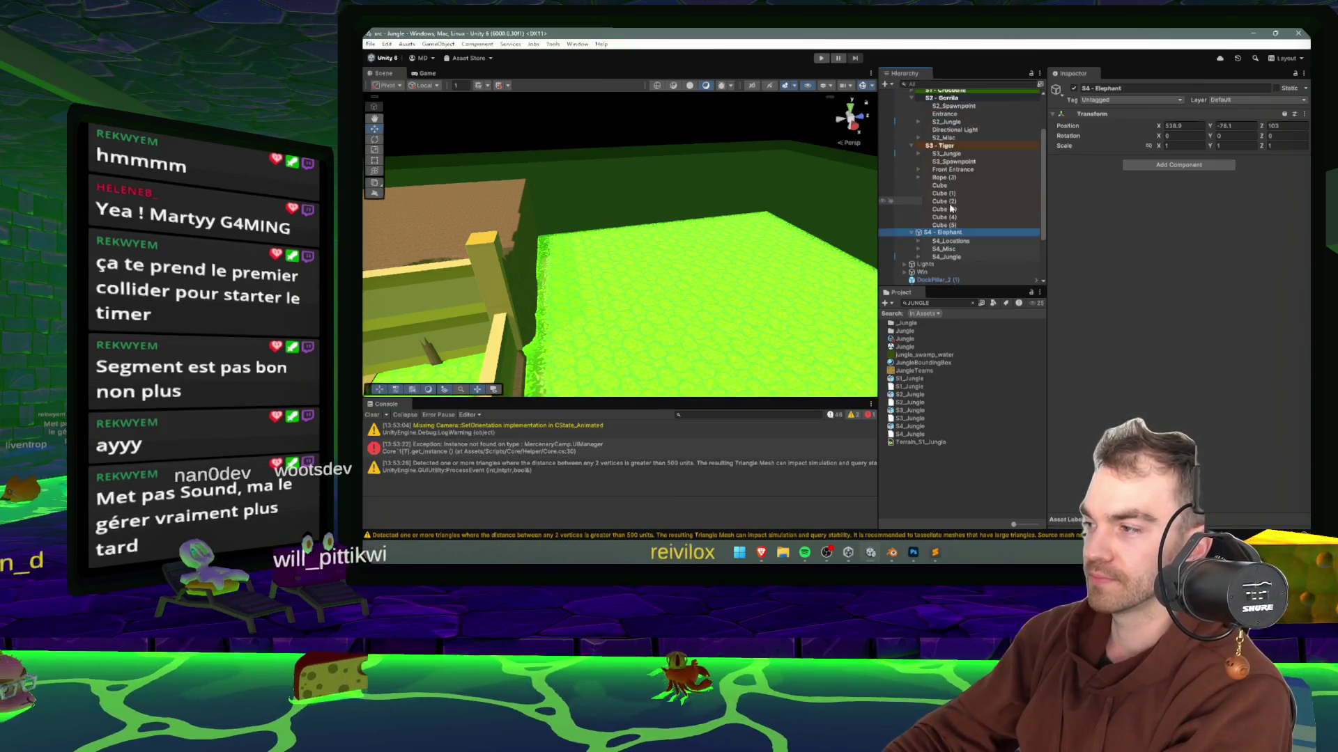
pyautogui.click(948, 150)
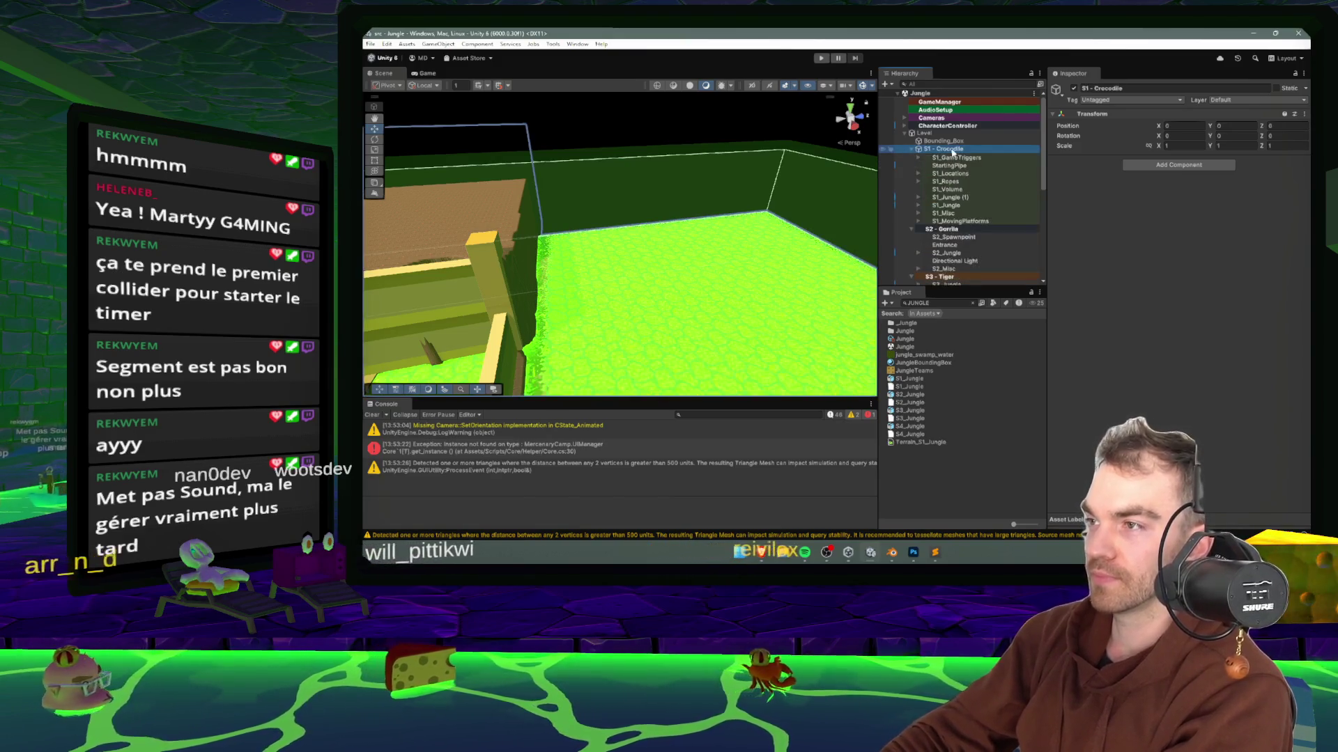
# - Paste a copy of S1's trigger group under S2 - Gorilla and rename it S2_GameTriggers
pyautogui.click(958, 159)
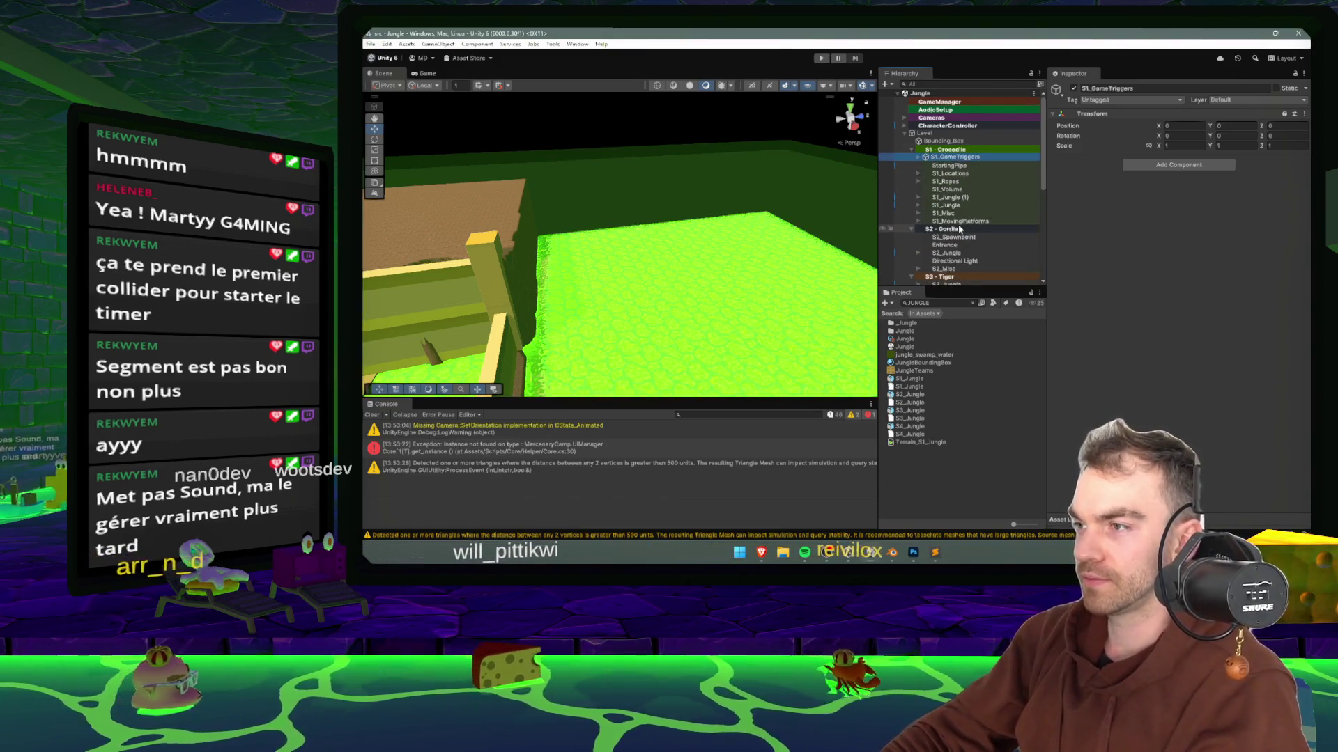
pyautogui.click(948, 165)
pyautogui.click(944, 229)
pyautogui.hotkey('ctrl', 'v')
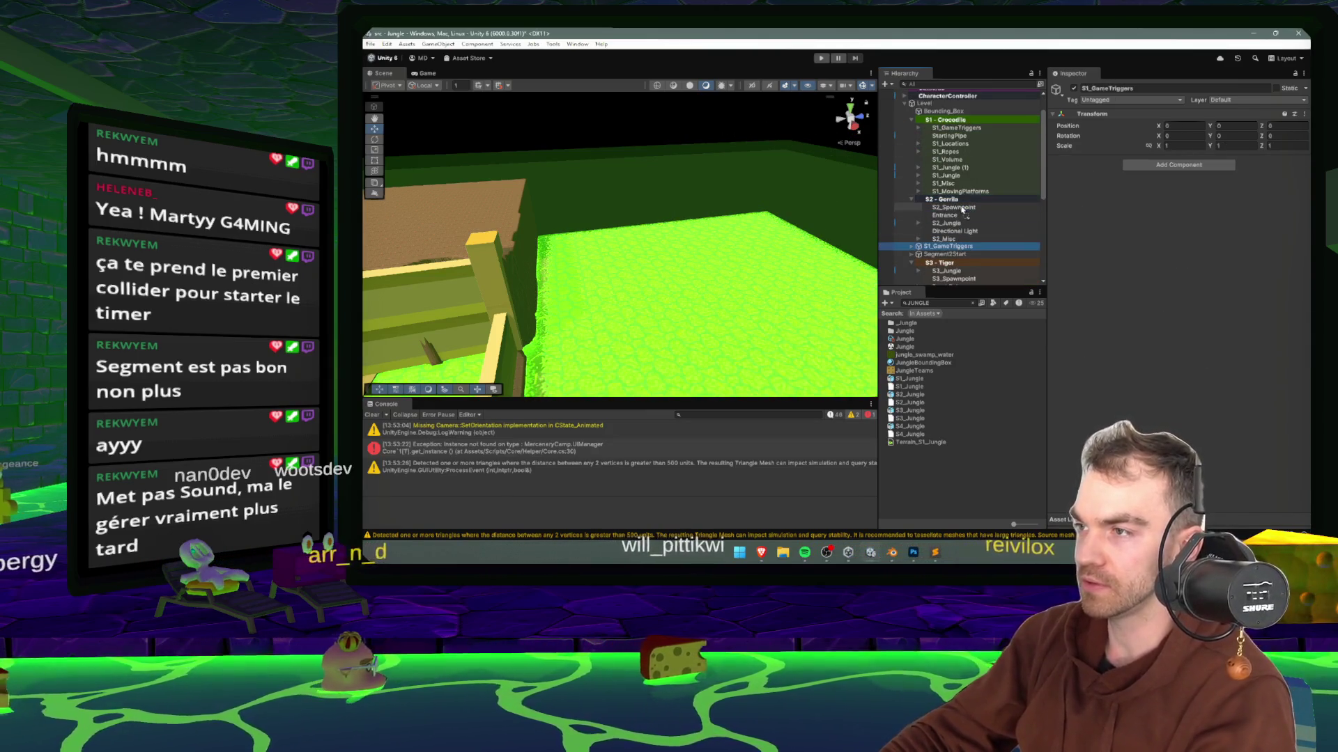
pyautogui.moveTo(958, 246); pyautogui.dragTo(974, 212)
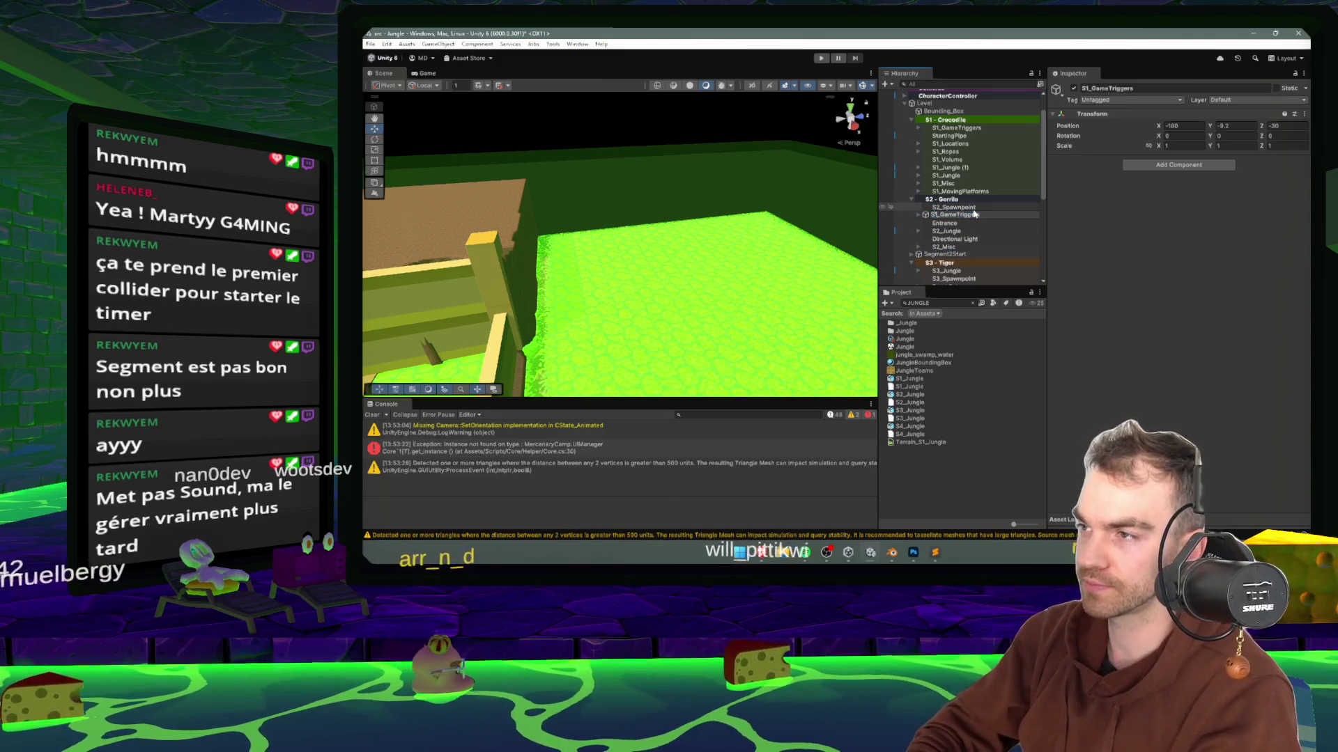
pyautogui.write('S2_GameTriggers')
pyautogui.press('Return')
pyautogui.scroll(-2, 961, 209)
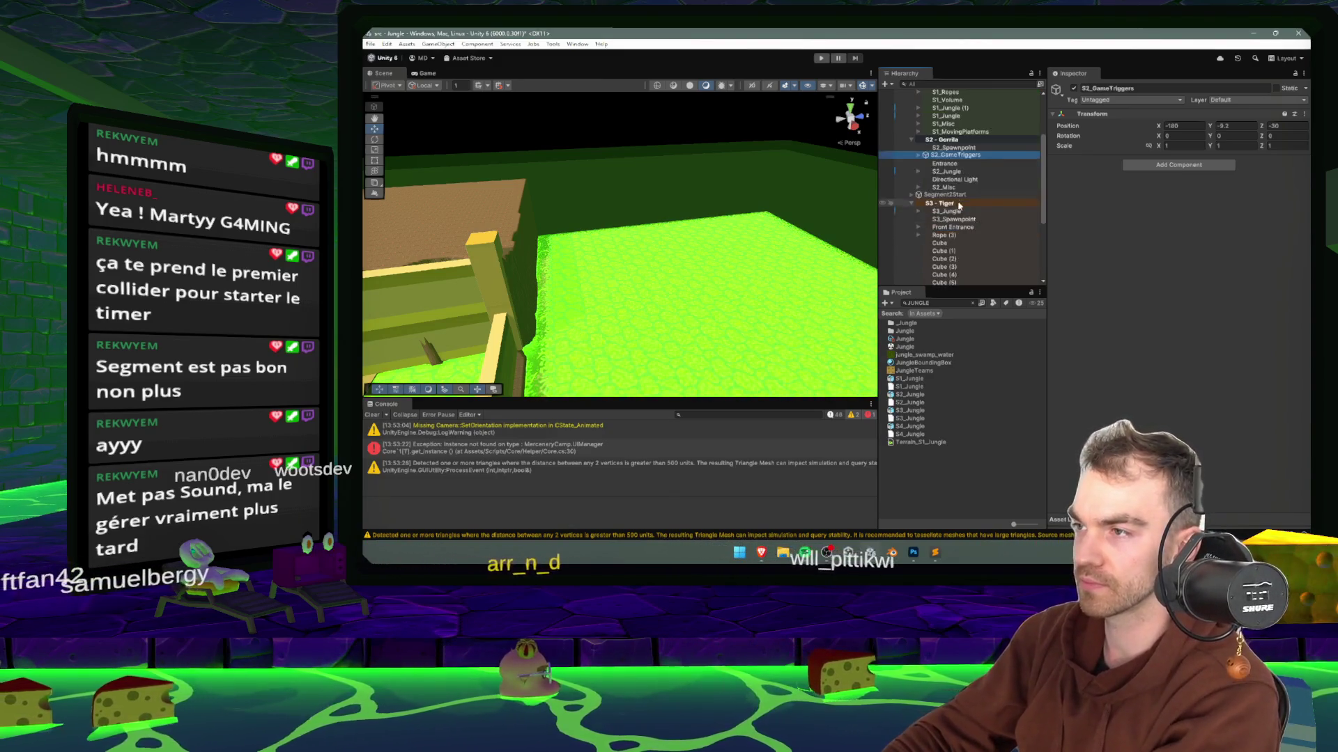
# - Move Segment2Start into S2_GameTriggers and remove its Sound Trigger component
pyautogui.moveTo(959, 207)
pyautogui.mouseDown()
pyautogui.moveTo(974, 168)
pyautogui.moveTo(960, 163)
pyautogui.mouseUp()
pyautogui.click(966, 171)
pyautogui.click(960, 163)
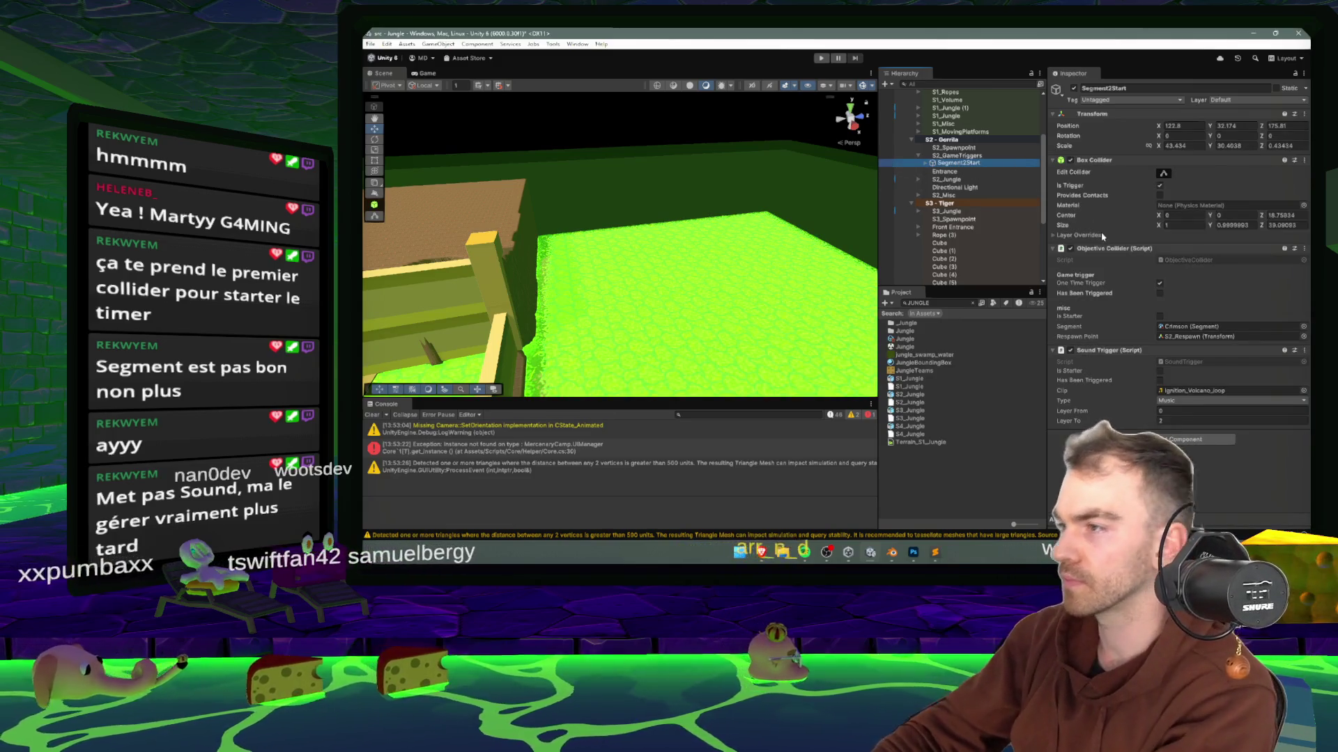
pyautogui.rightClick(1107, 350)
pyautogui.click(1136, 367)
# - Set Segment2Start's Segment to Elephant, then paste a copy of S2_GameTriggers
pyautogui.click(1198, 327)
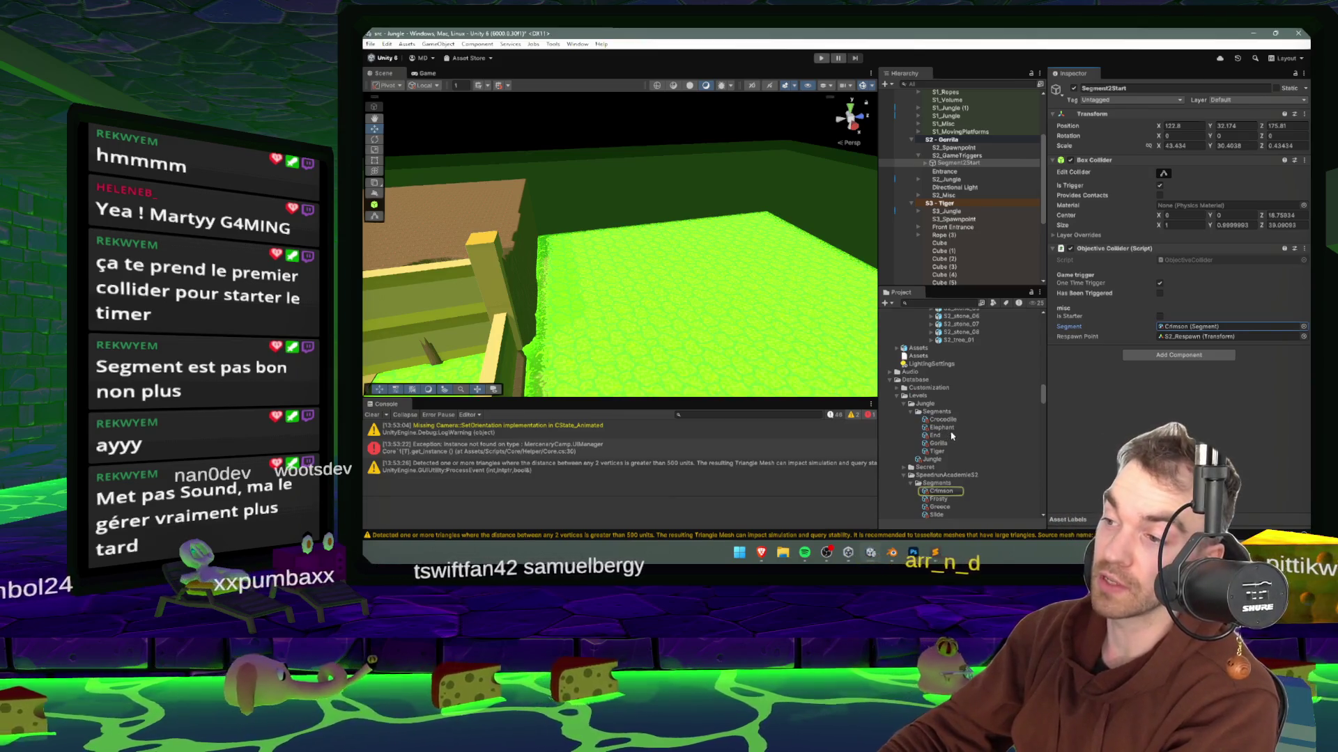
pyautogui.moveTo(942, 427); pyautogui.dragTo(1213, 326)
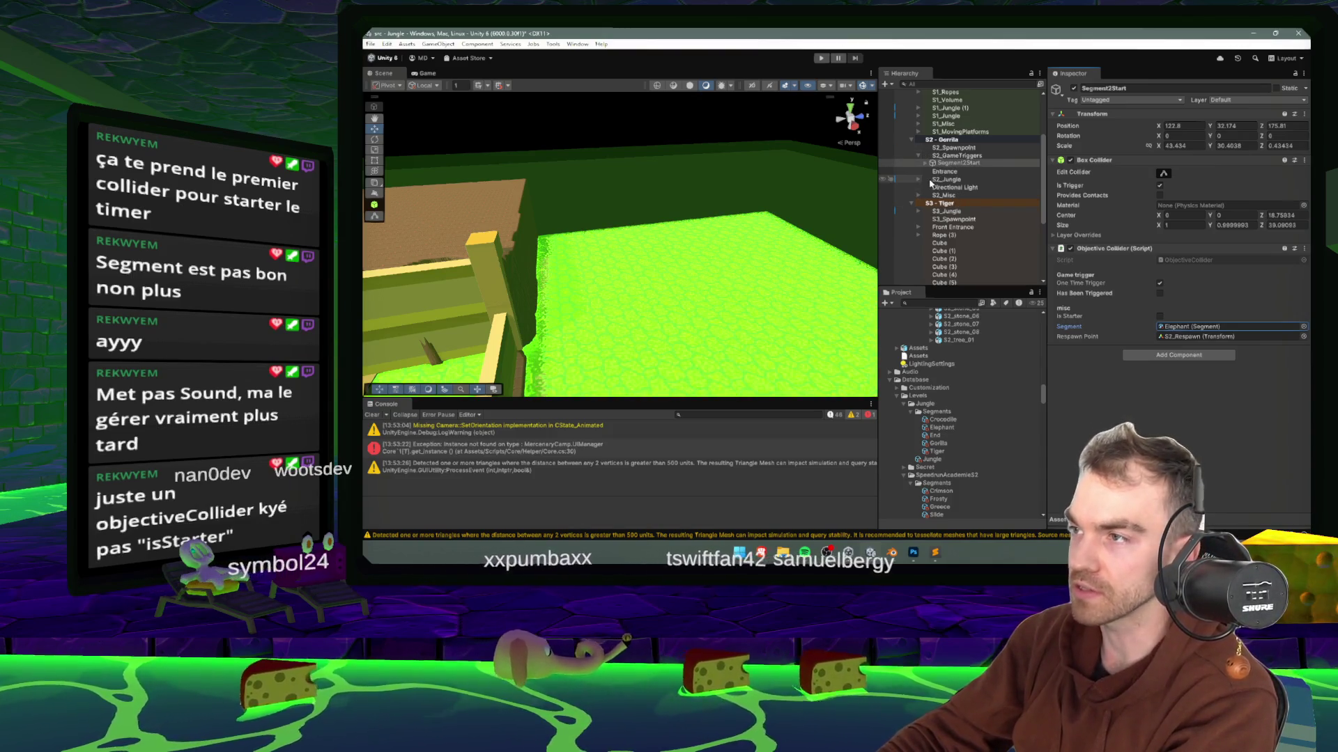
pyautogui.scroll(2, 751, 214)
pyautogui.click(1230, 337)
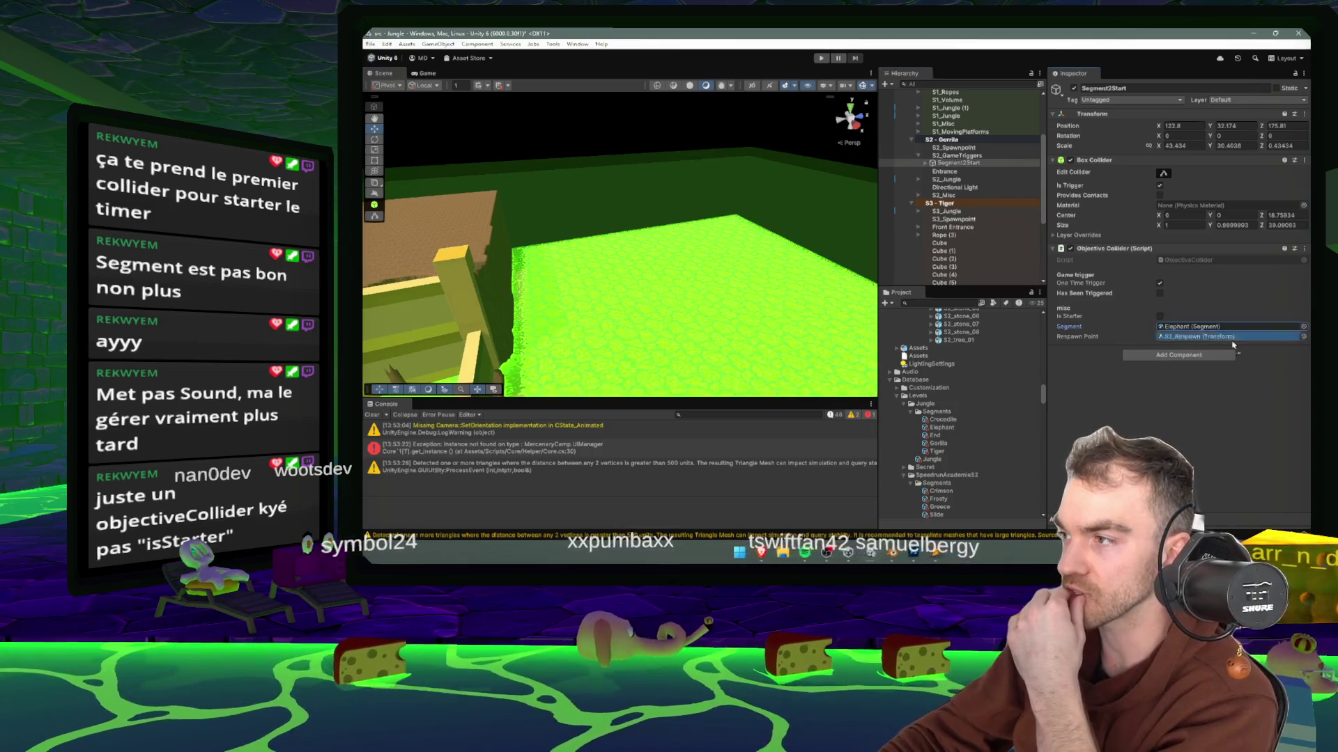
pyautogui.click(955, 156)
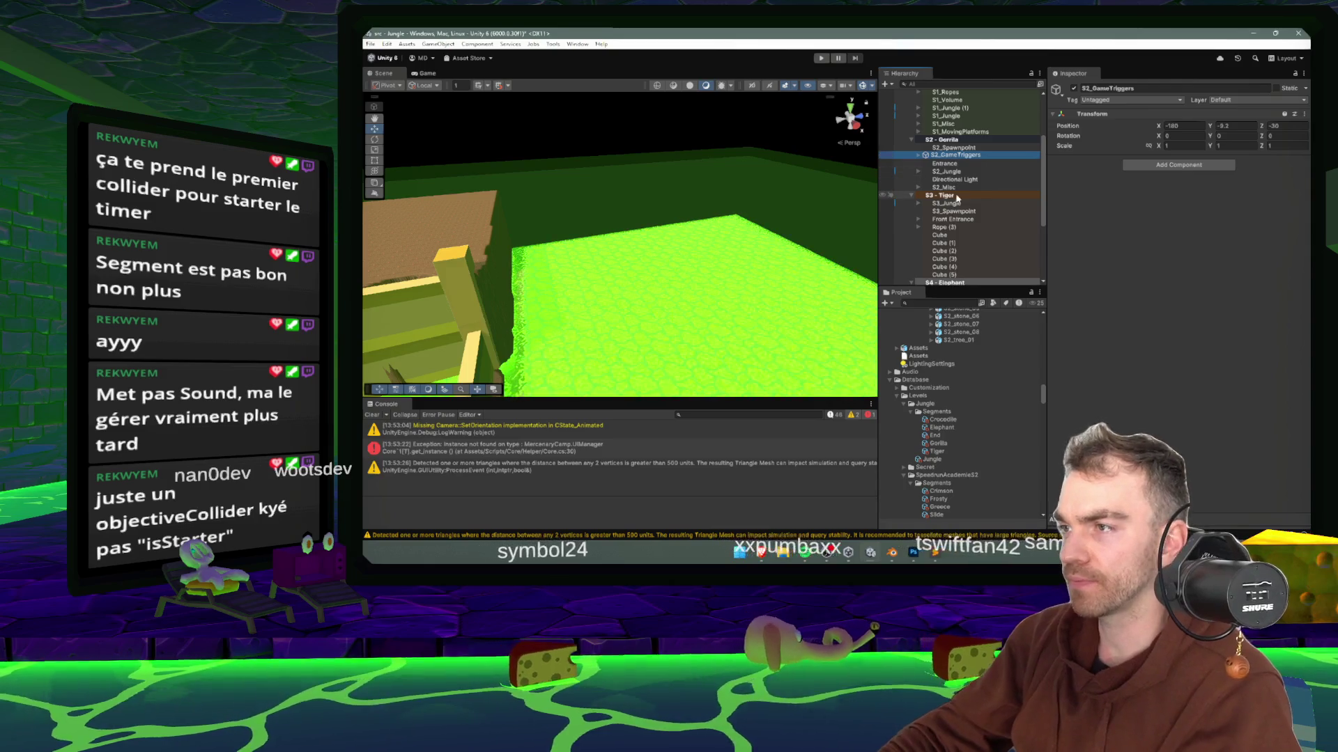
pyautogui.hotkey('ctrl', 'shift', 'v')
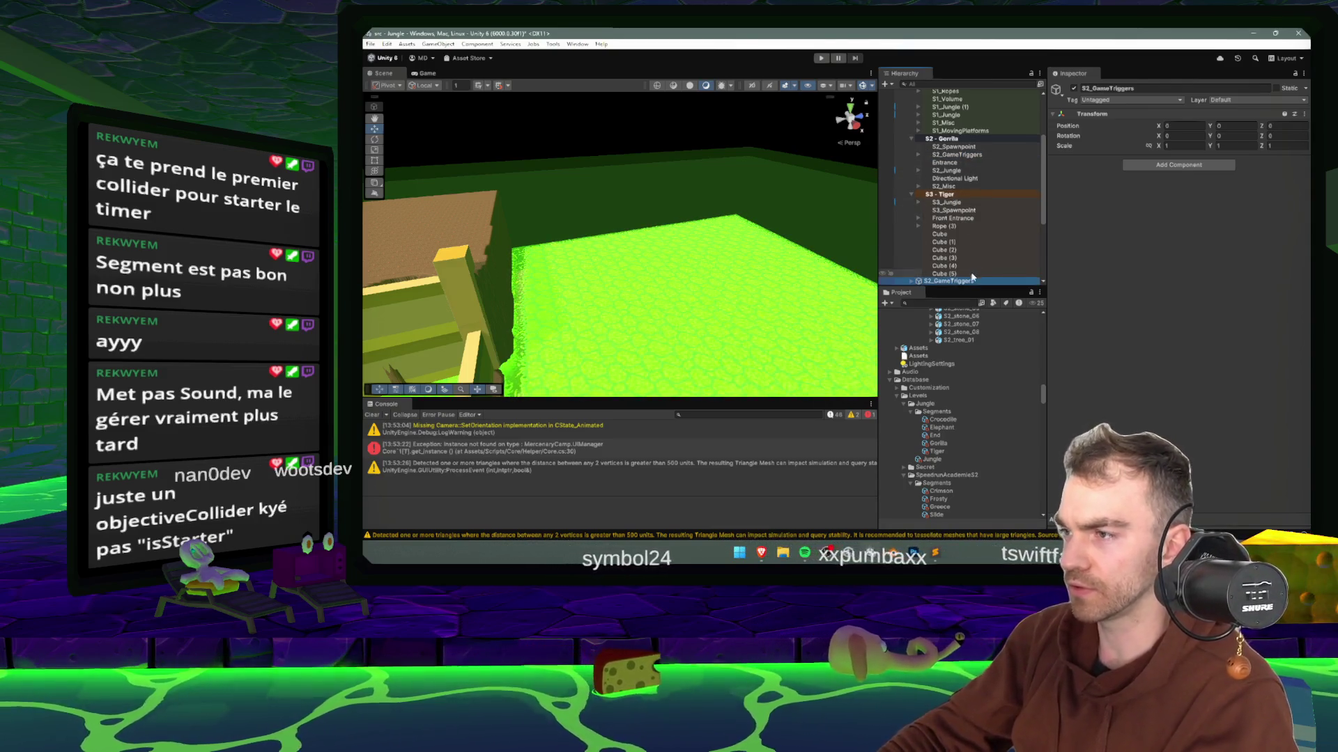
# - Nest the pasted group under S3 - Tiger as S3_GameTriggers, with Segment3Start targeting Tiger
pyautogui.moveTo(967, 214); pyautogui.dragTo(965, 211)
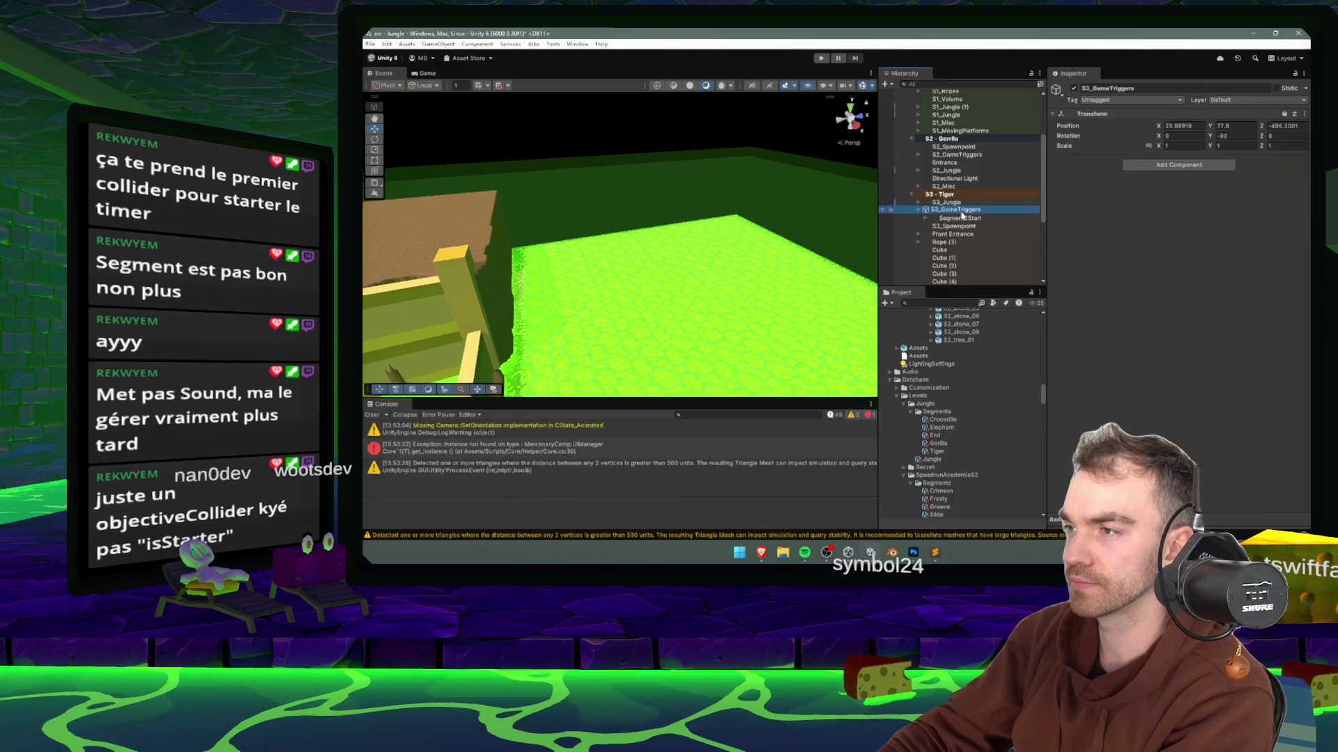
pyautogui.scroll(-1, 968, 216)
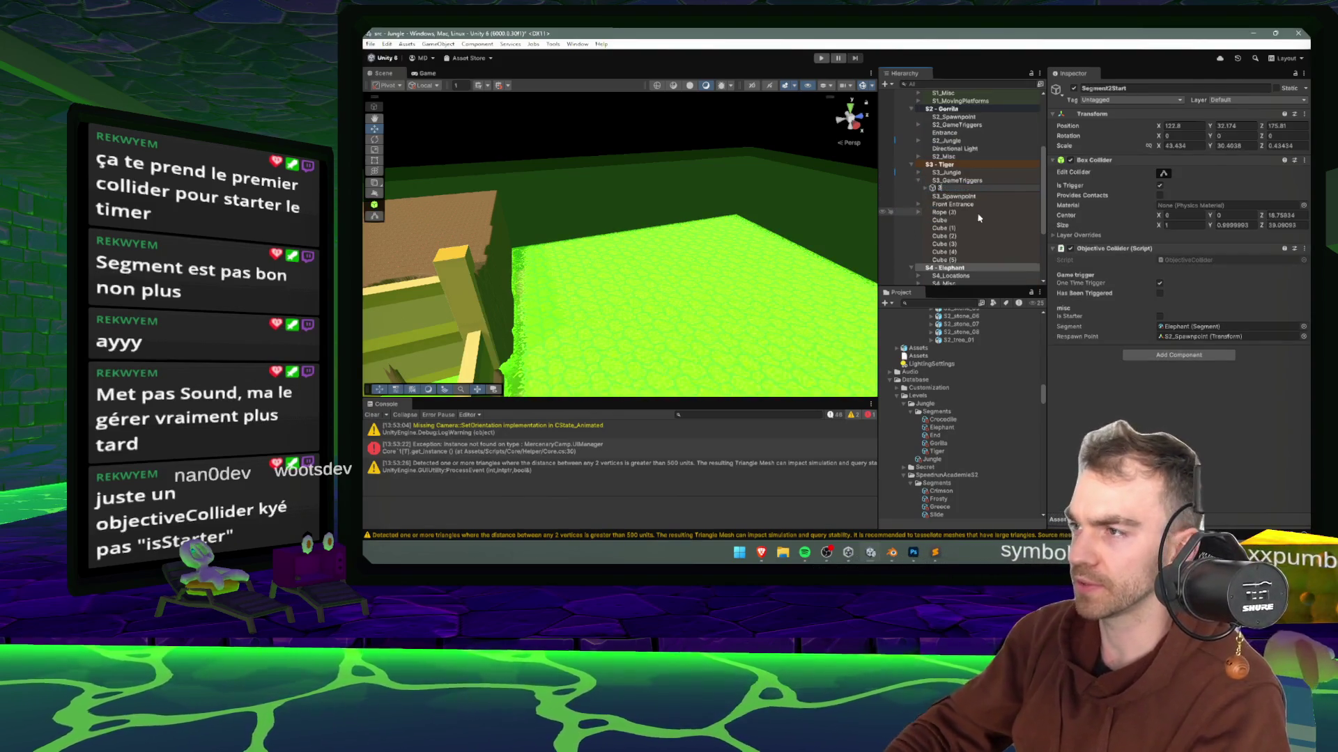
pyautogui.press('Escape')
pyautogui.press('Left')
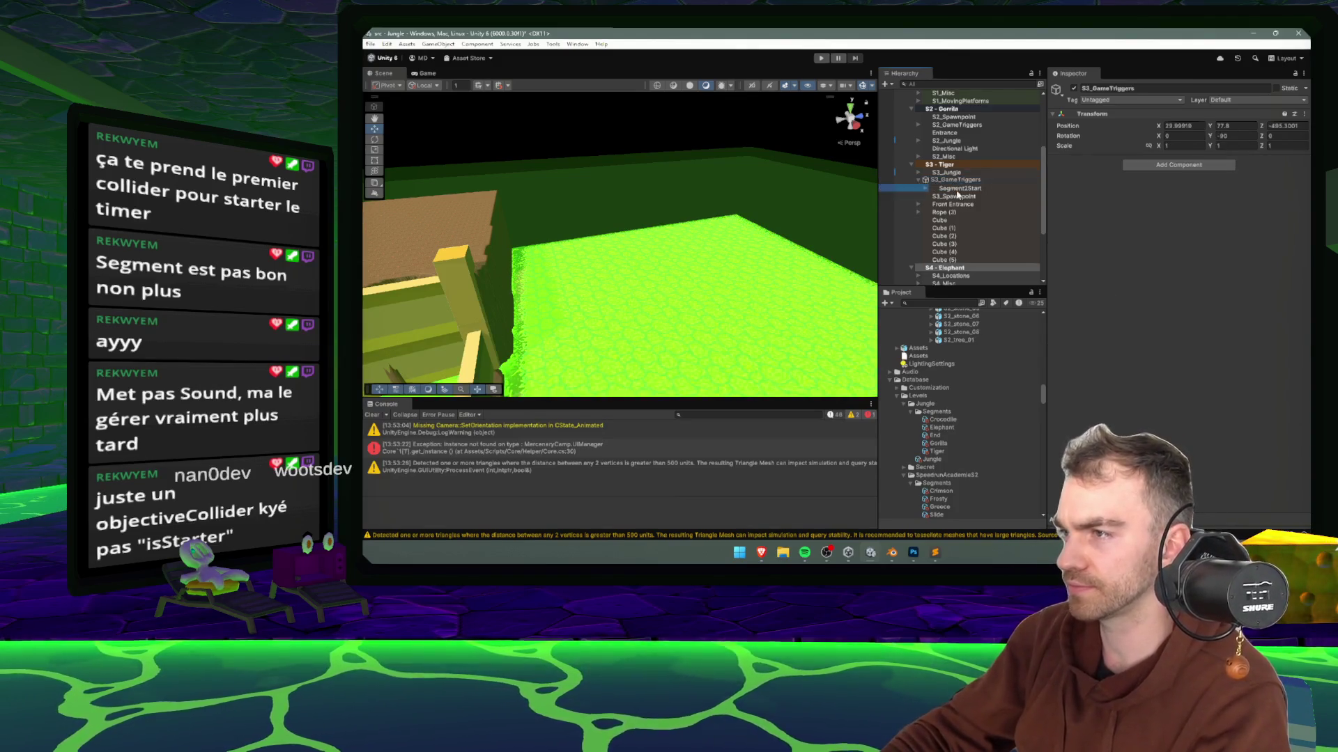
pyautogui.click(962, 188)
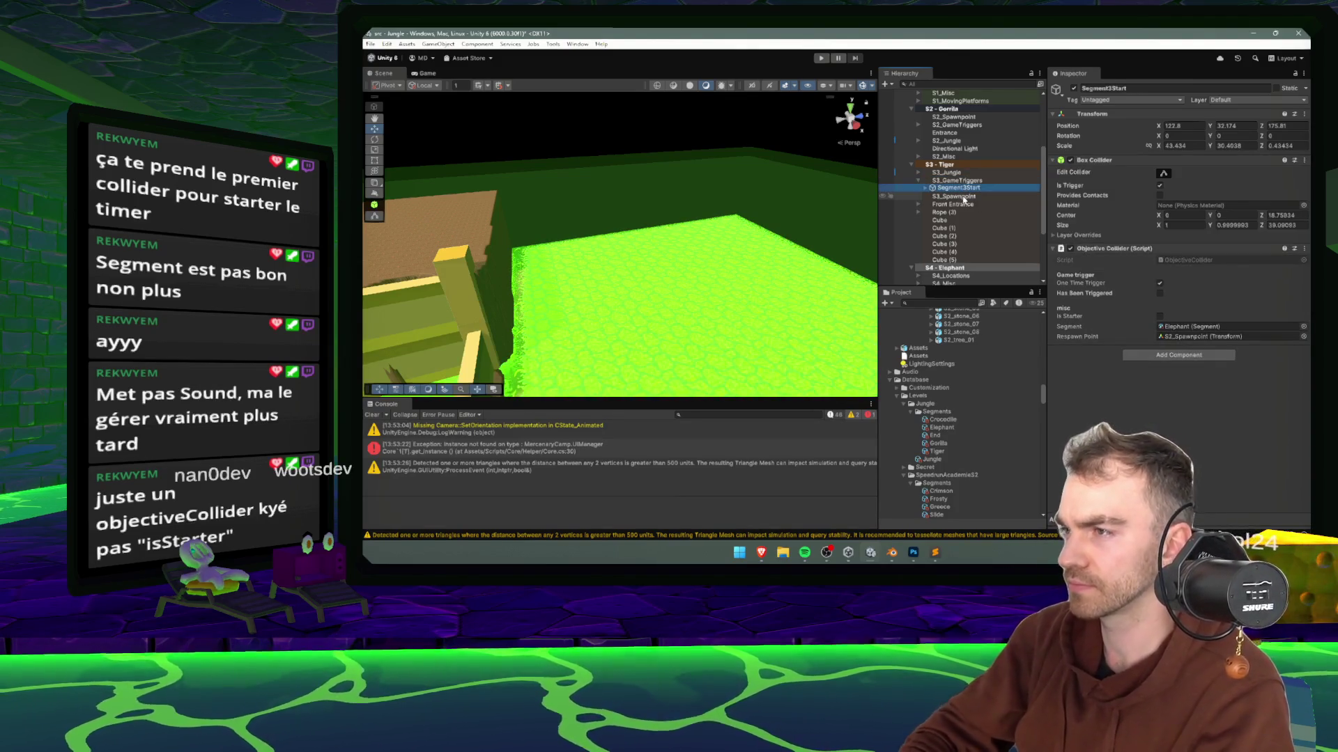
pyautogui.scroll(-2, 955, 407)
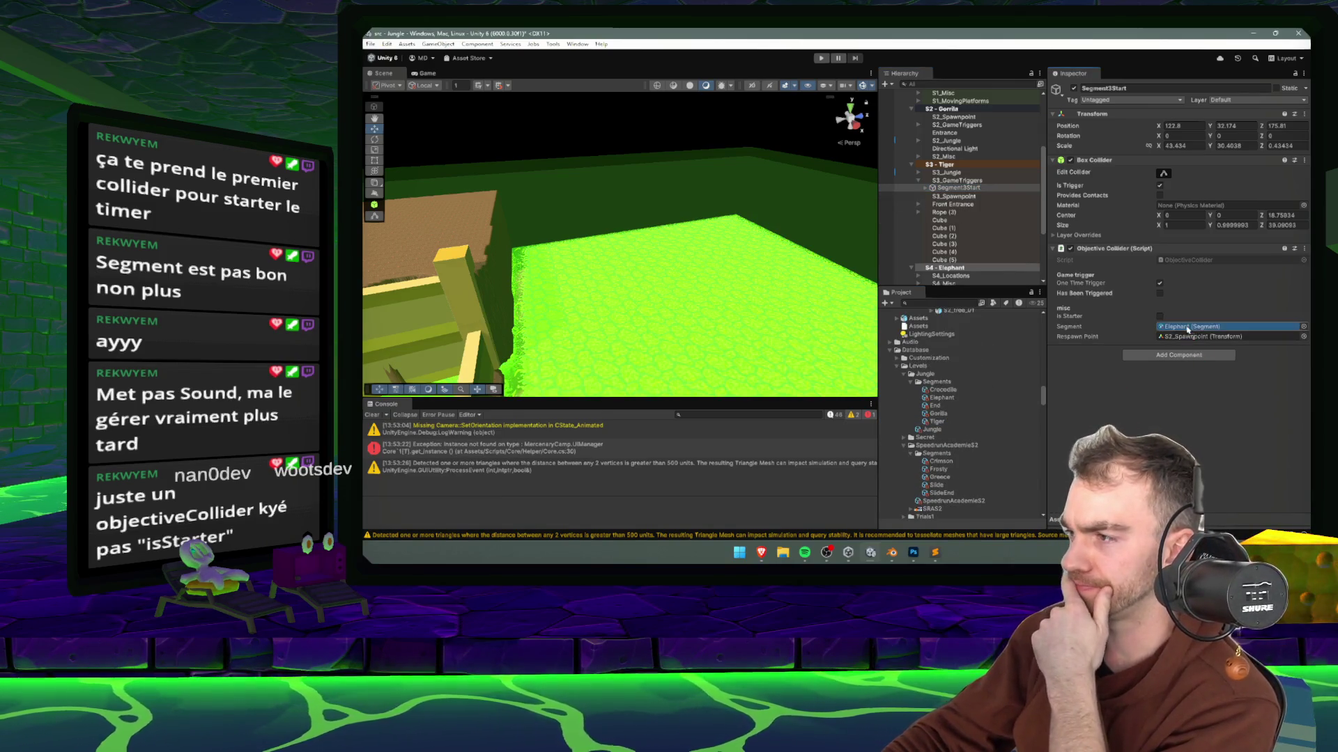
pyautogui.click(955, 180)
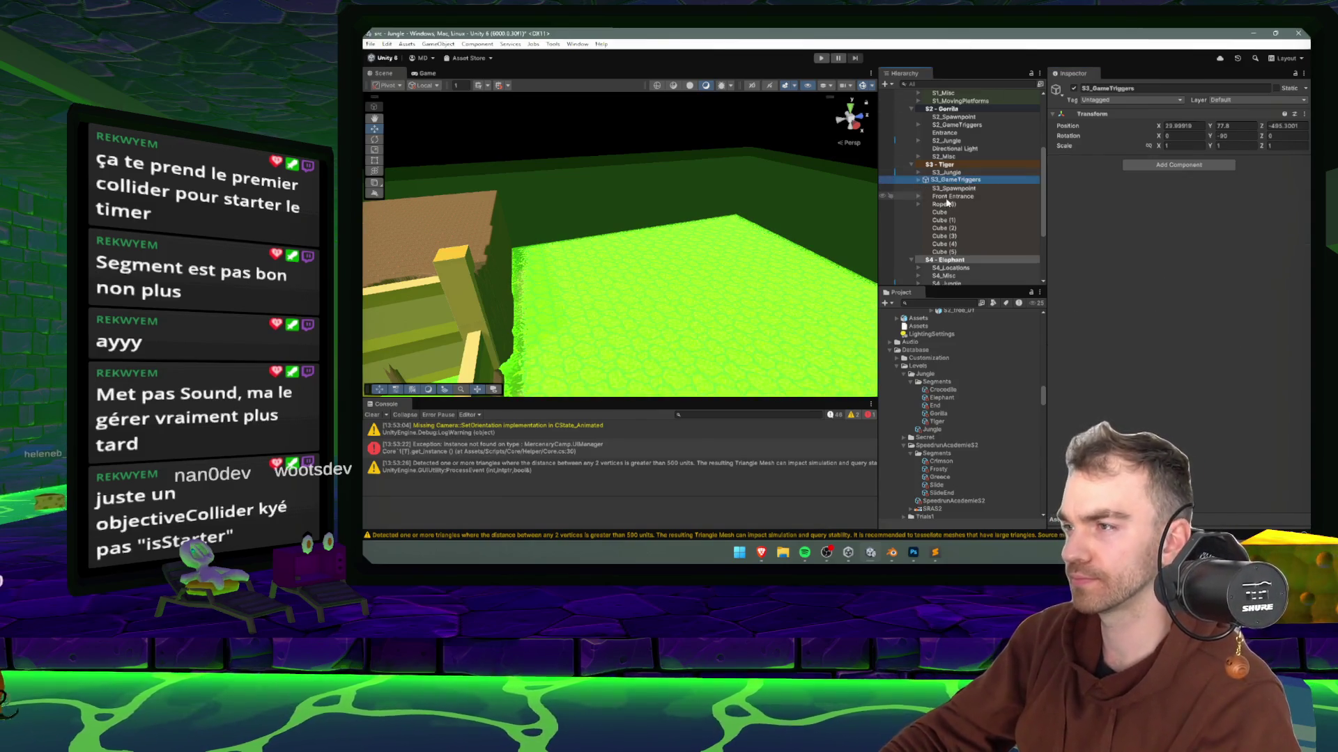
pyautogui.scroll(-3, 940, 206)
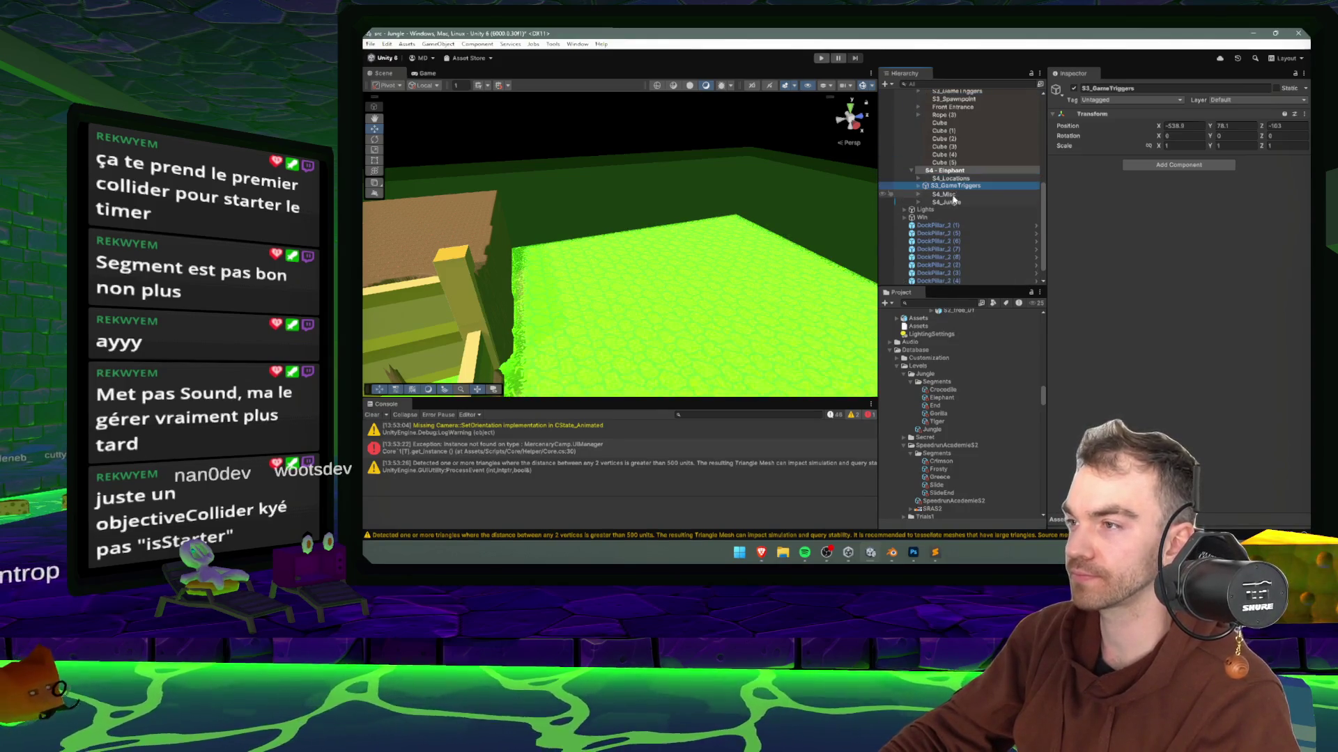
# - Place a trigger group under S4 - Elephant and rename its start trigger Segment4Start
pyautogui.moveTo(963, 183); pyautogui.dragTo(942, 175)
pyautogui.click(944, 170)
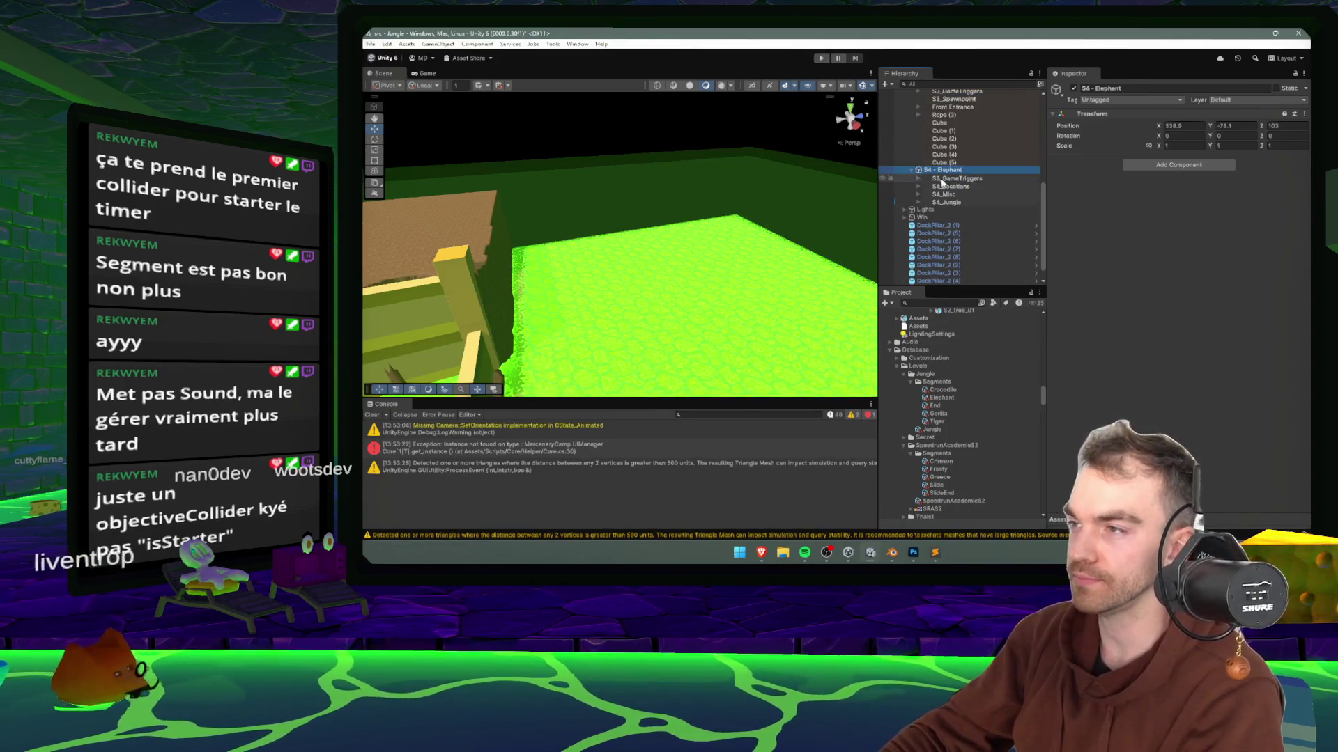
pyautogui.click(948, 179)
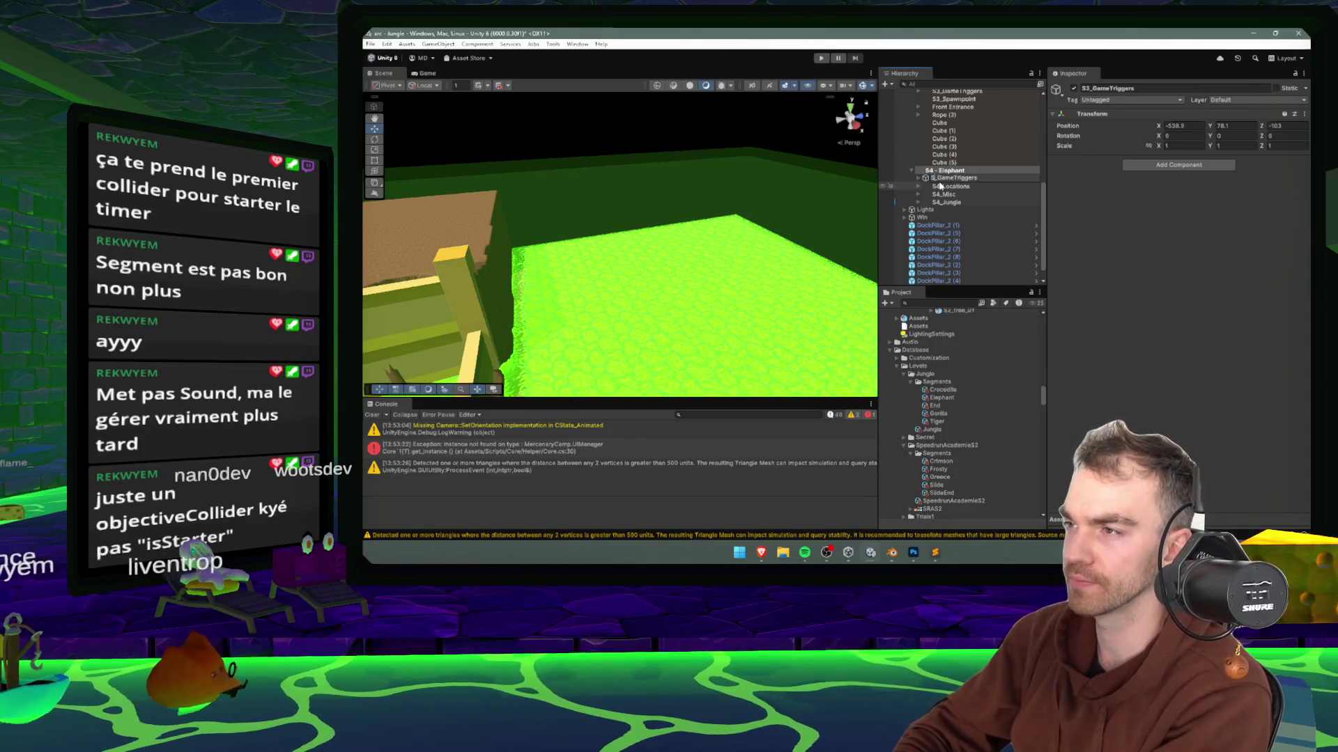
pyautogui.click(918, 178)
pyautogui.click(958, 186)
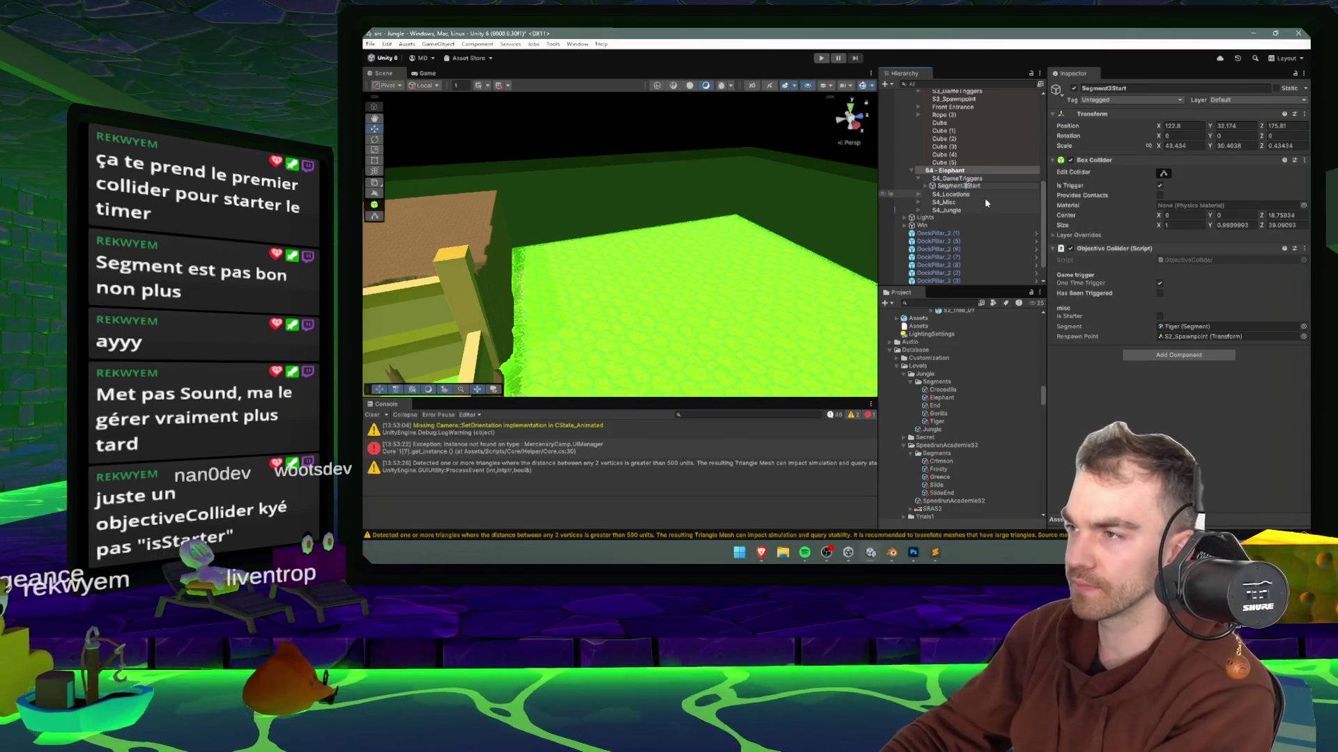
pyautogui.press('BackSpace')
pyautogui.write('4')
pyautogui.press('Return')
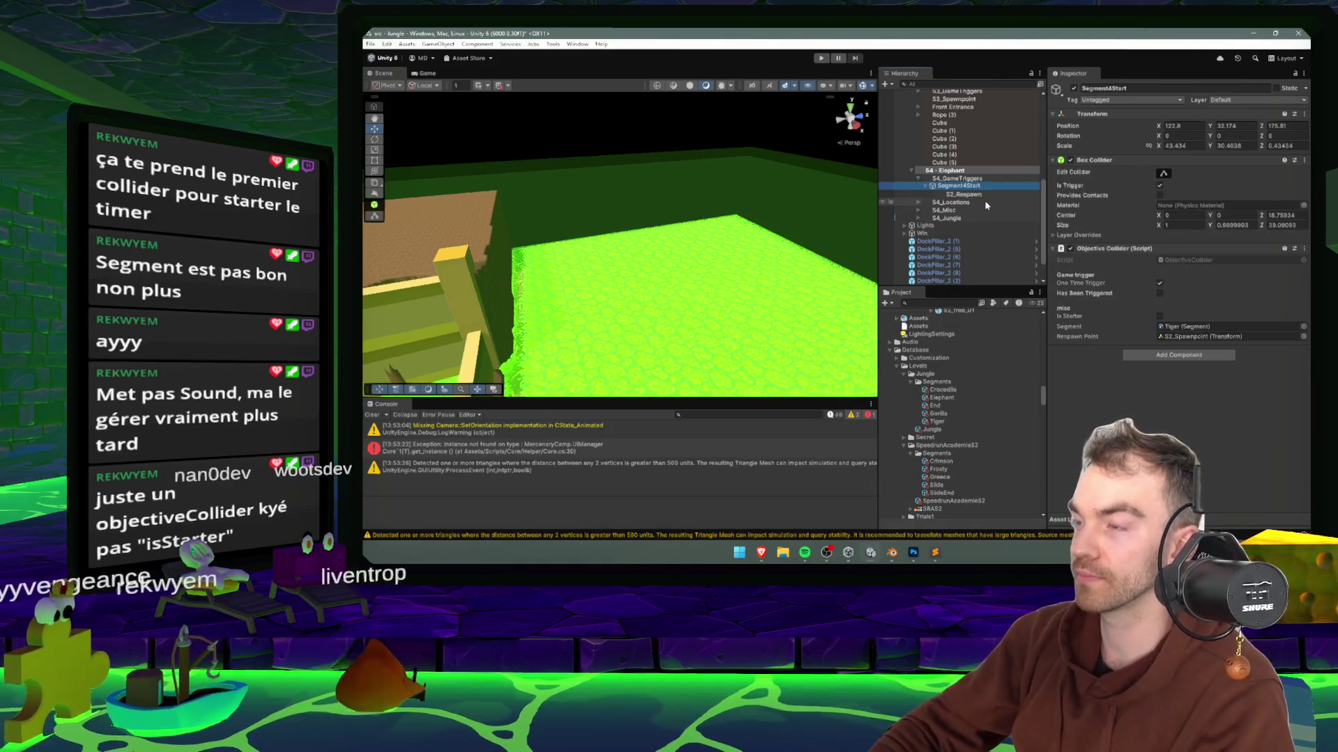
# - Assign Segment4Start a segment asset and set S4_Spawnpoint as its Respawn Point
pyautogui.scroll(2, 945, 429)
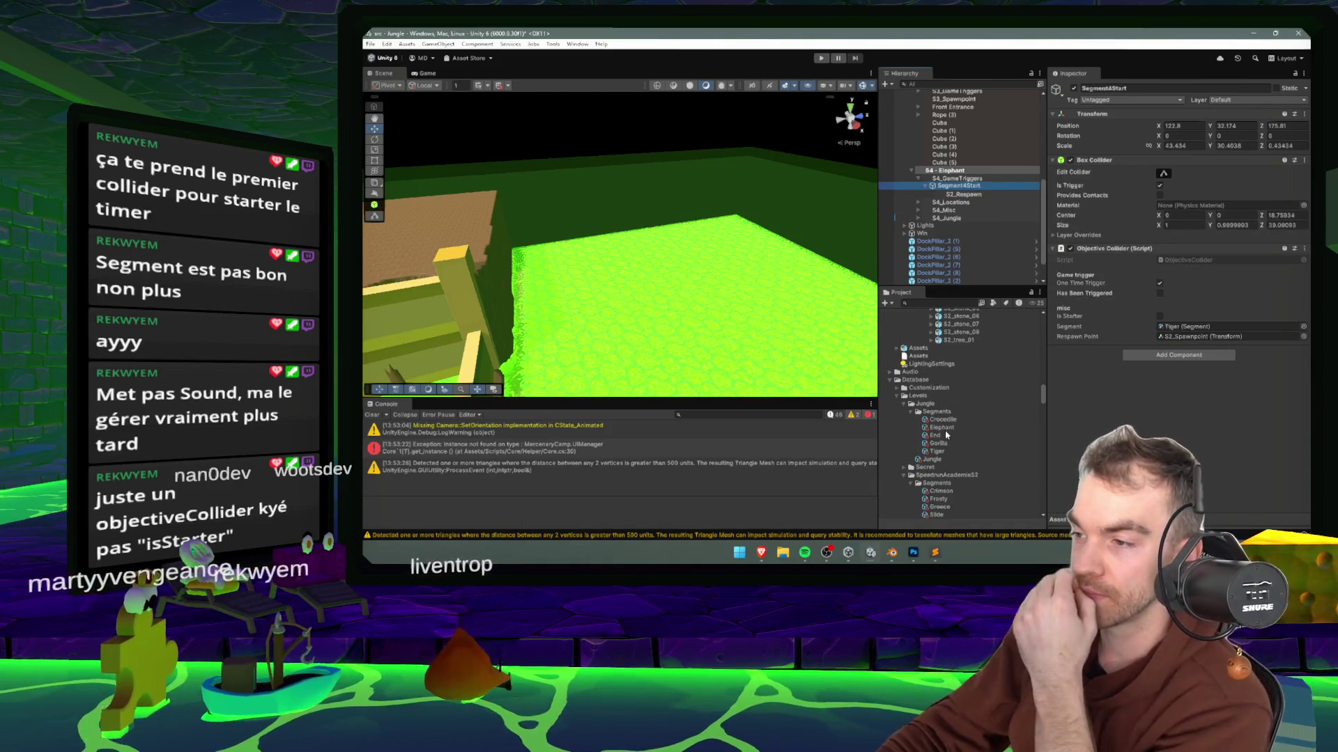
pyautogui.moveTo(945, 432); pyautogui.dragTo(1195, 326)
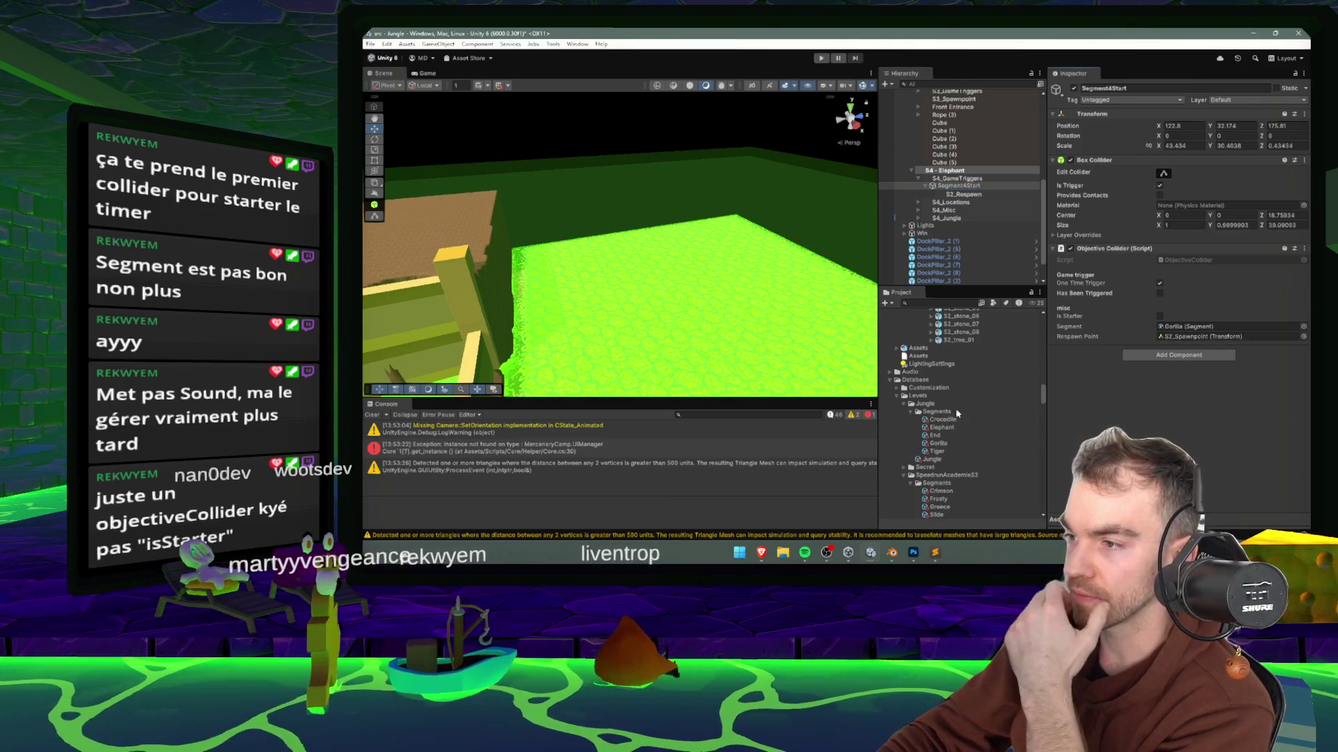
pyautogui.click(919, 202)
pyautogui.moveTo(961, 210); pyautogui.dragTo(1212, 341)
pyautogui.scroll(4, 942, 175)
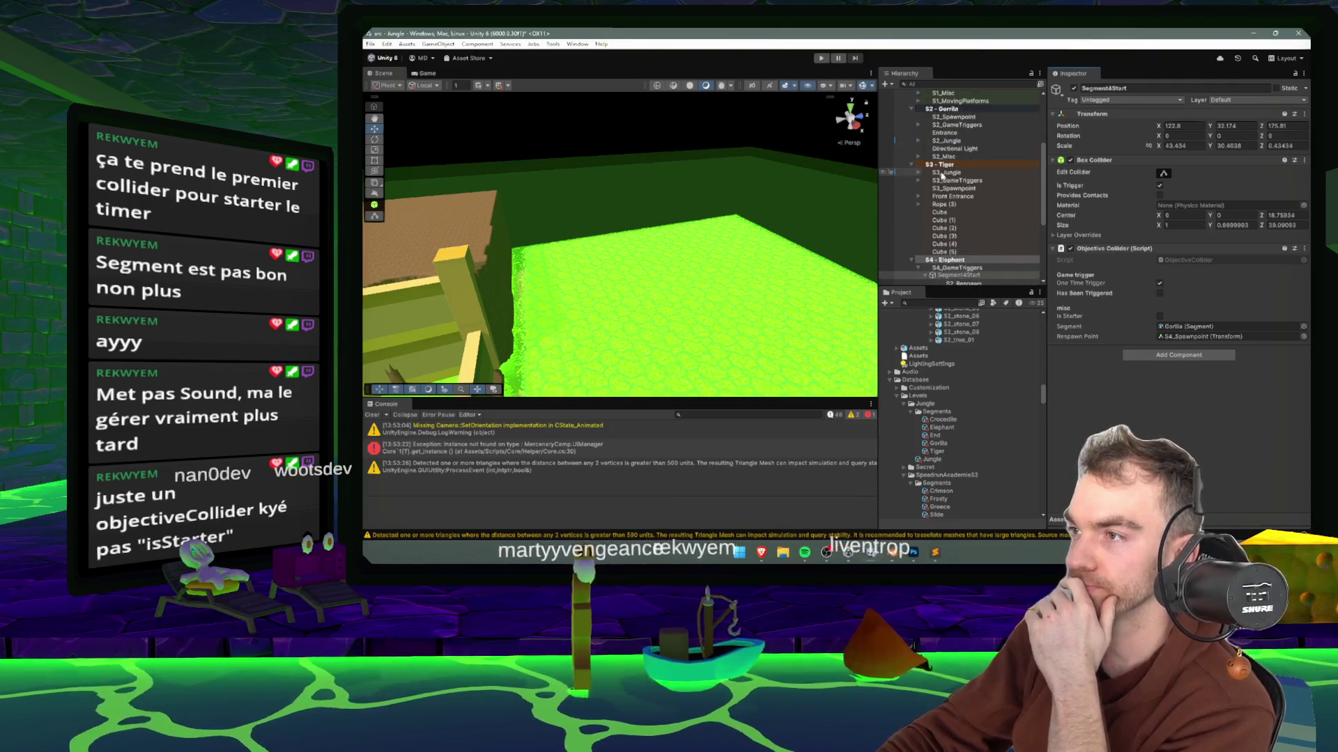
# - Set Segment3Start's Respawn Point to S3_Spawnpoint and recheck Segment4Start
pyautogui.click(920, 180)
pyautogui.click(956, 188)
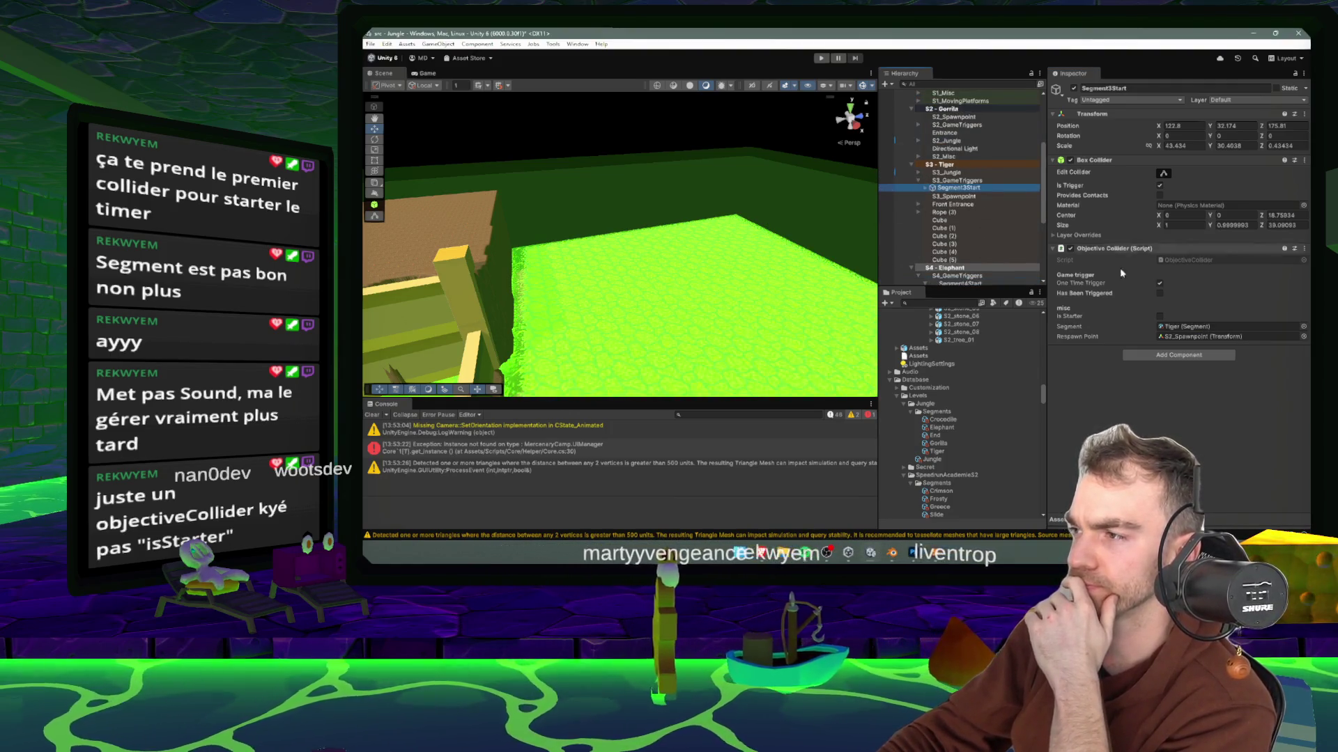
pyautogui.click(1202, 326)
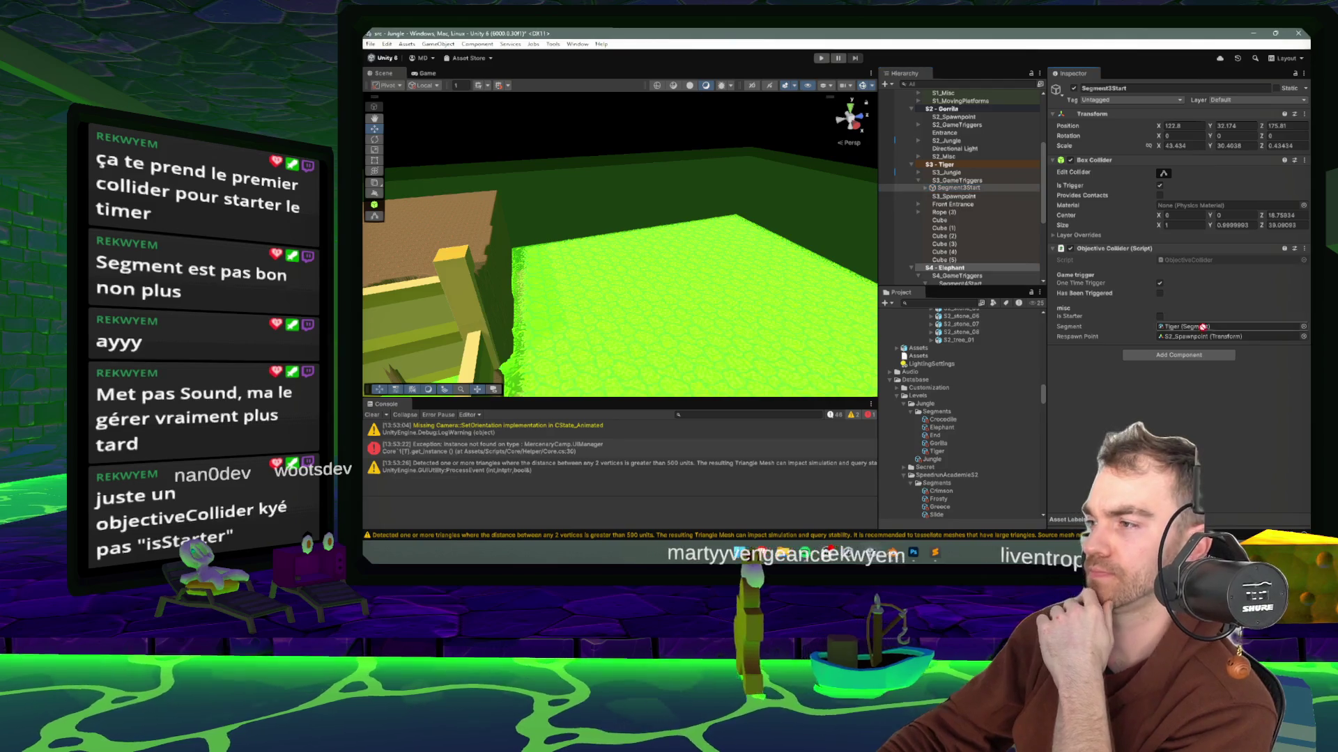
pyautogui.moveTo(1202, 327); pyautogui.dragTo(1212, 336)
pyautogui.scroll(-4, 969, 199)
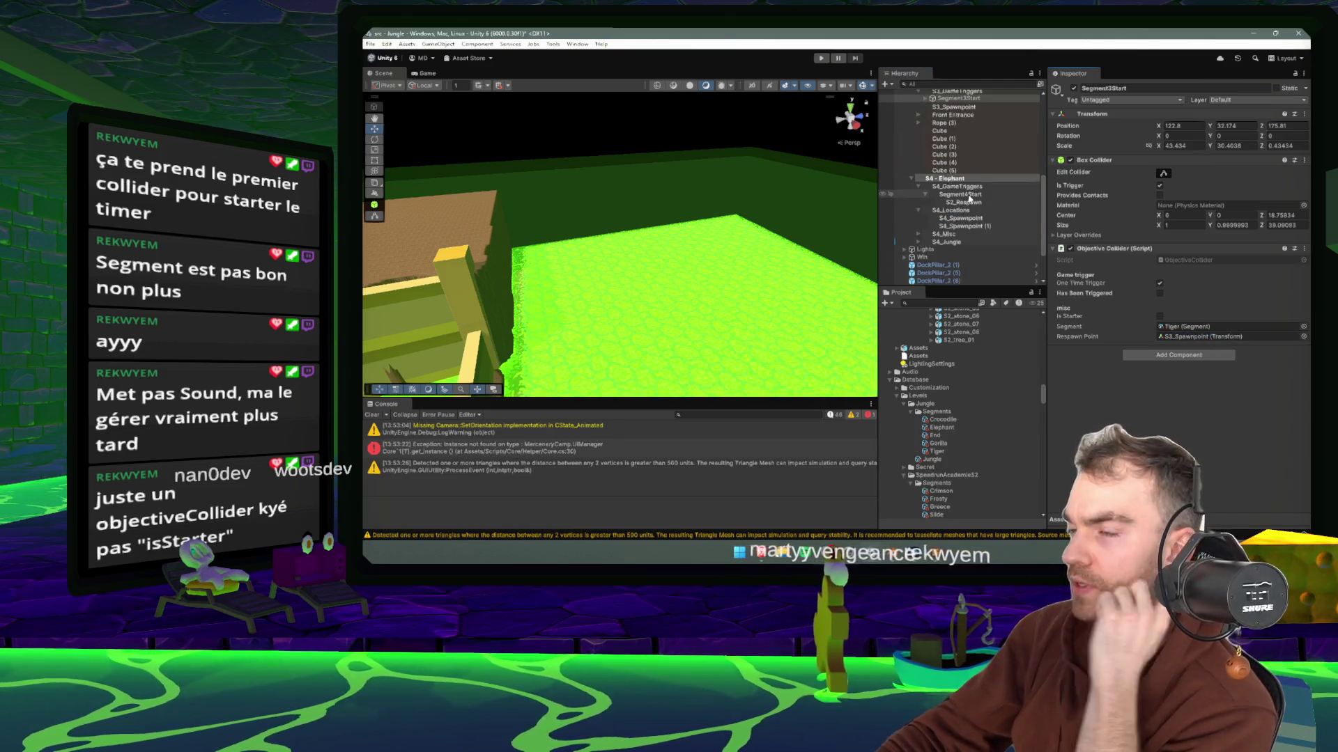
pyautogui.click(970, 202)
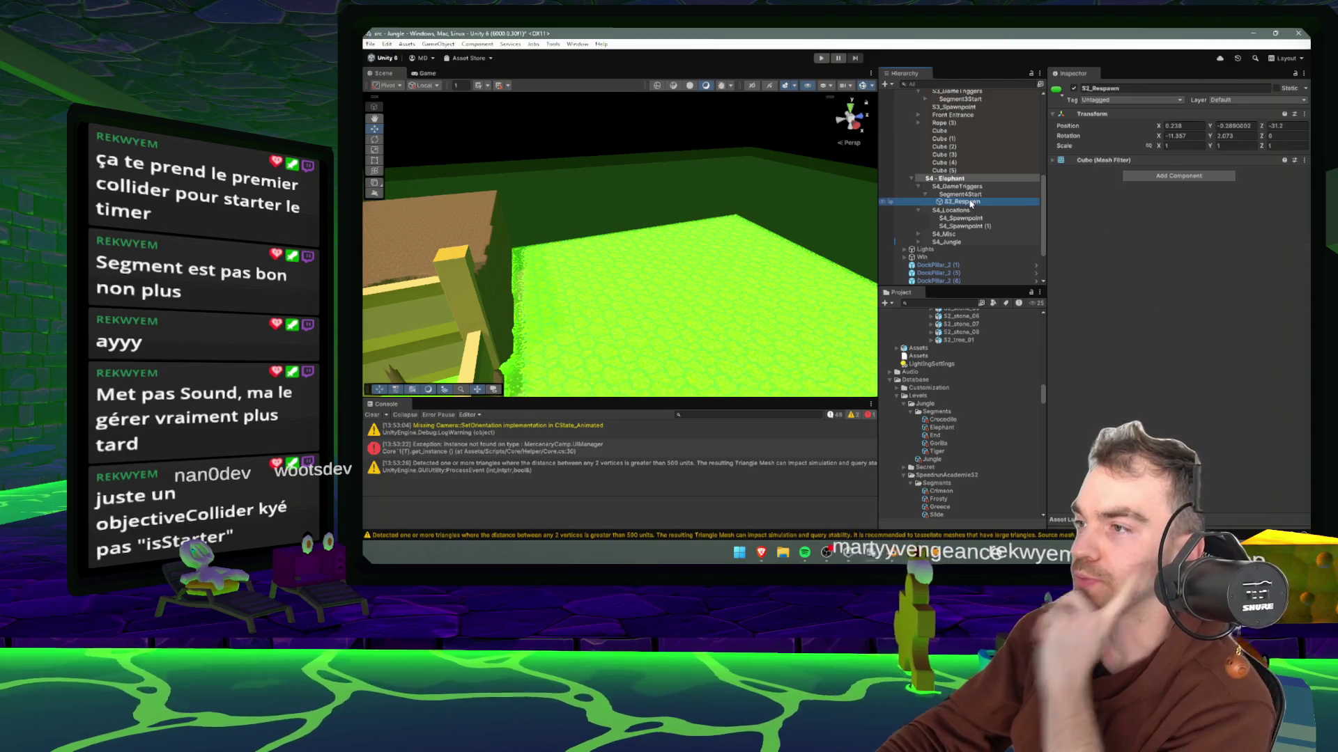
pyautogui.click(954, 204)
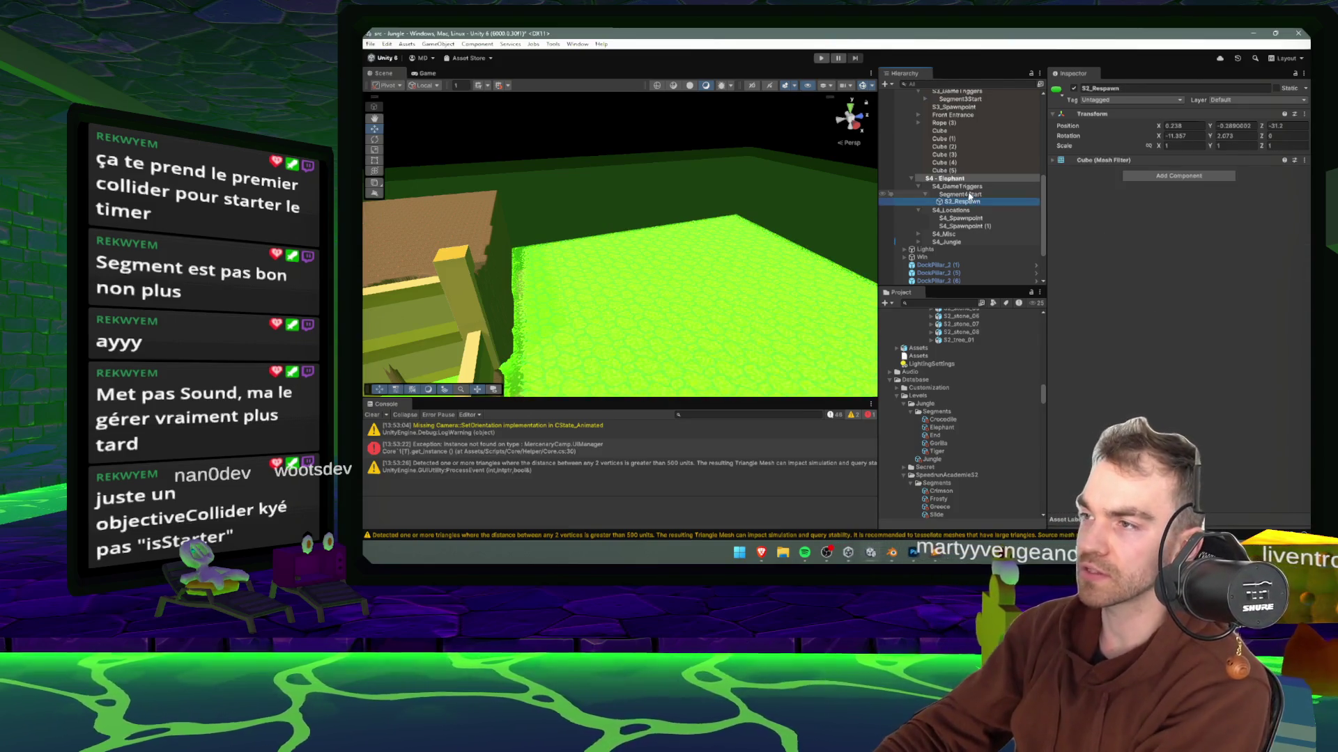
pyautogui.click(962, 194)
pyautogui.scroll(3, 989, 143)
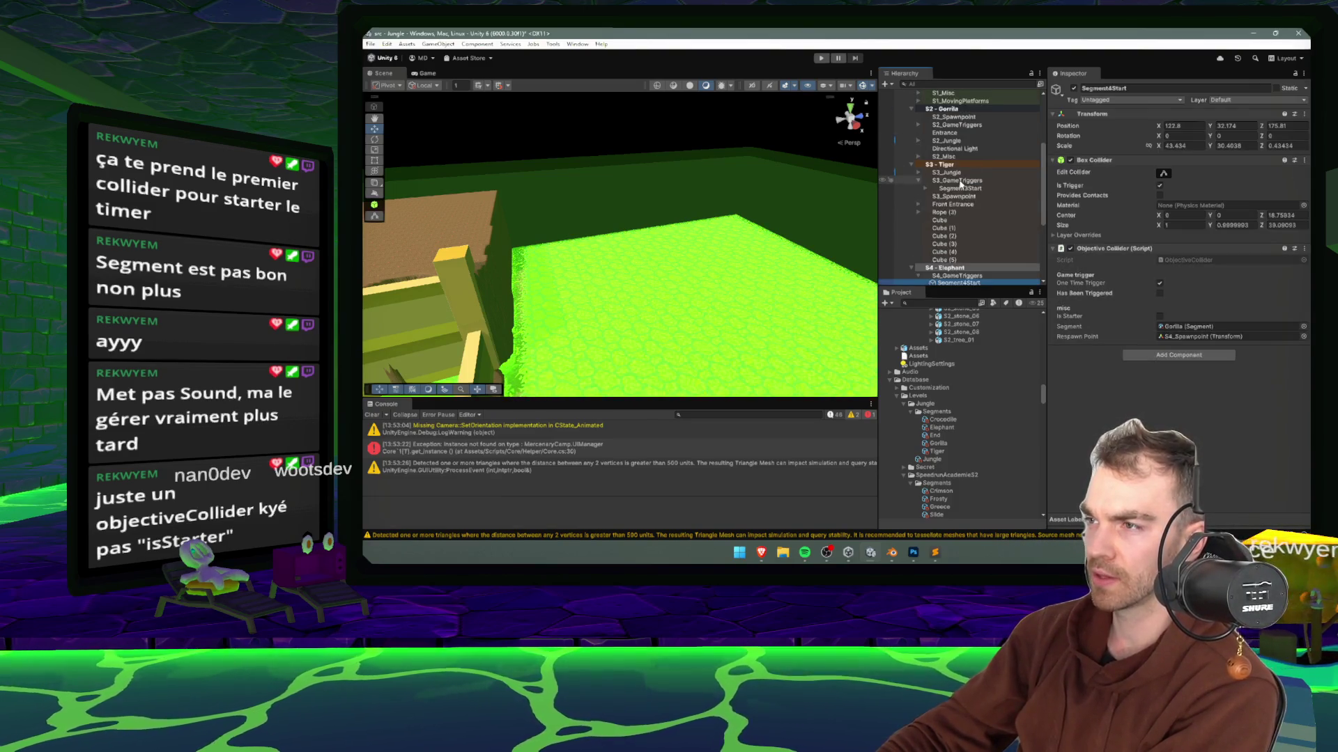
pyautogui.scroll(3, 965, 209)
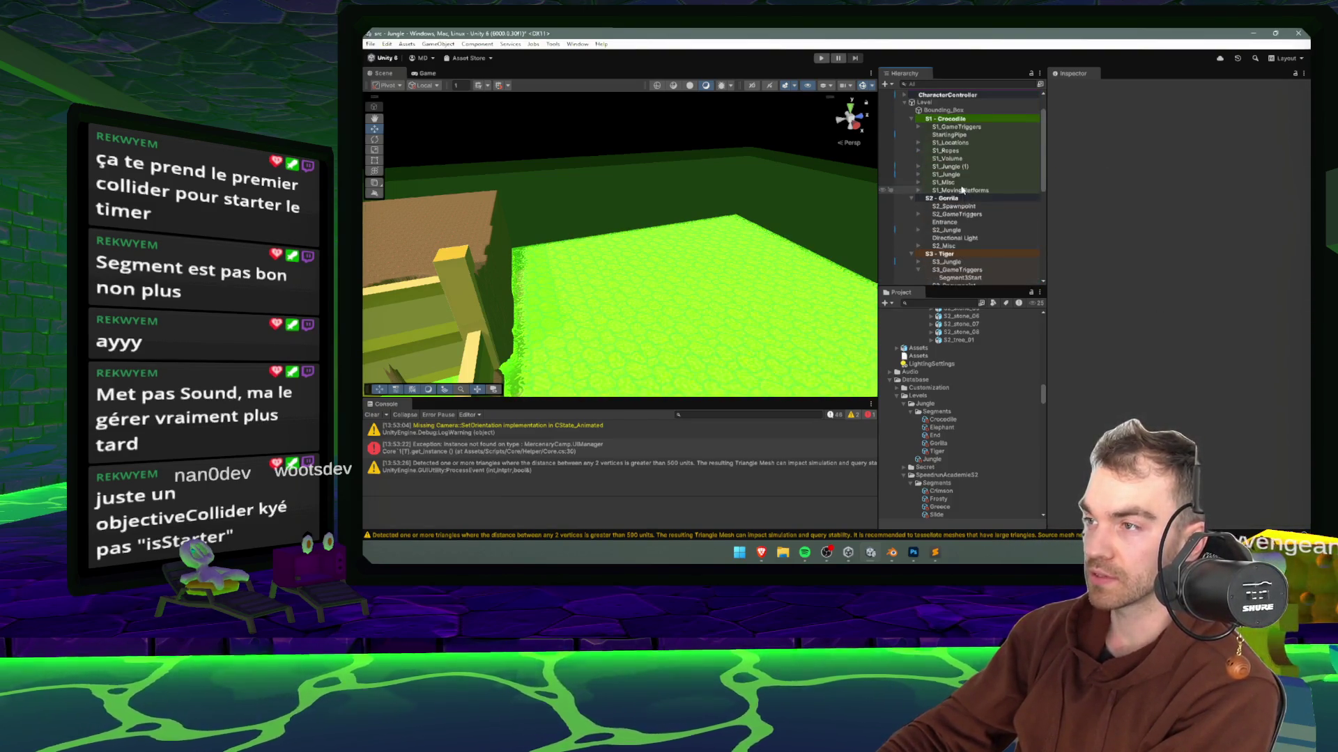
# - Frame Segment1Start and check S1_GameTriggers as the position reference
pyautogui.click(969, 222)
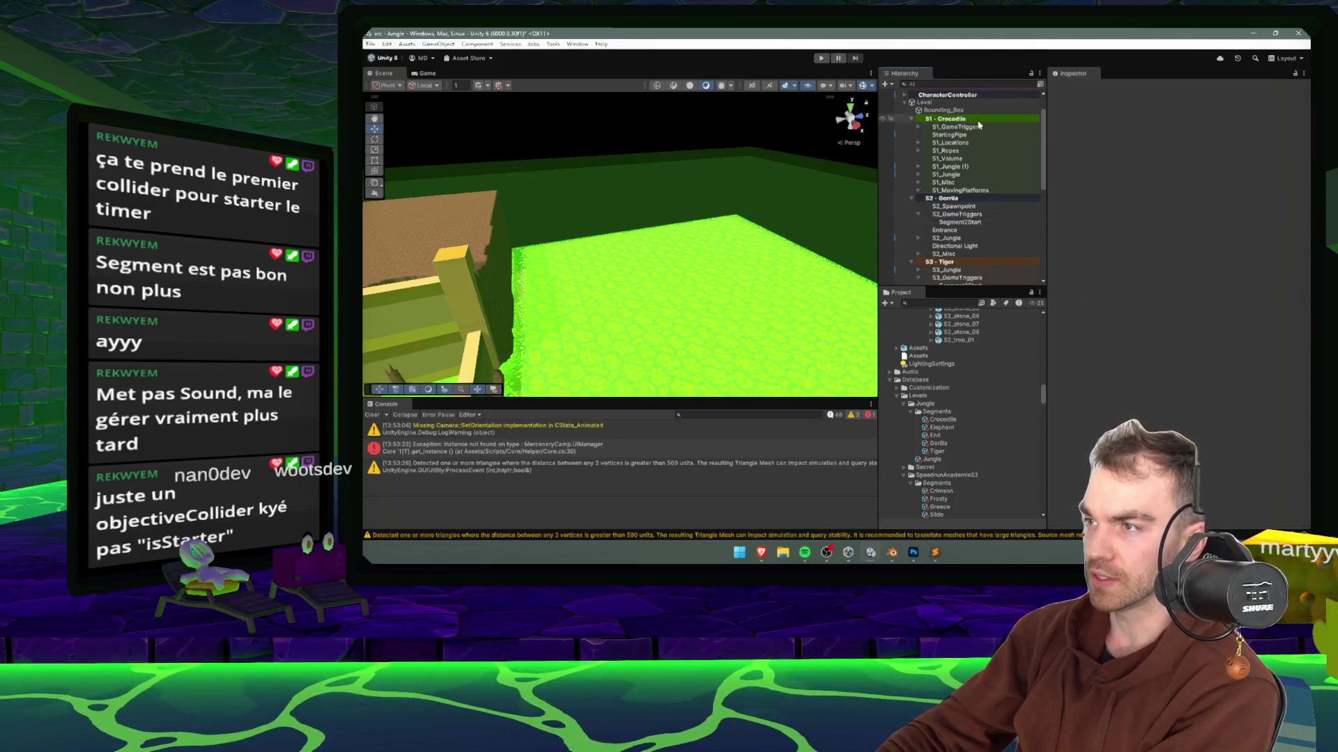
pyautogui.scroll(2, 972, 209)
pyautogui.click(918, 157)
pyautogui.click(960, 165)
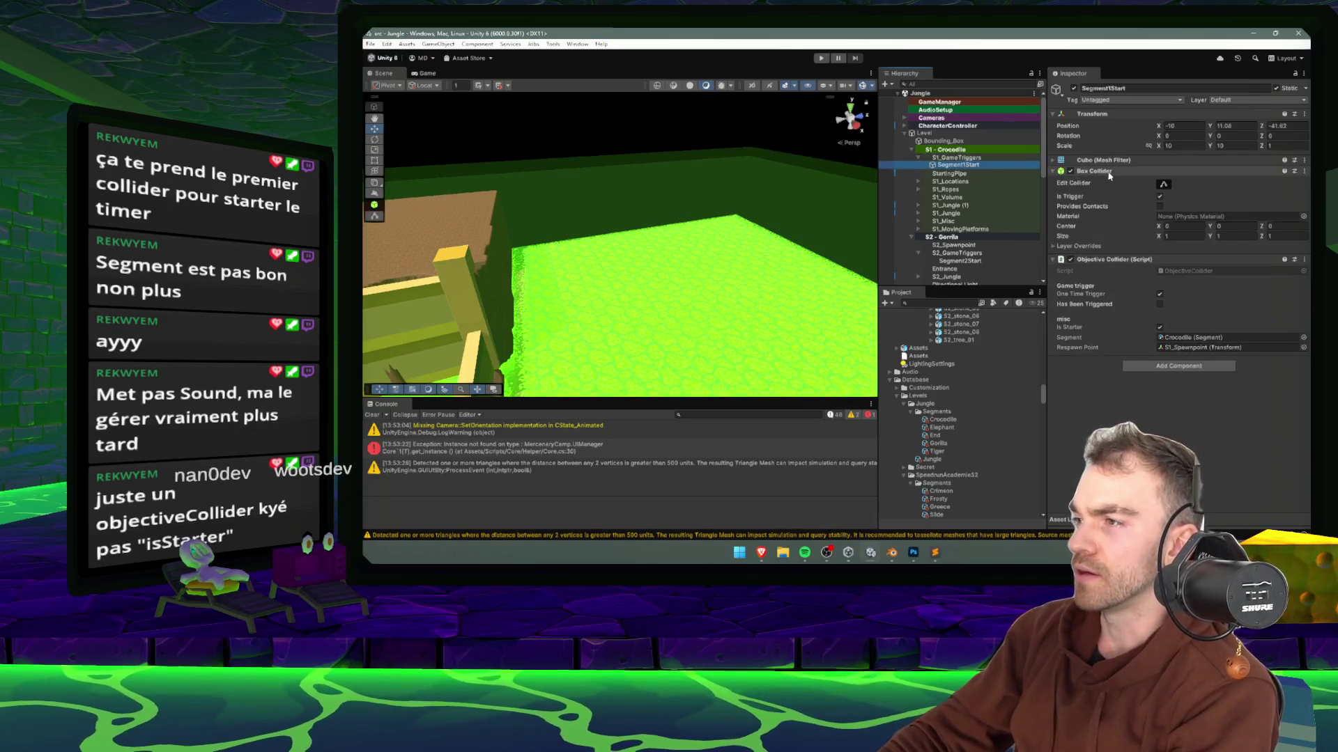
pyautogui.doubleClick(973, 164)
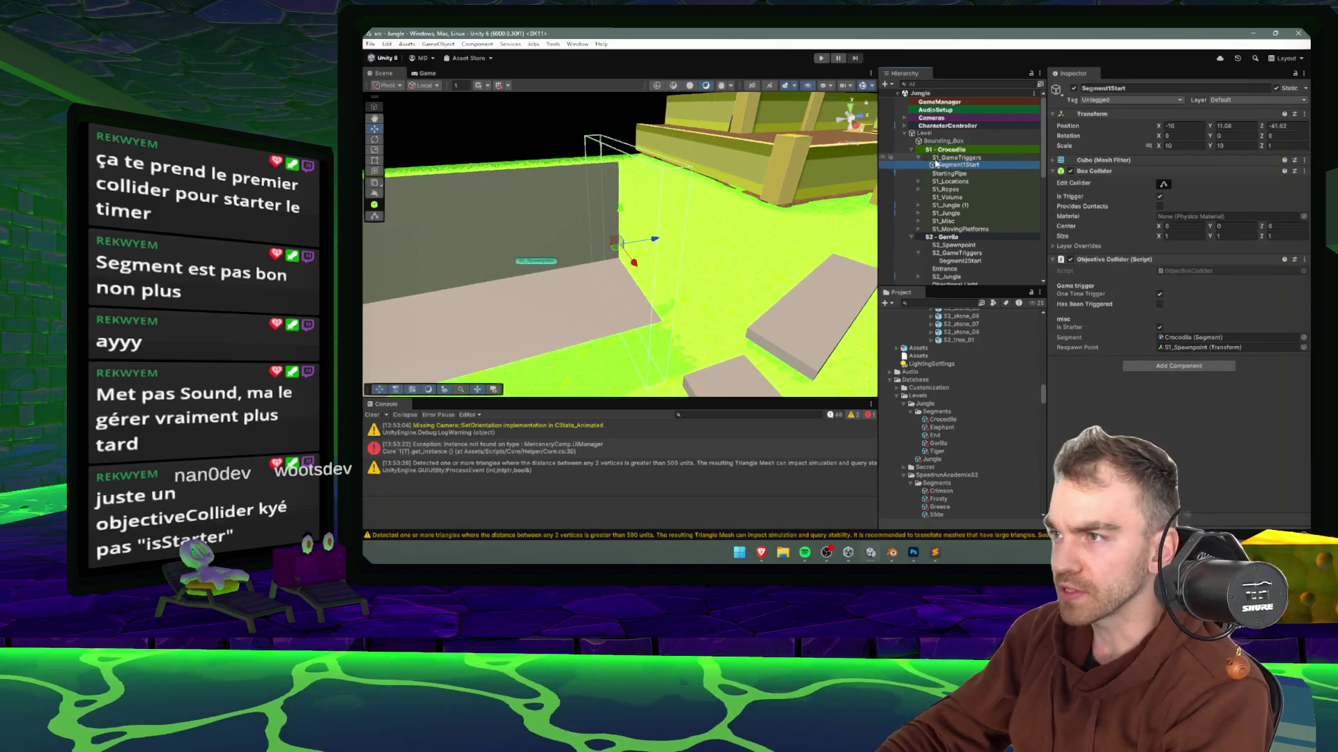
pyautogui.click(924, 158)
pyautogui.click(918, 158)
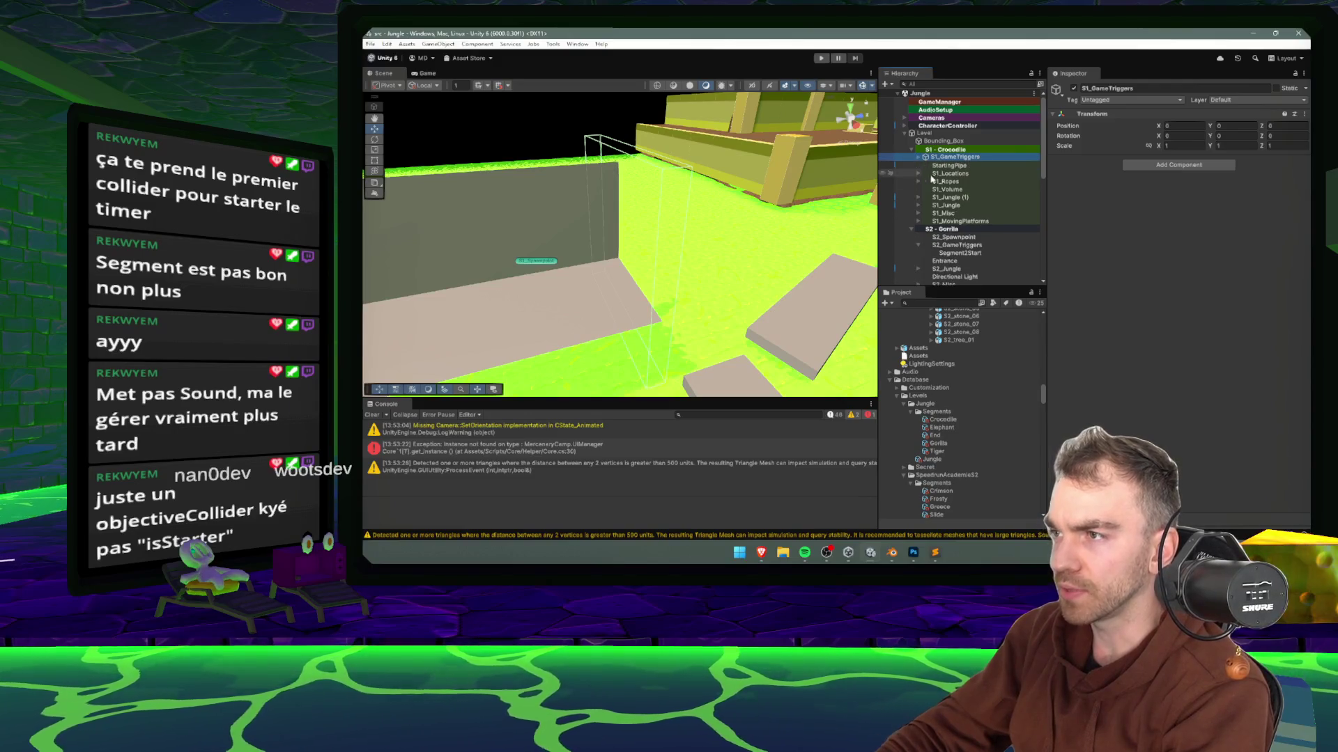
# - Set S2_GameTriggers' Position X to 0
pyautogui.click(967, 245)
pyautogui.doubleClick(961, 245)
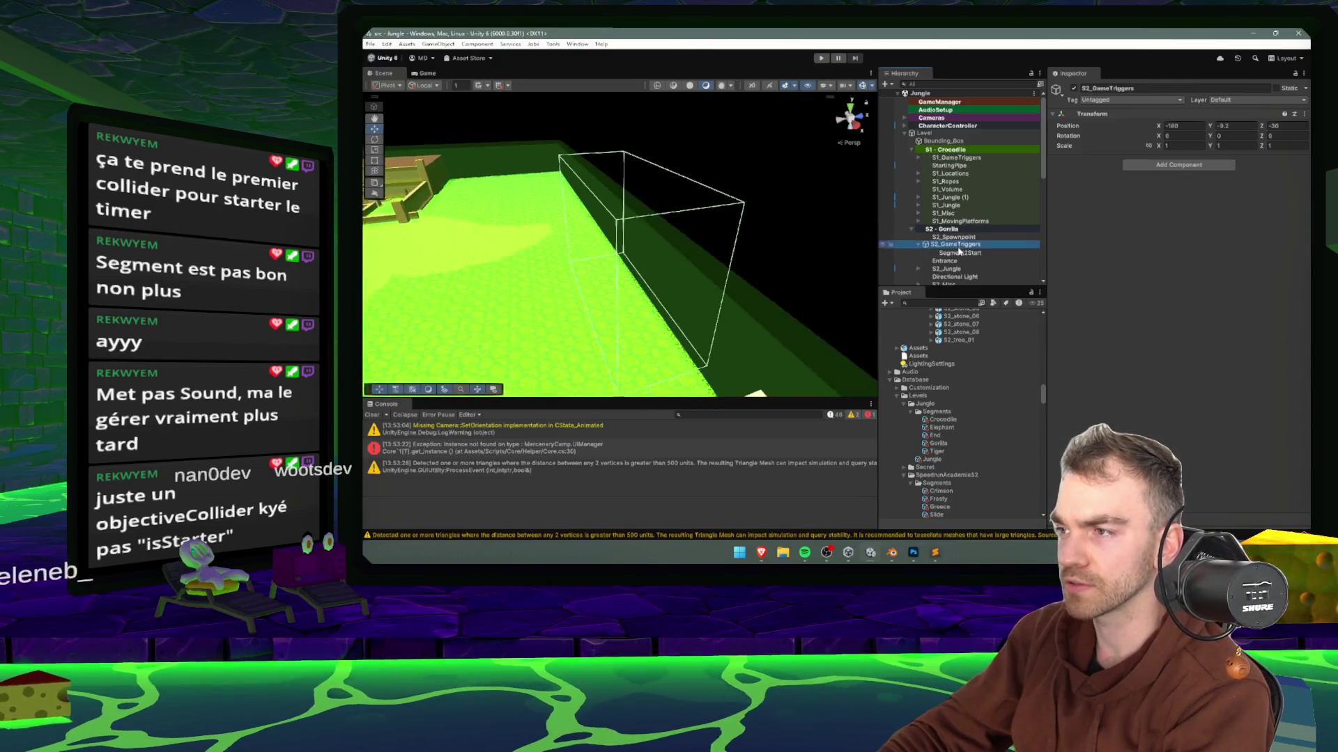
pyautogui.scroll(-3, 671, 182)
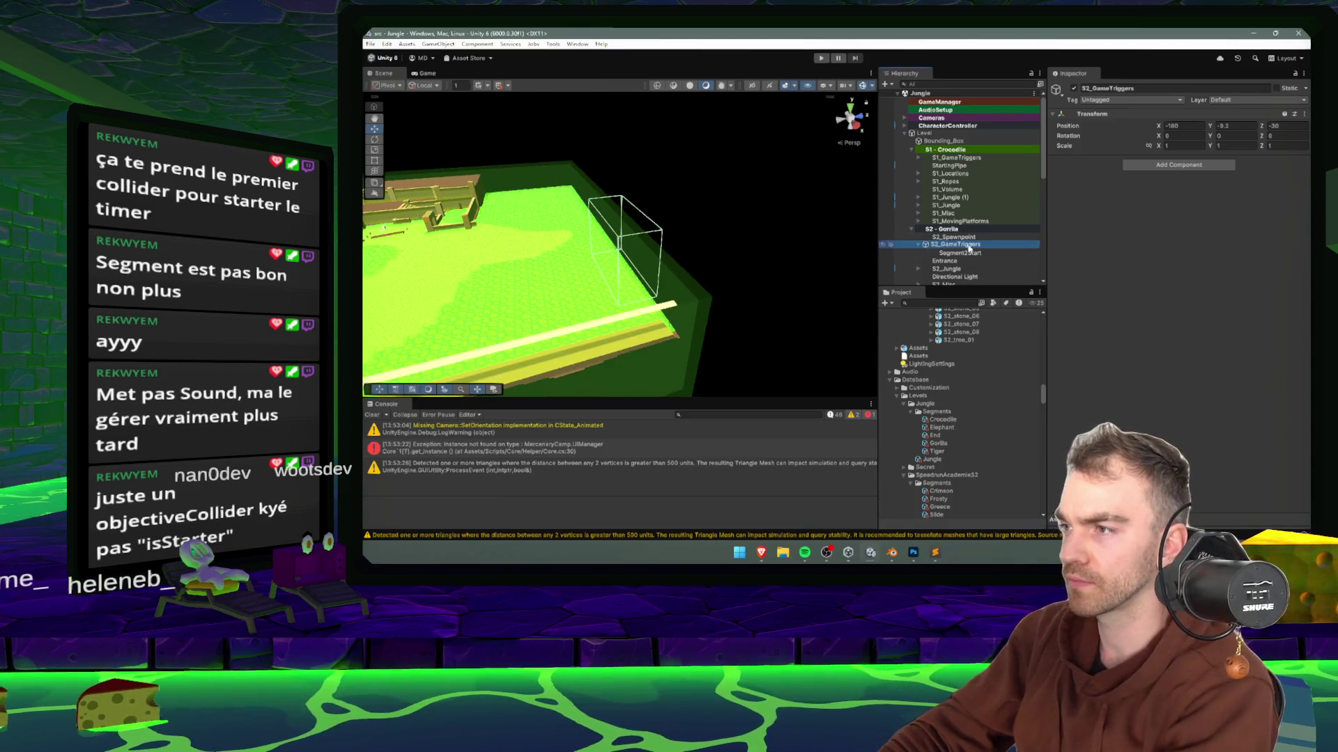
pyautogui.click(1181, 126)
pyautogui.write('0')
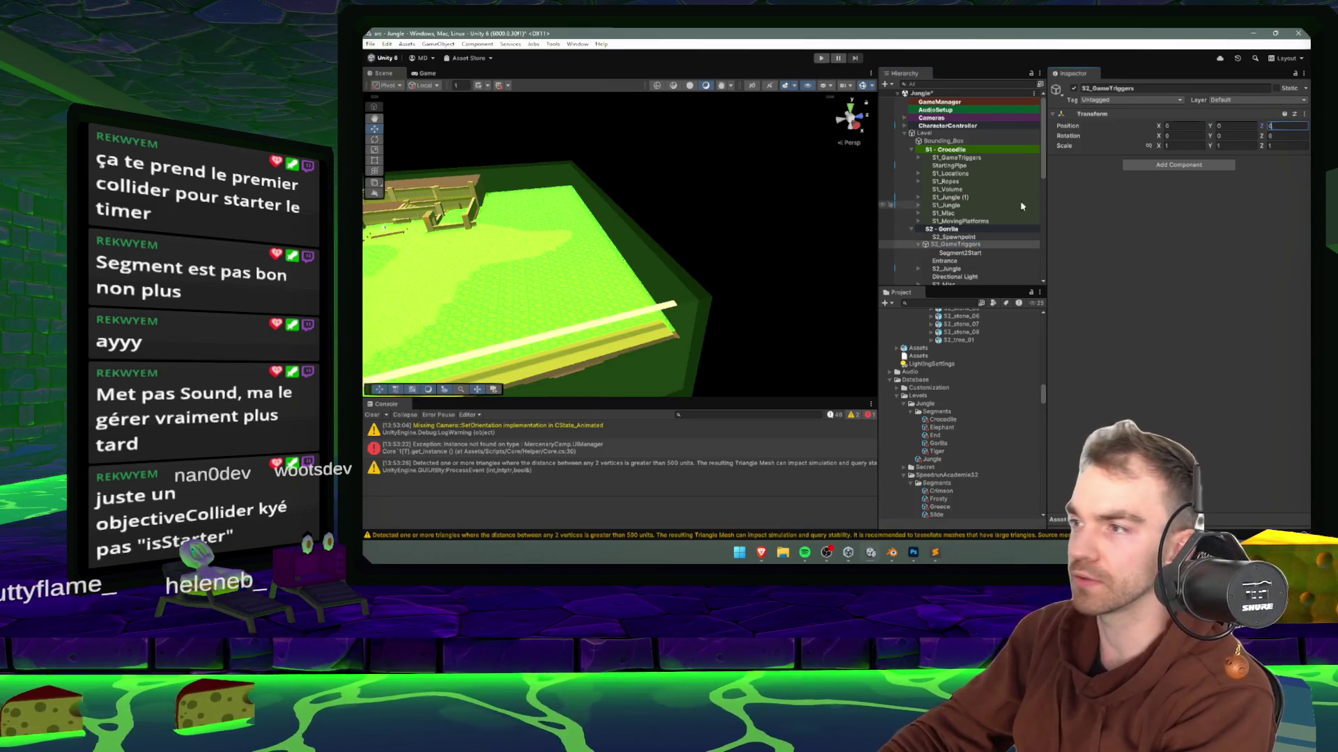
# - Set S3_GameTriggers' Position X and Y to 0
pyautogui.click(955, 157)
pyautogui.scroll(-2, 979, 207)
pyautogui.scroll(-2, 979, 206)
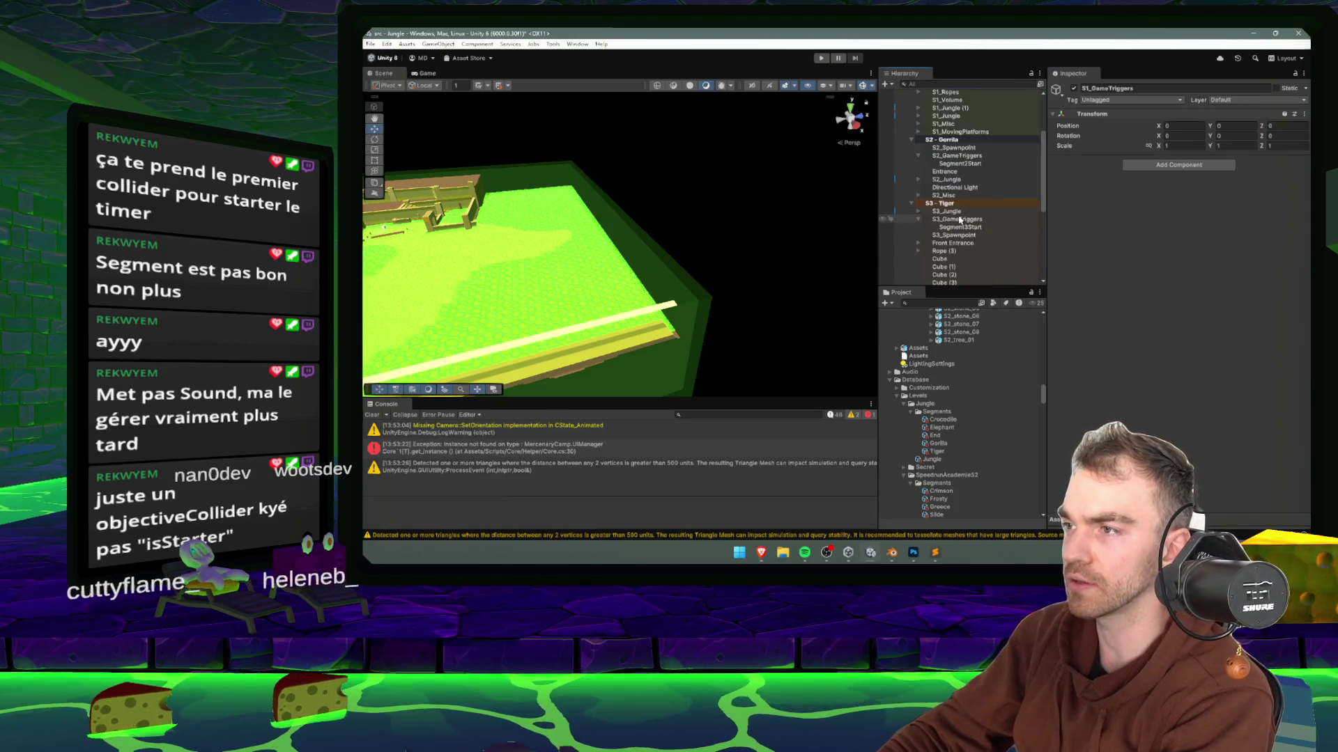
pyautogui.click(956, 218)
pyautogui.press('Tab')
pyautogui.write('0')
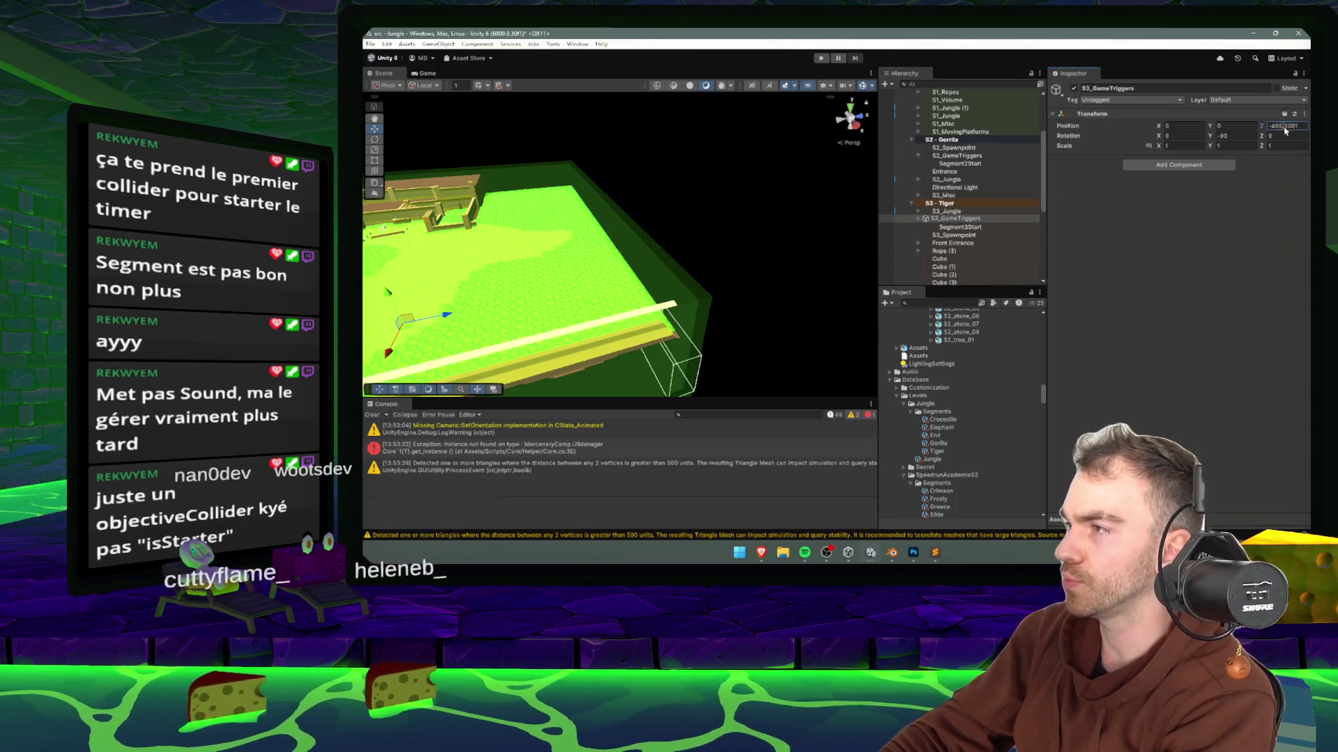
pyautogui.press('Tab')
pyautogui.write('0')
pyautogui.scroll(2, 1003, 188)
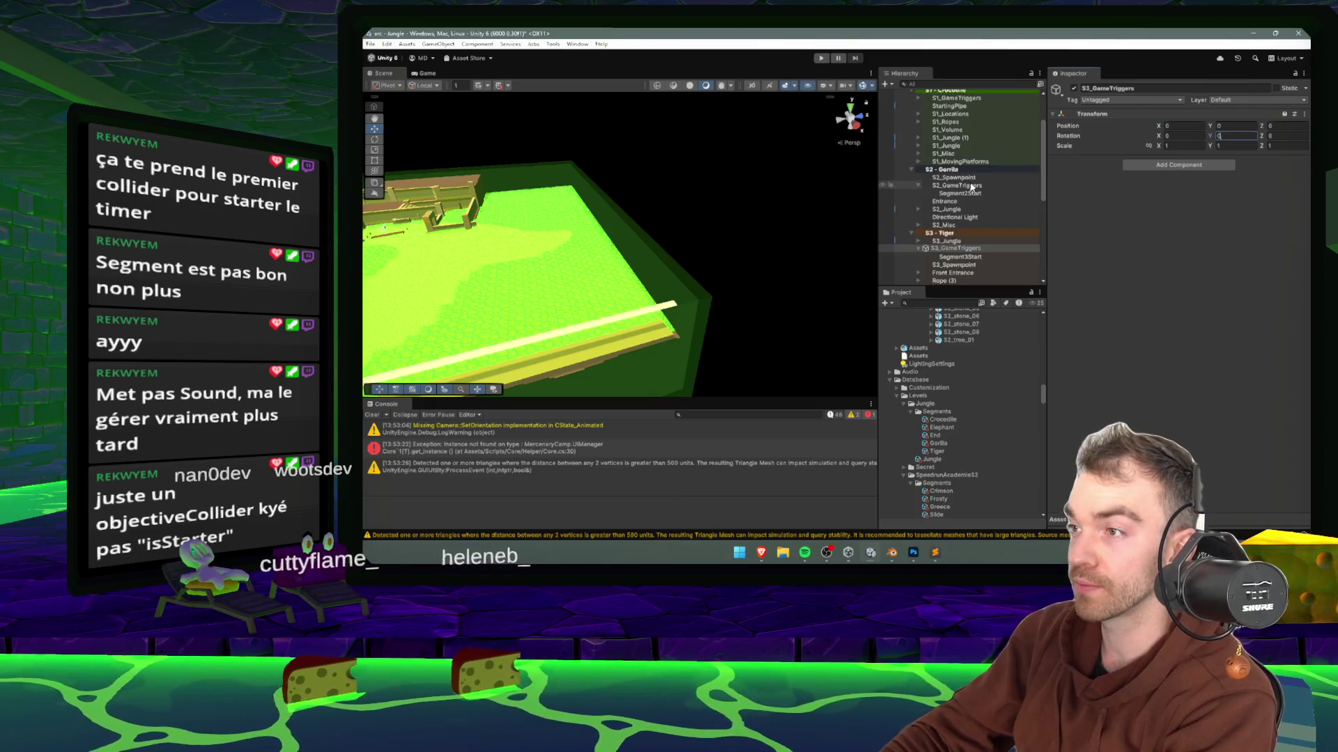
pyautogui.click(967, 186)
pyautogui.scroll(-5, 975, 219)
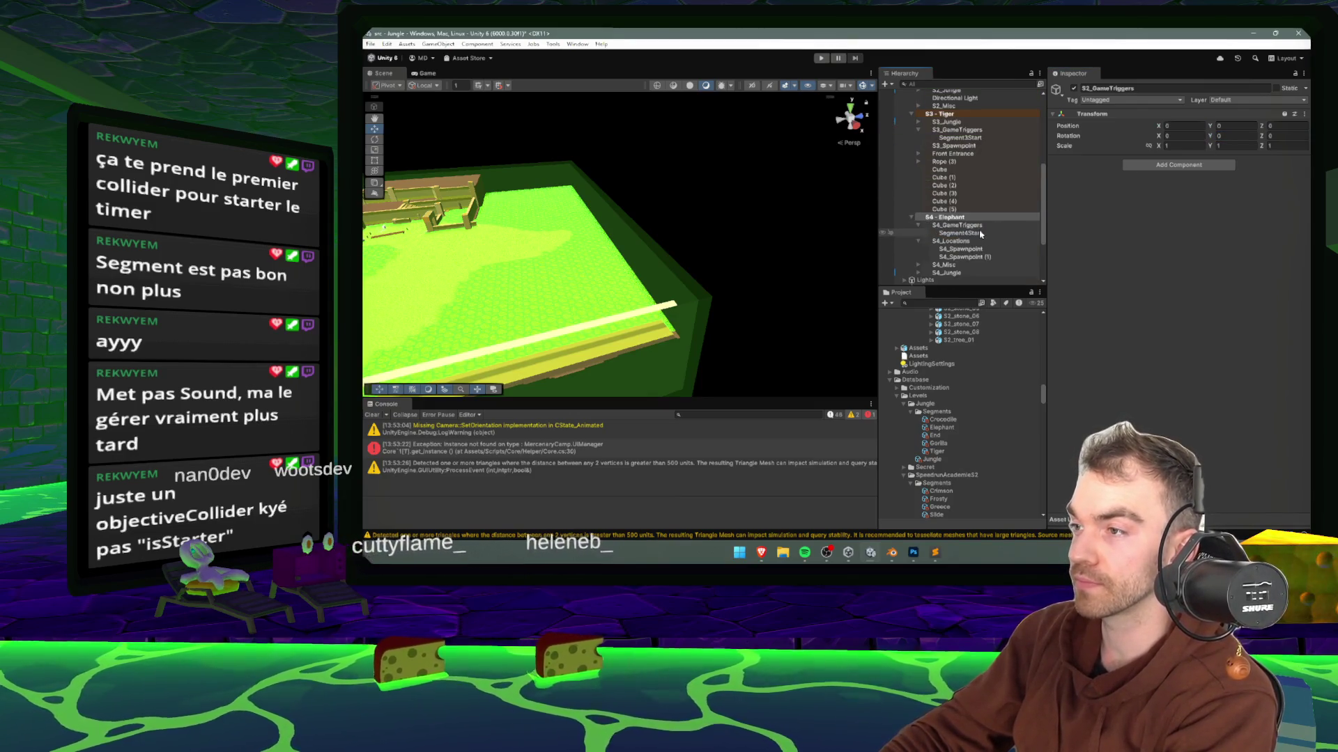
# - Set S4_GameTriggers' Position X to 0
pyautogui.click(977, 226)
pyautogui.write('0')
pyautogui.click(1234, 126)
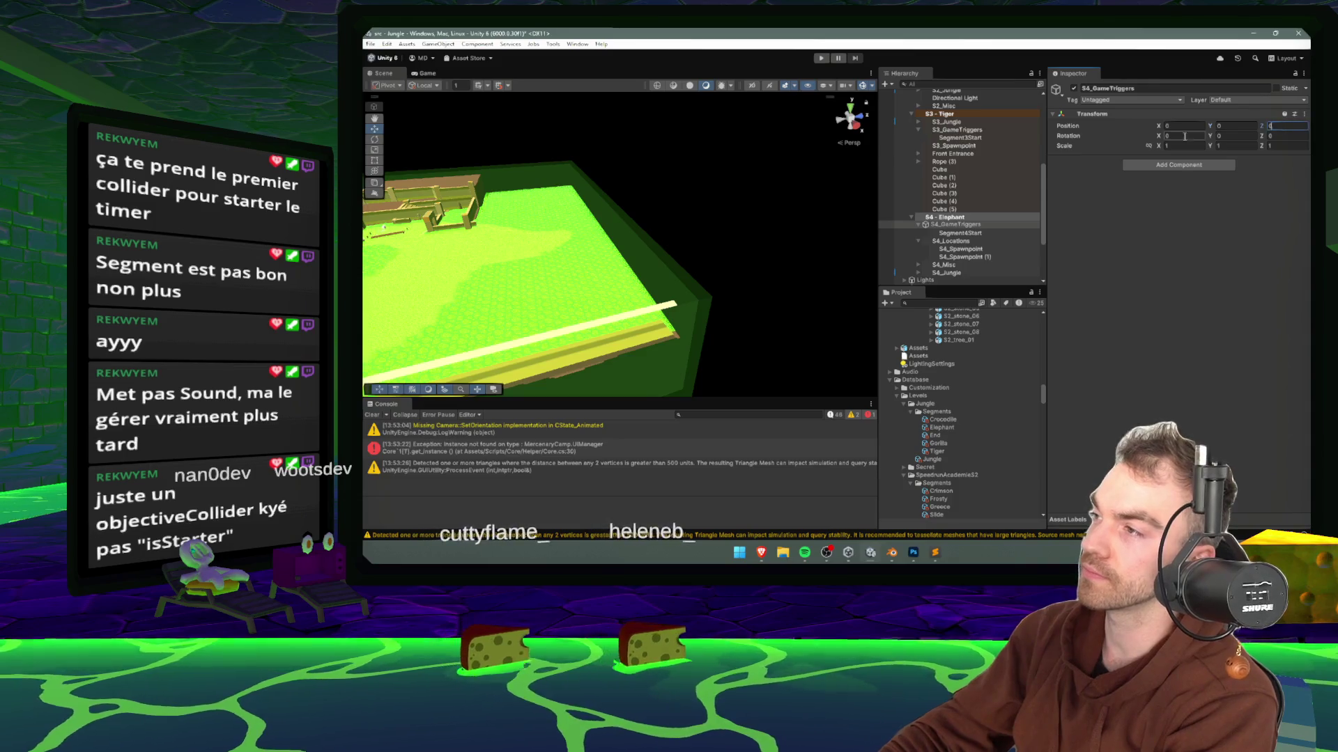
pyautogui.scroll(10, 960, 245)
pyautogui.doubleClick(960, 252)
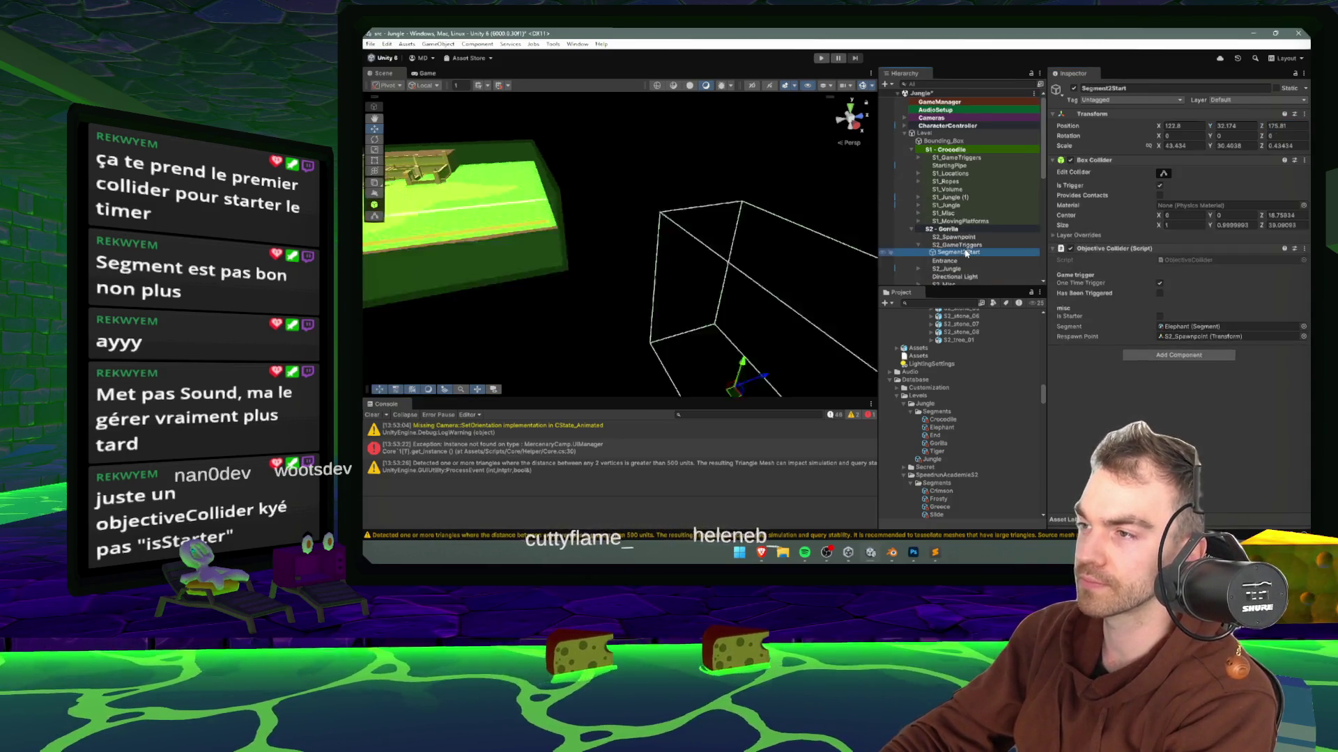
# - Align Segment2Start with the scene view and zero its rotation values
pyautogui.press('w')
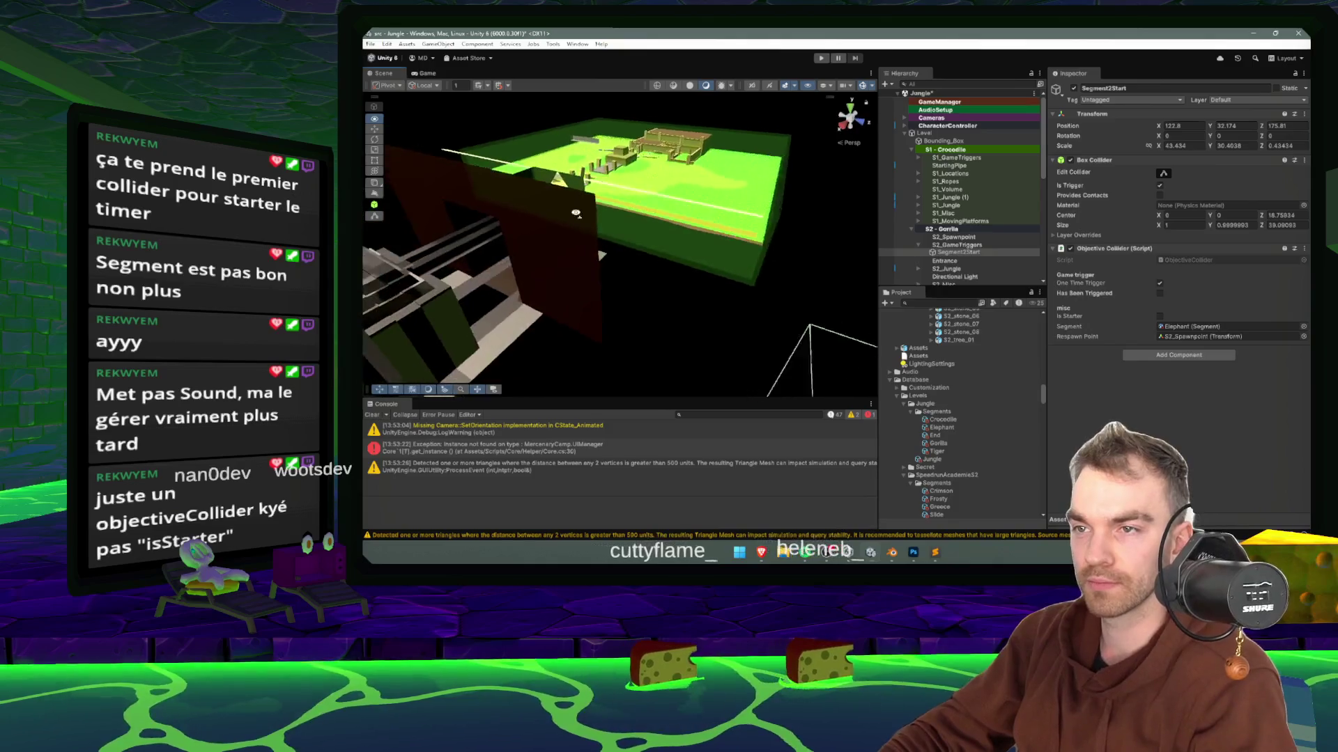
pyautogui.press('w')
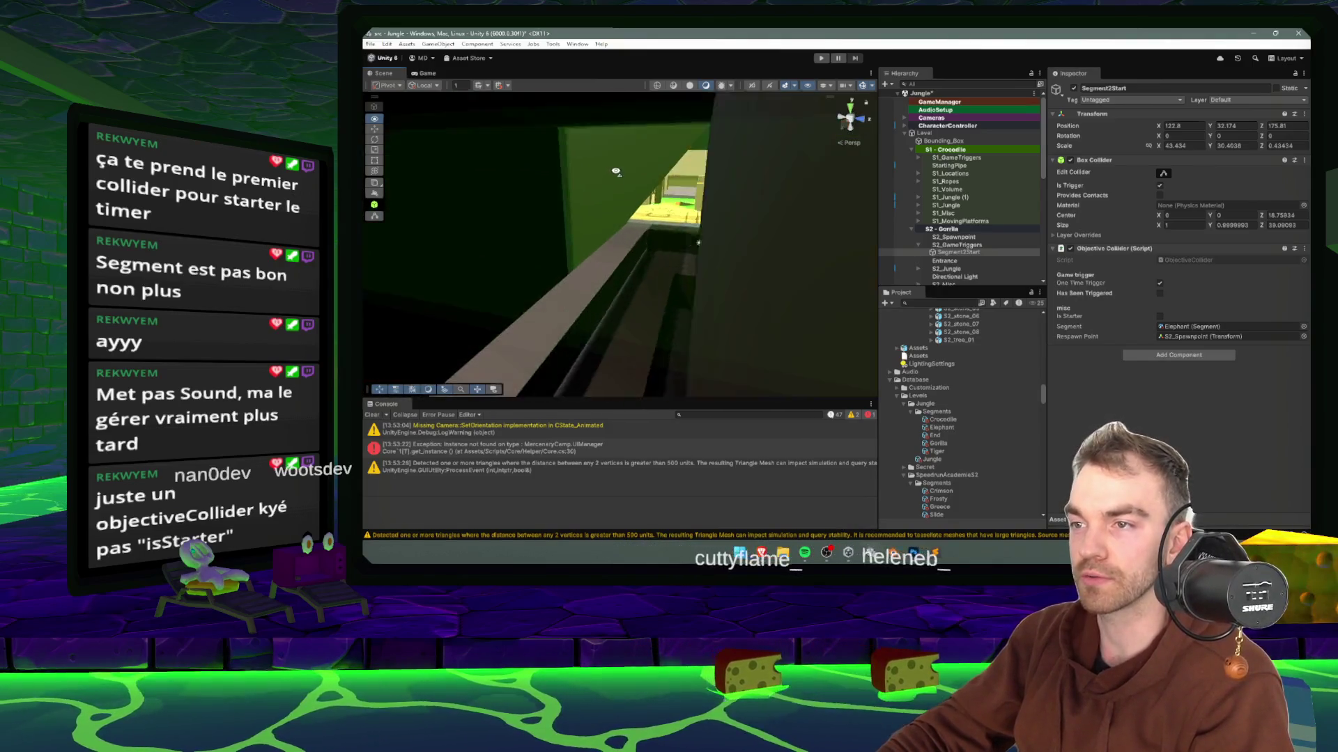
pyautogui.press('w')
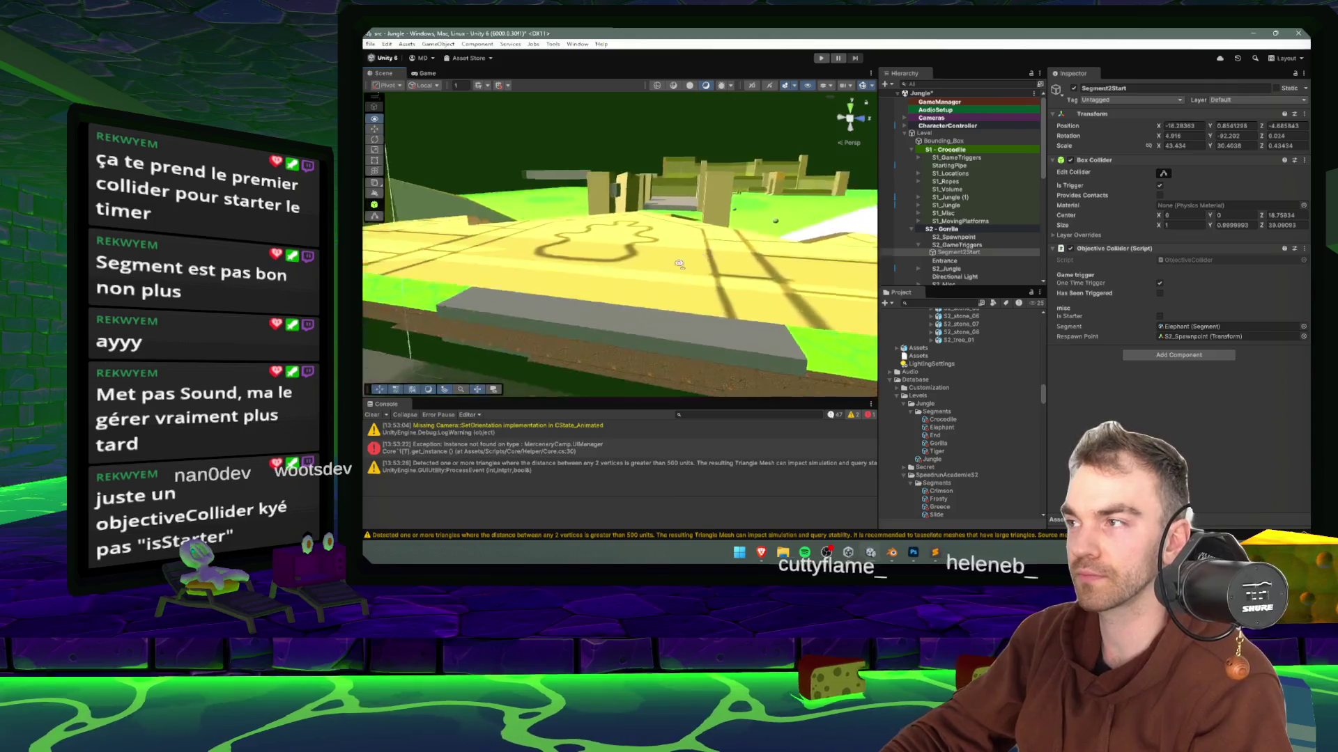
pyautogui.hotkey('ctrl', 'shift', 'f')
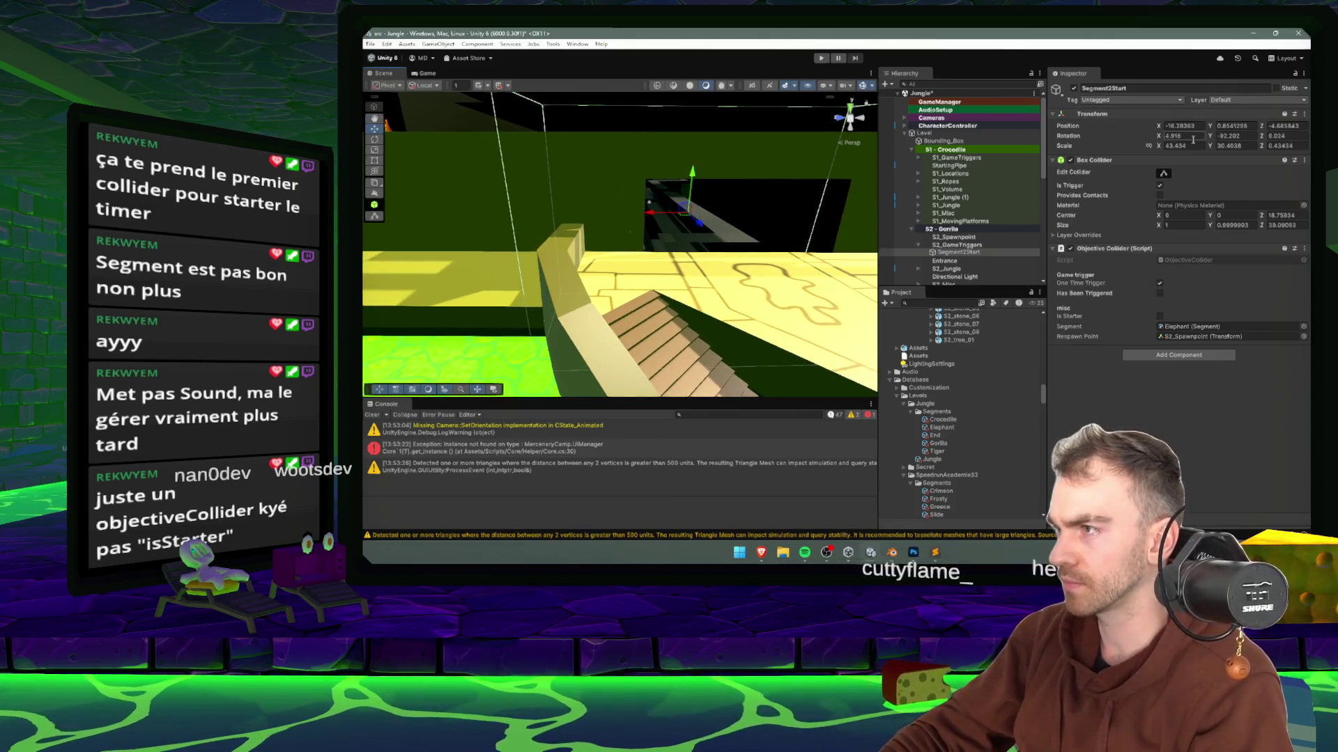
pyautogui.click(1192, 136)
pyautogui.write('0')
pyautogui.press('Tab')
pyautogui.write('0')
pyautogui.press('Tab')
pyautogui.write('0f')
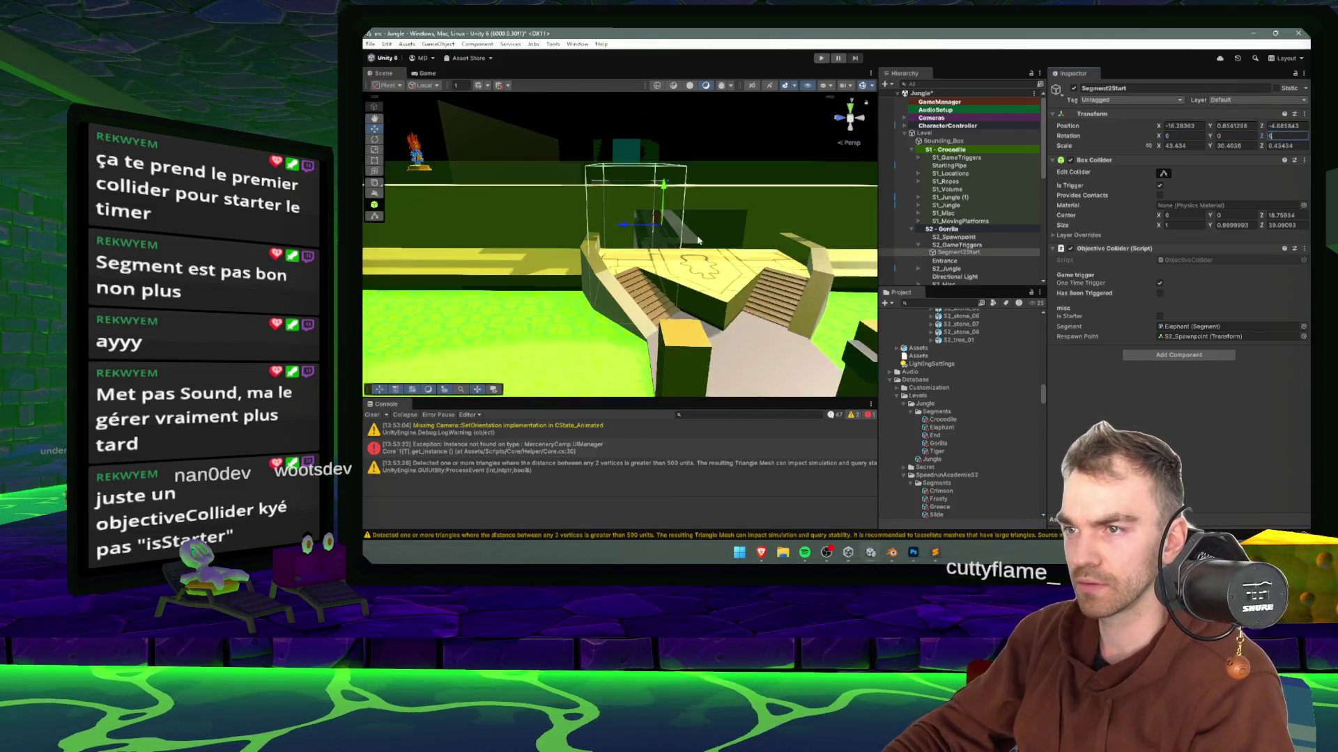
pyautogui.write('e')
# - Rotate Segment2Start to Y 90 and slide it to X -24.28 across the passage
pyautogui.moveTo(689, 291); pyautogui.dragTo(562, 293)
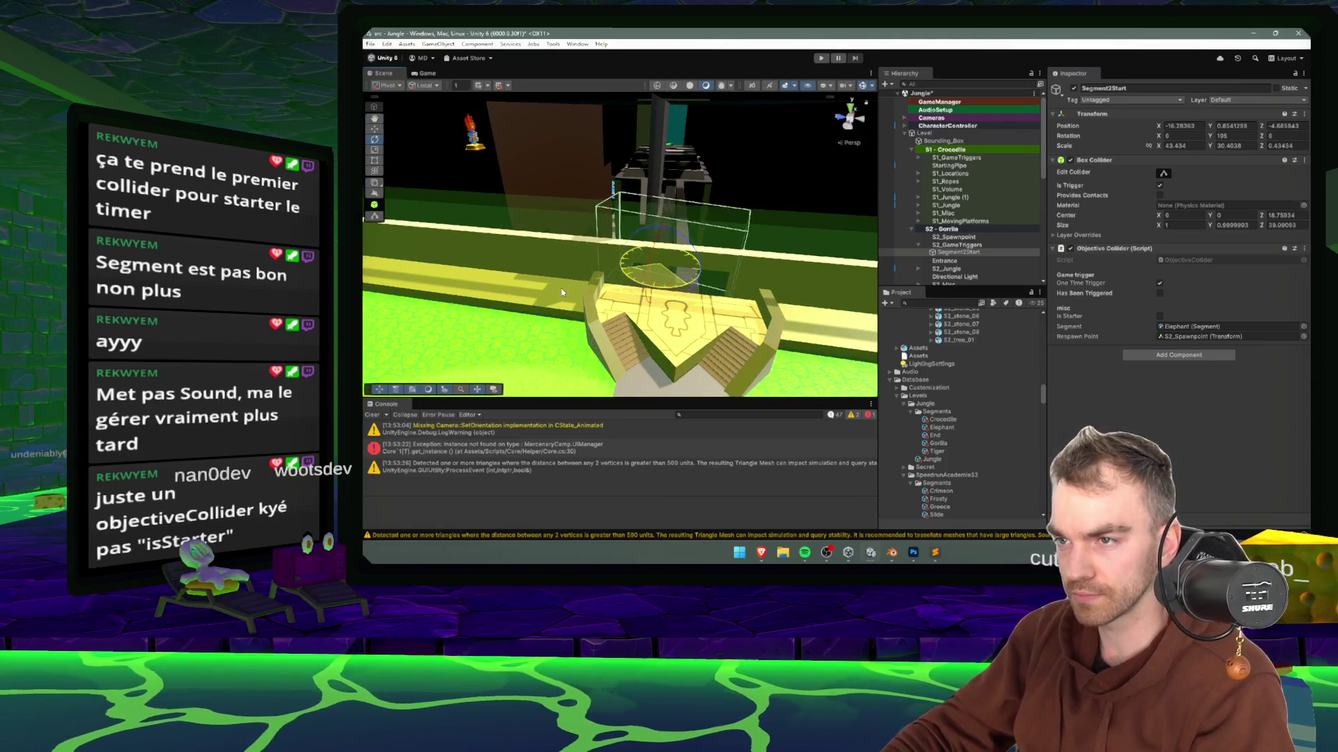
pyautogui.press('w')
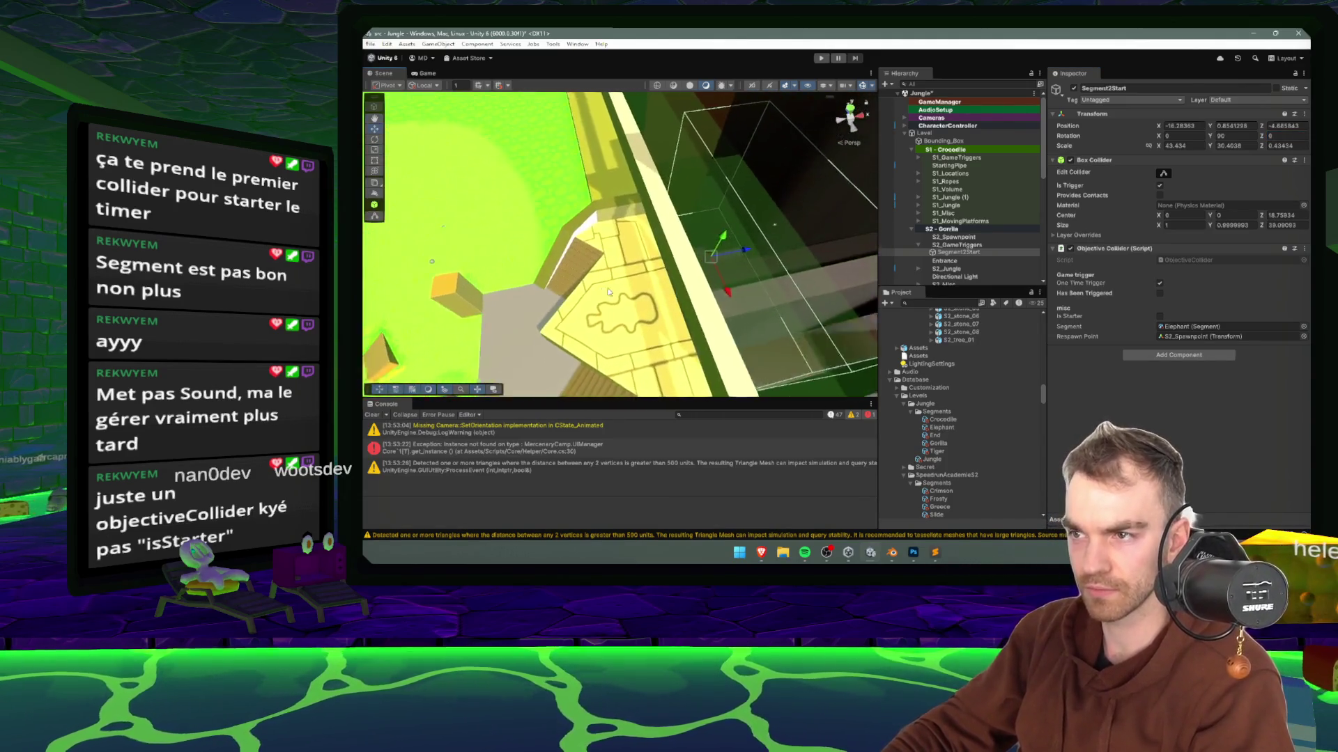
pyautogui.moveTo(707, 272)
pyautogui.mouseDown()
pyautogui.moveTo(669, 286)
pyautogui.moveTo(605, 276)
pyautogui.mouseUp()
pyautogui.press('f')
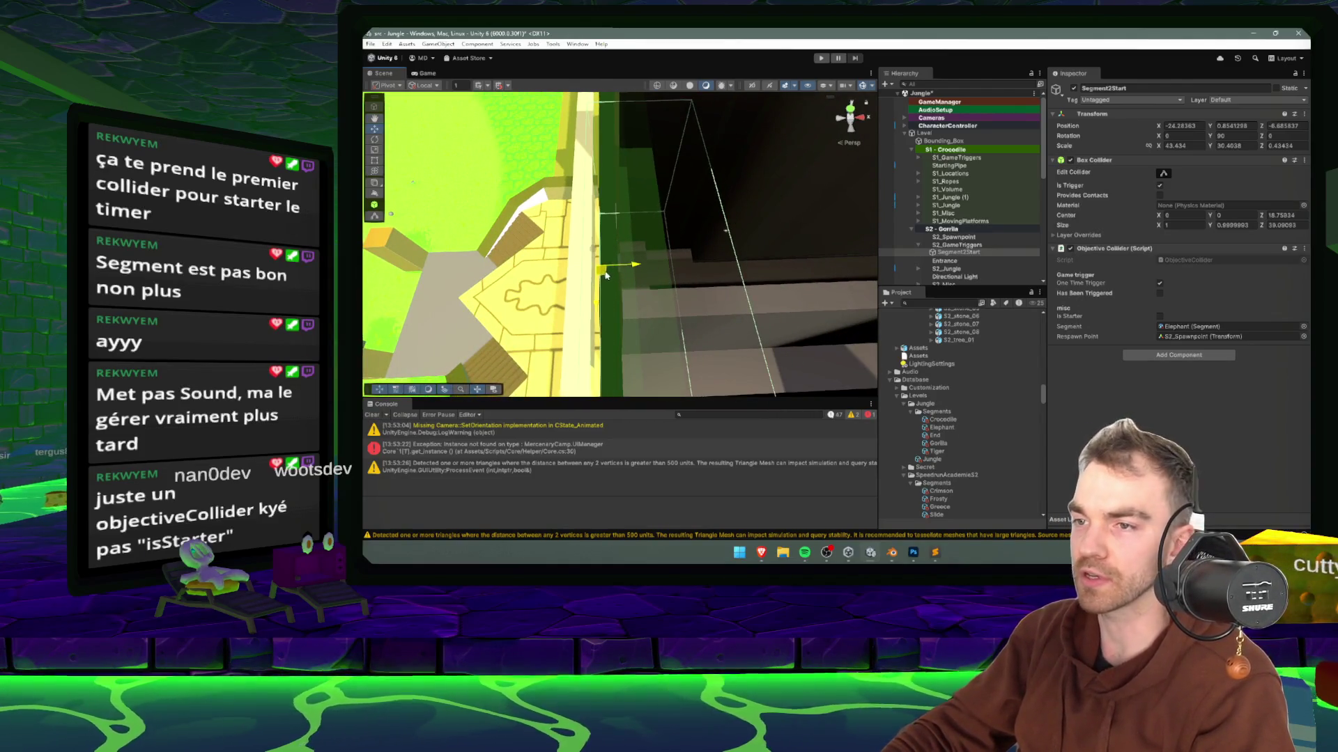
pyautogui.scroll(-5, 965, 247)
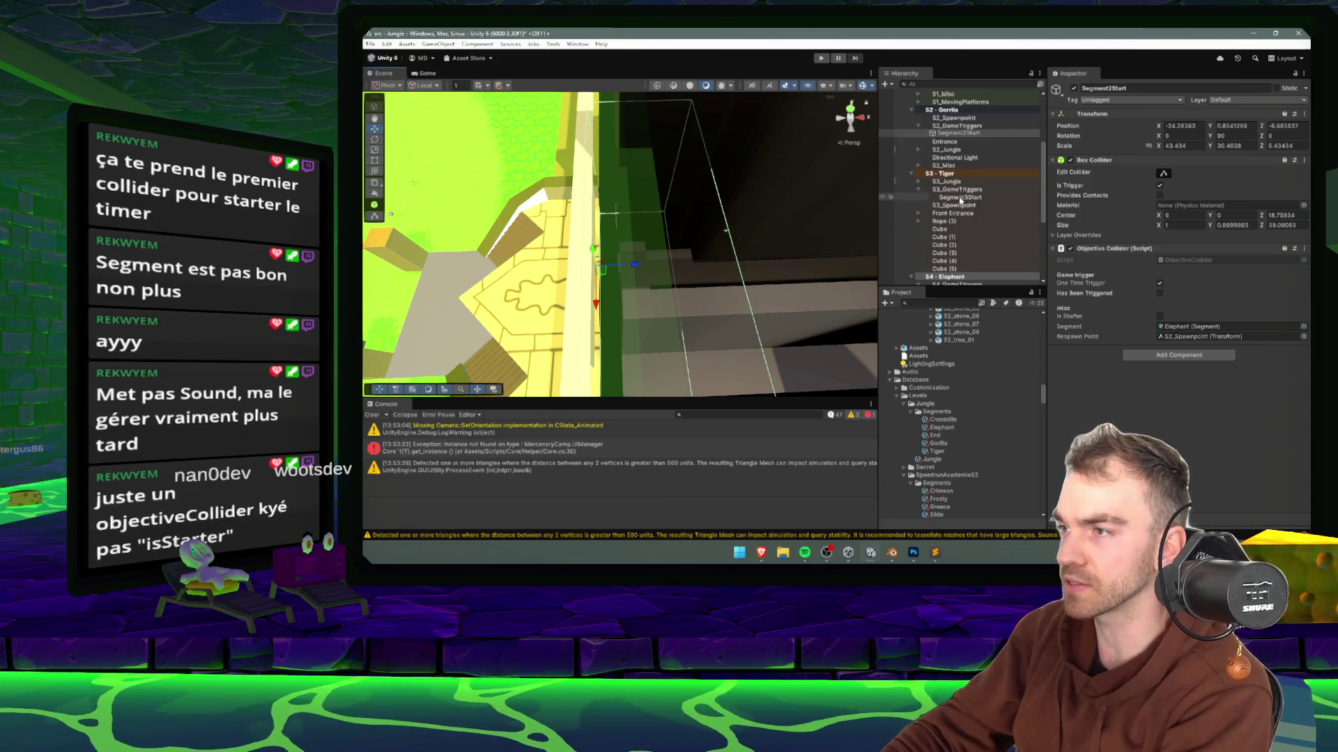
# - Move Segment3Start into the Tiger segment at about -13.2, -1.84, -0.18
pyautogui.click(960, 197)
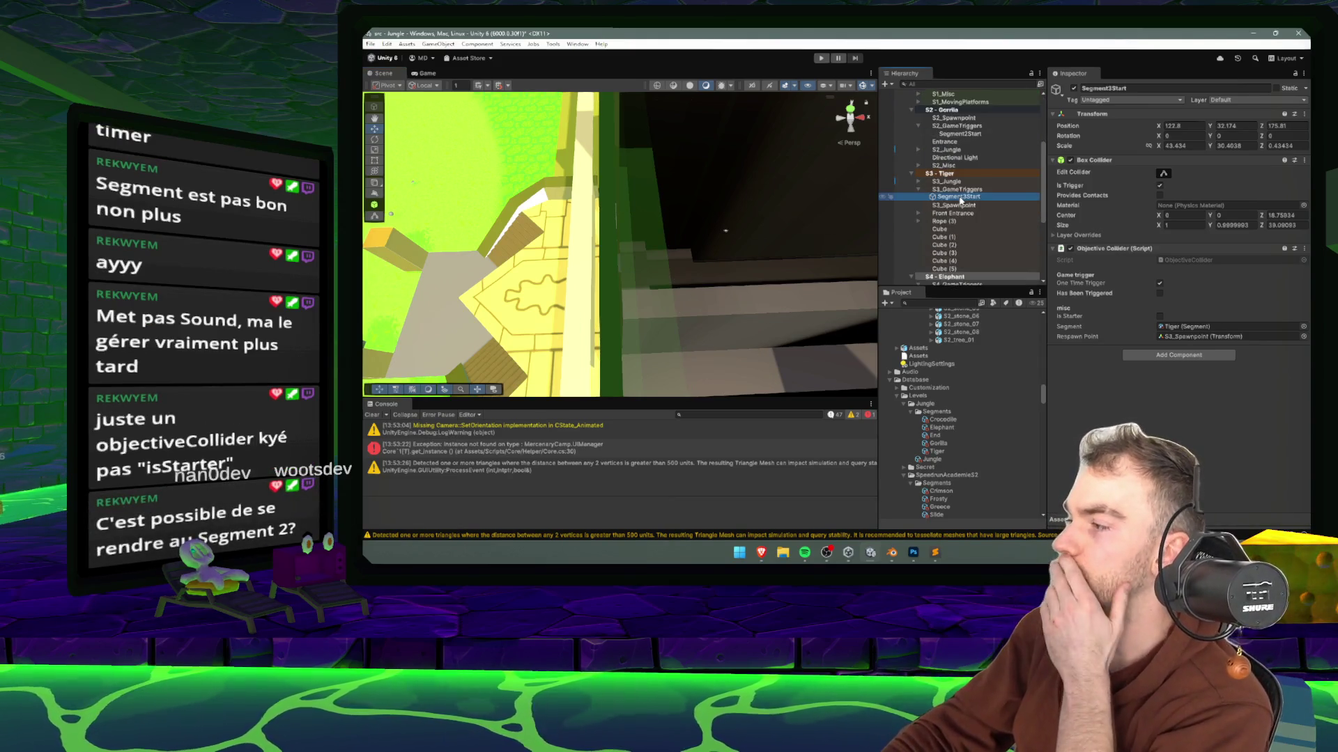
pyautogui.doubleClick(975, 198)
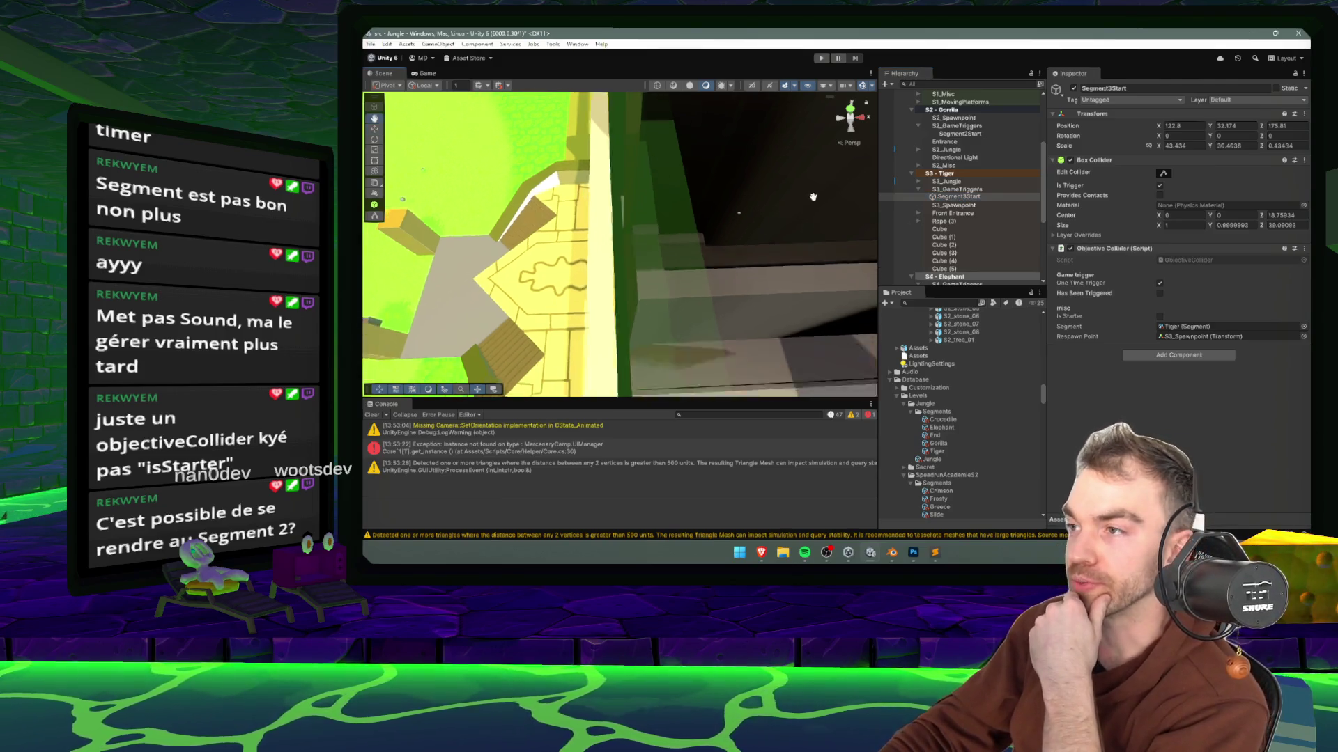
pyautogui.doubleClick(969, 198)
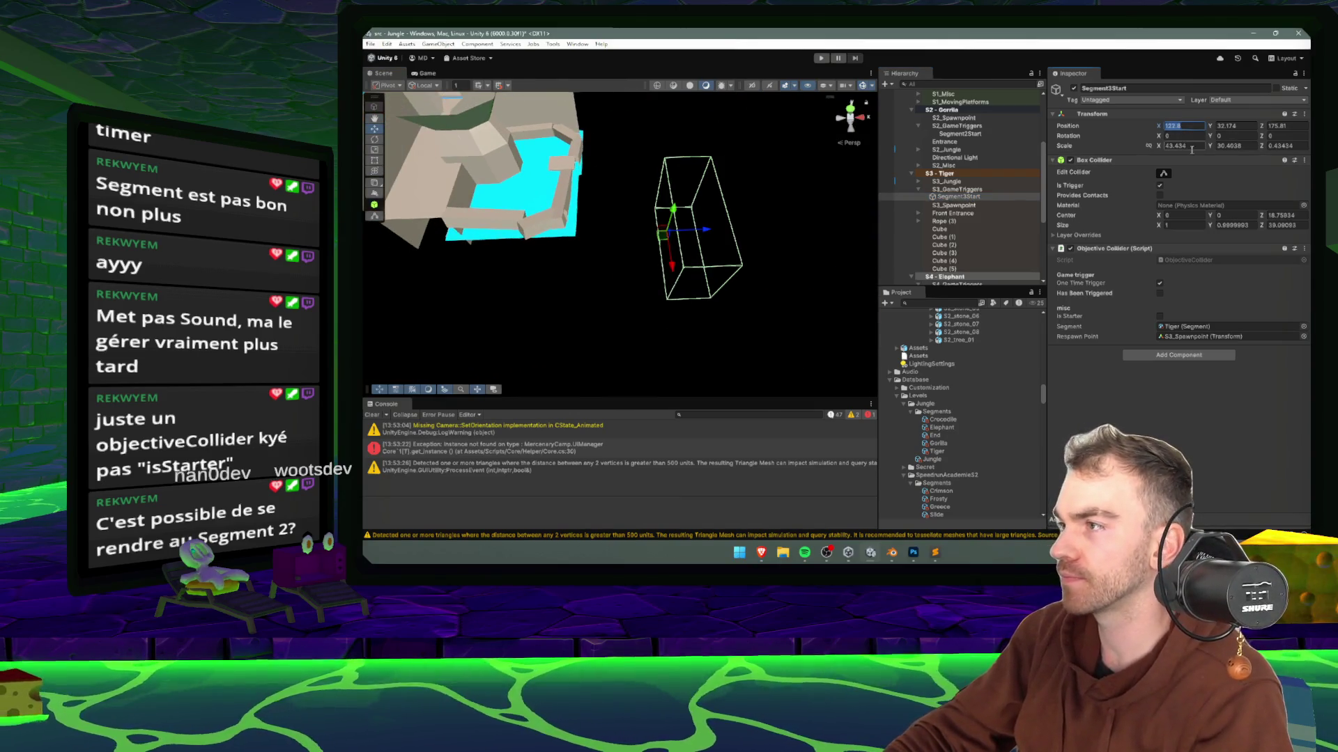
pyautogui.moveTo(729, 233); pyautogui.dragTo(707, 292)
pyautogui.moveTo(557, 183)
pyautogui.mouseDown()
pyautogui.moveTo(586, 124)
pyautogui.moveTo(604, 131)
pyautogui.moveTo(575, 165)
pyautogui.mouseUp()
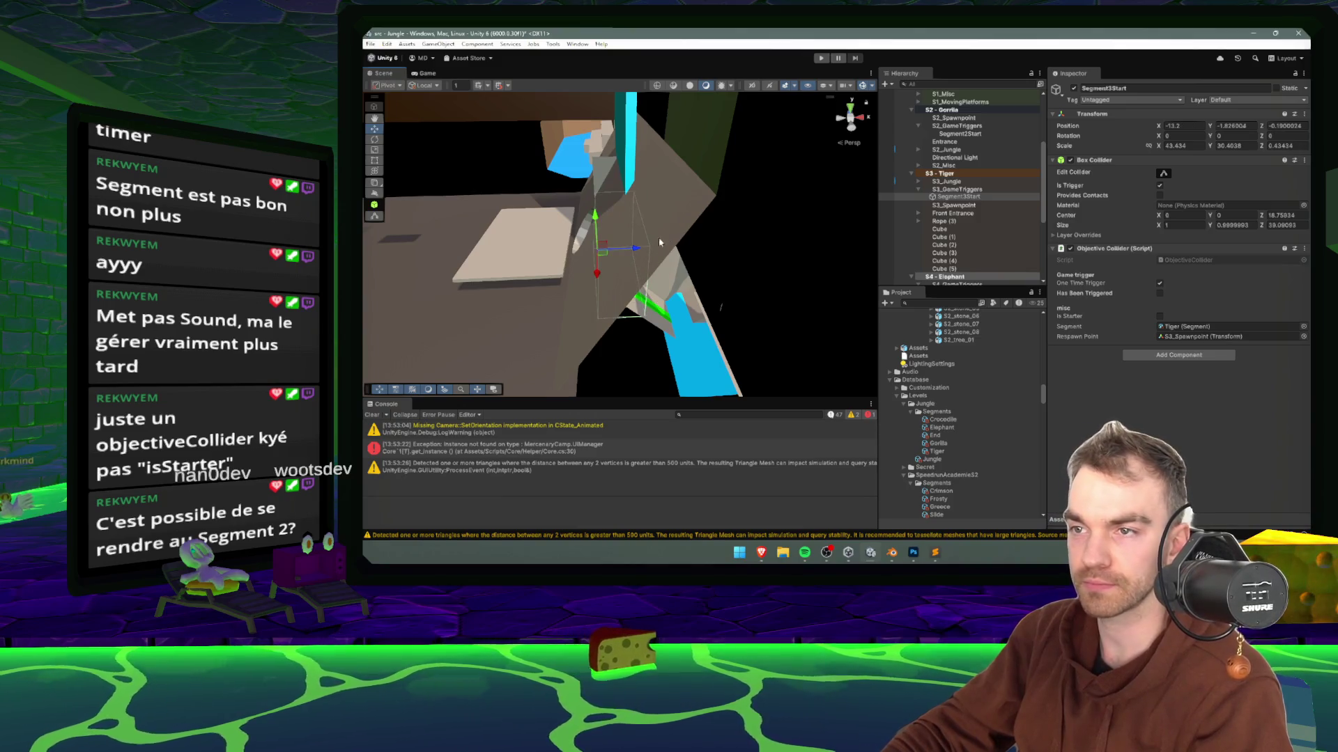
pyautogui.scroll(-5, 965, 212)
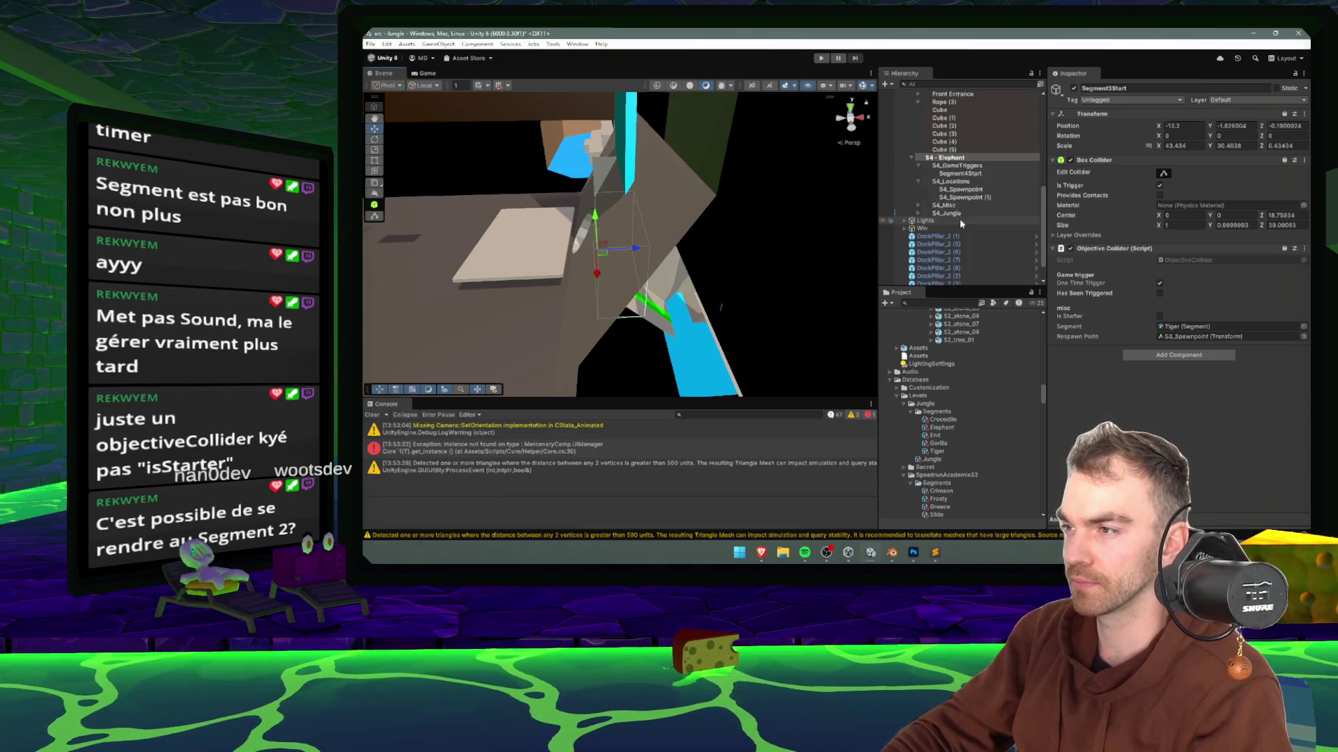
# - Move Segment4Start along Z to about -58.78 beside the blue pools, then start a playtest
pyautogui.moveTo(710, 201)
pyautogui.mouseDown()
pyautogui.moveTo(696, 216)
pyautogui.moveTo(696, 149)
pyautogui.mouseUp()
pyautogui.press('f')
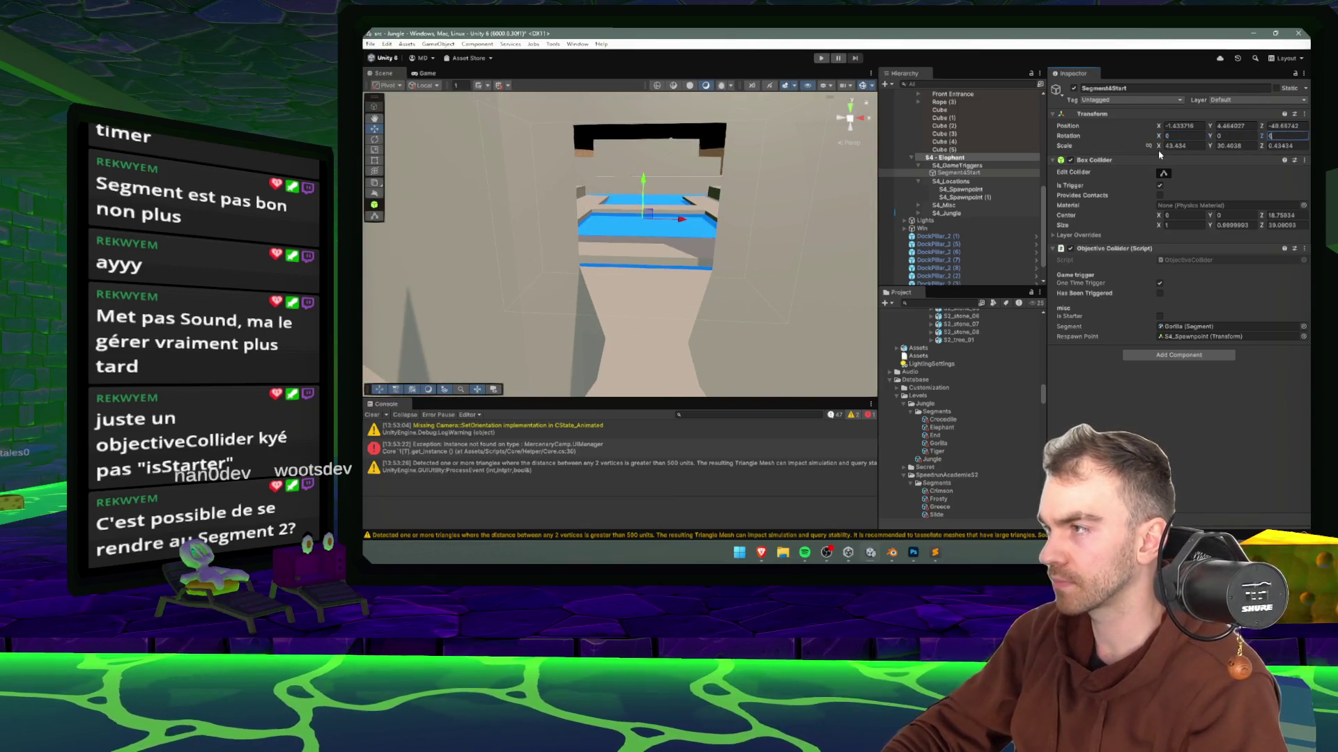
pyautogui.moveTo(788, 244)
pyautogui.mouseDown()
pyautogui.moveTo(690, 206)
pyautogui.moveTo(636, 202)
pyautogui.mouseUp()
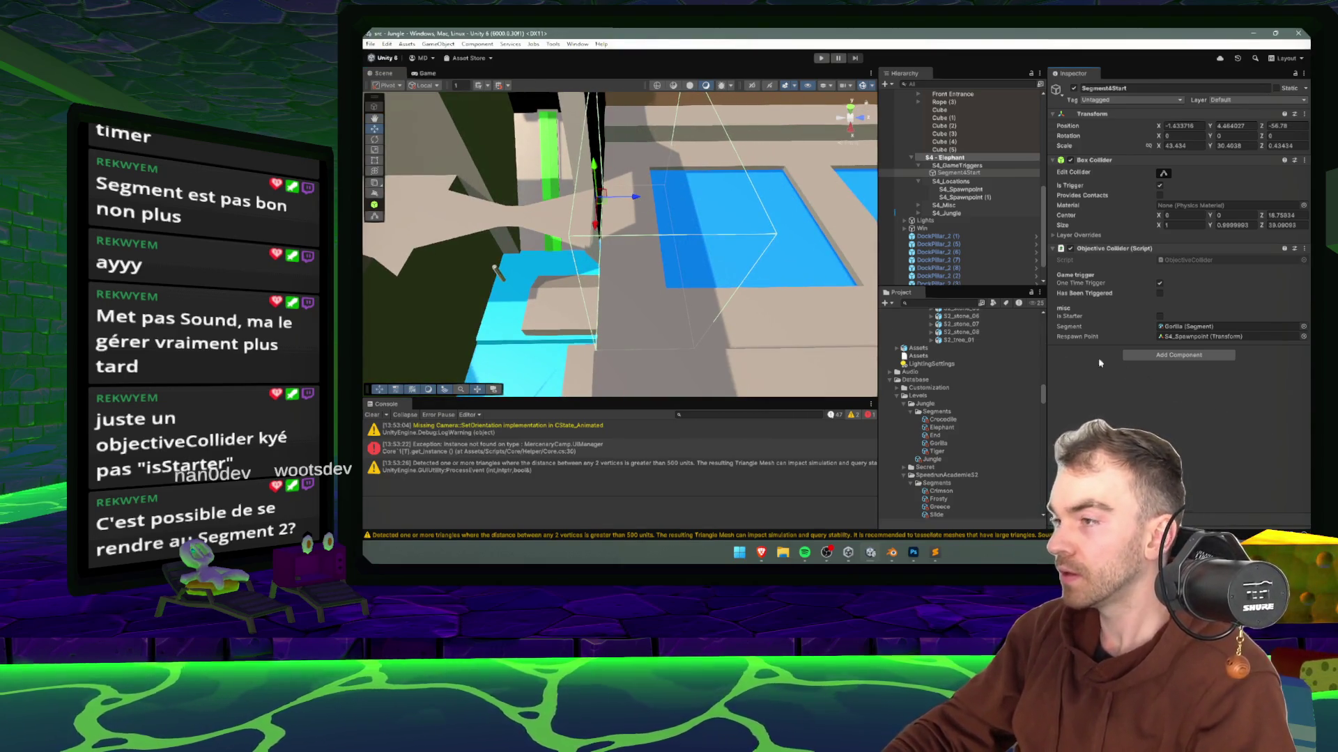
pyautogui.click(821, 58)
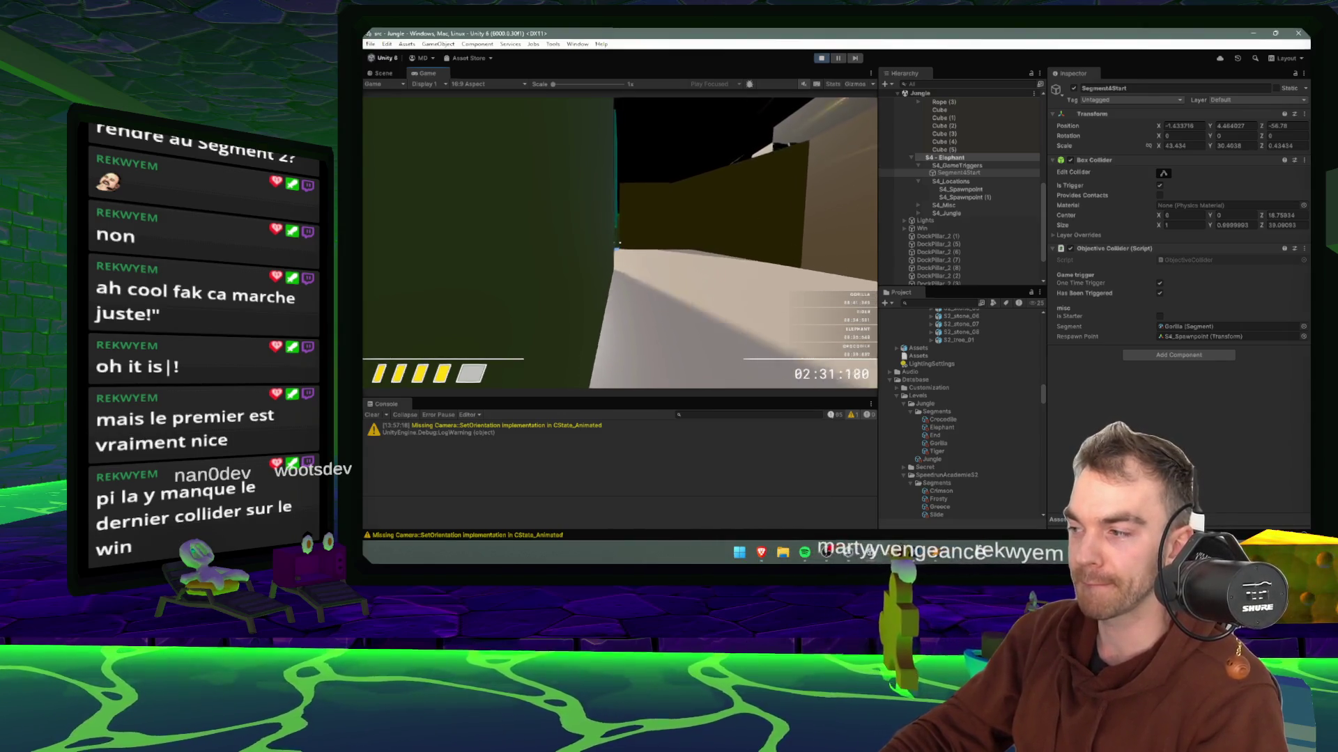
# - Pause and stop the jungle level playtest, then switch to Blender
pyautogui.press('Escape')
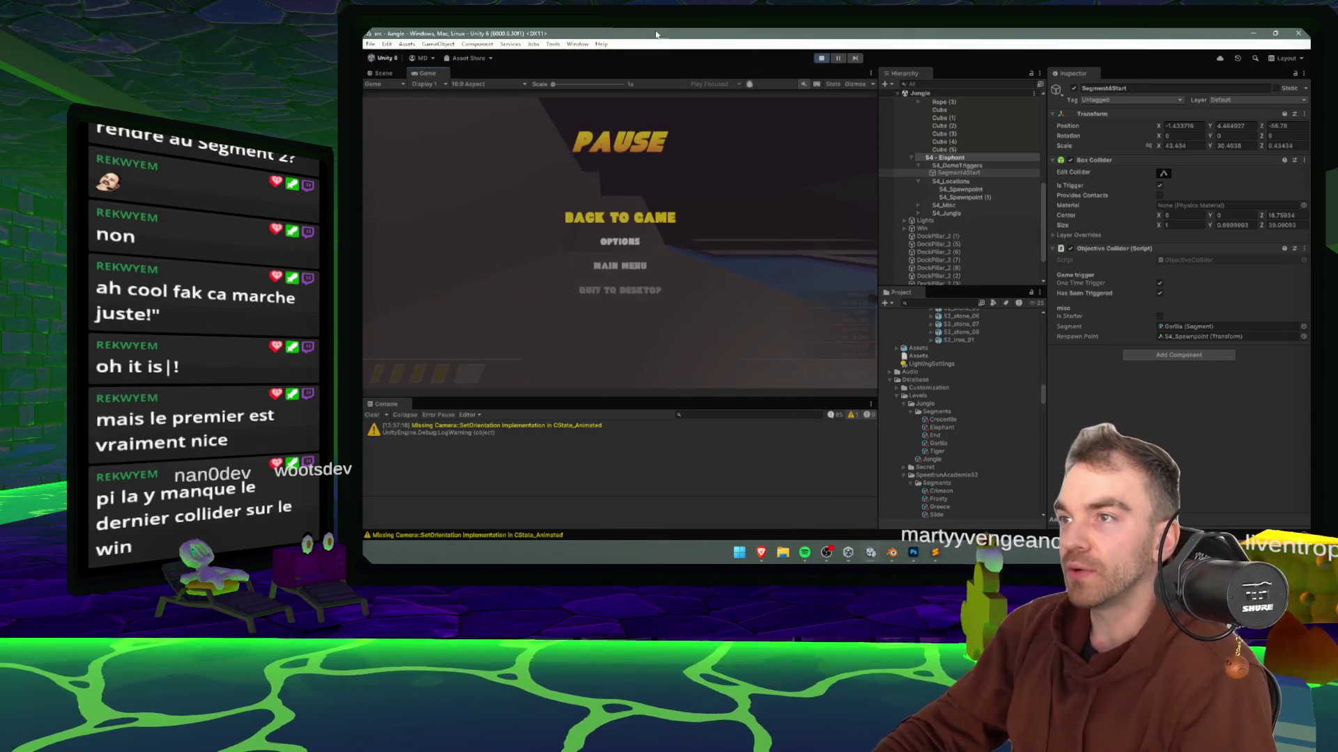
pyautogui.click(823, 59)
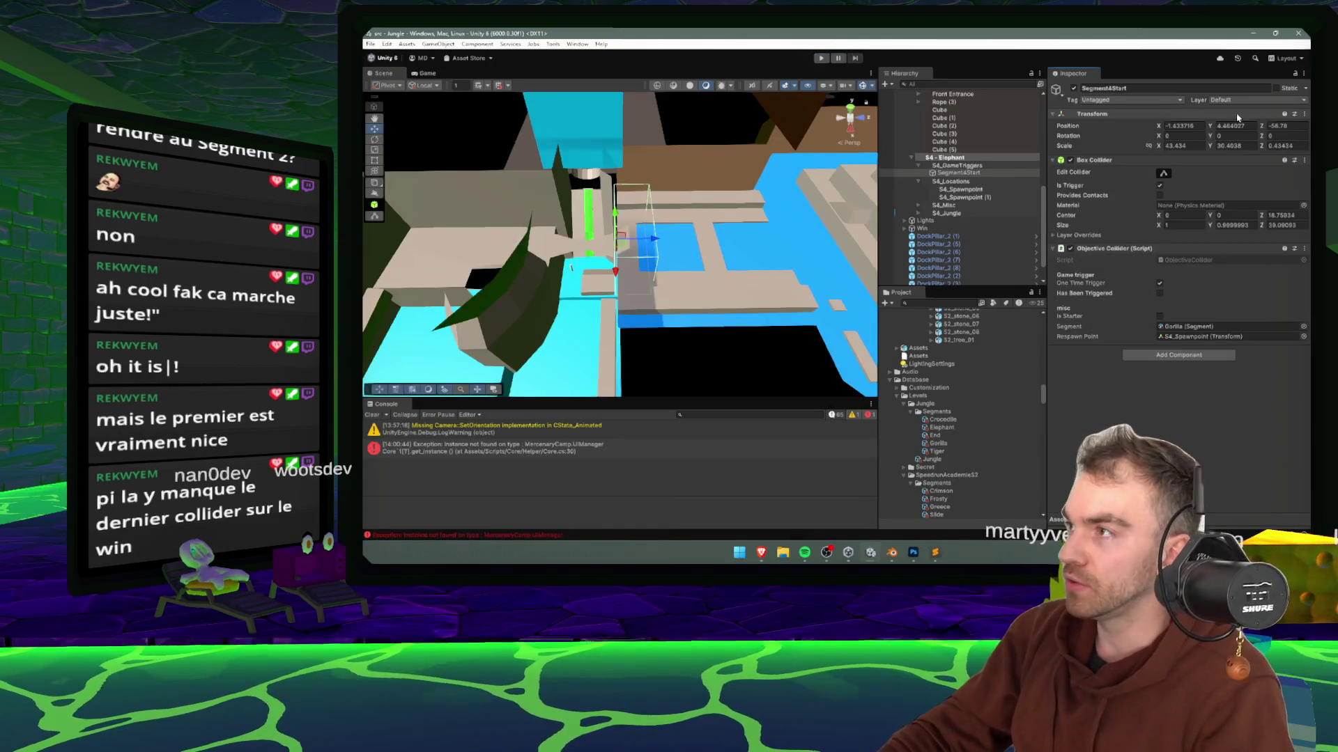
pyautogui.hotkey('alt', 'Tab')
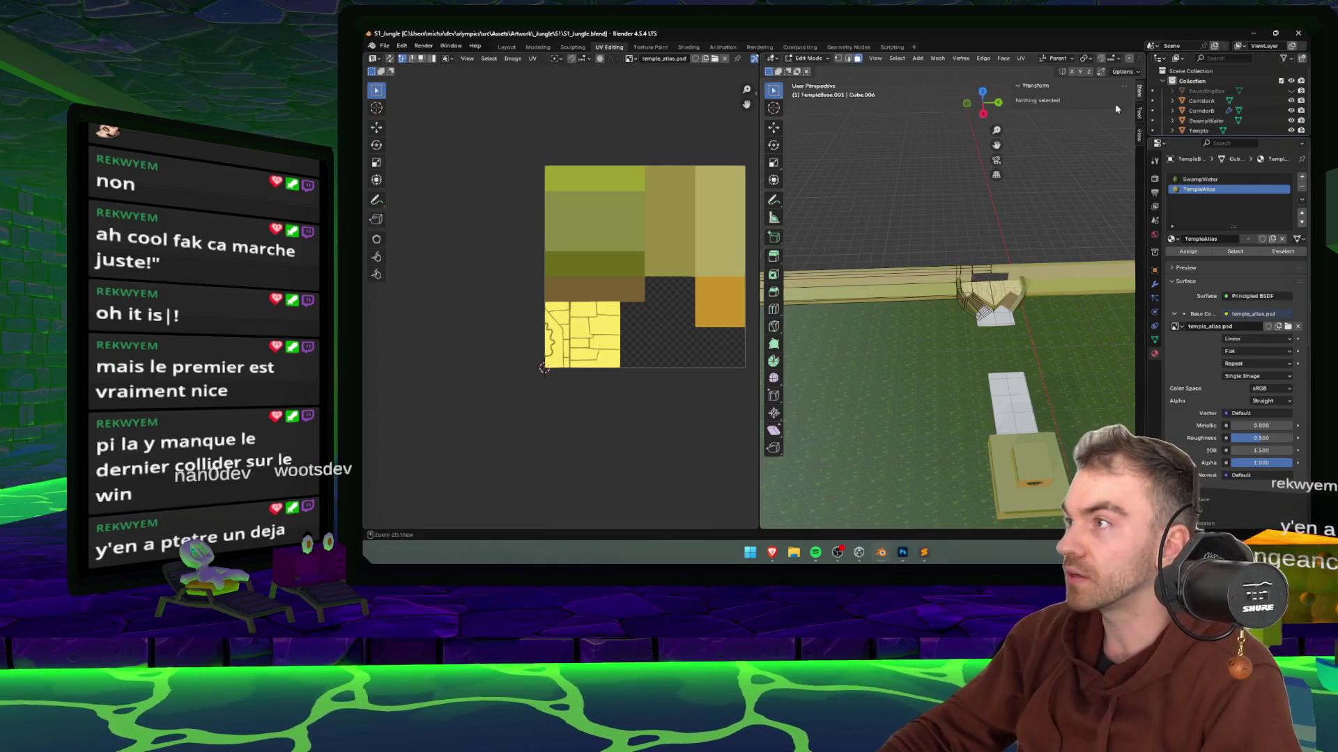
# - Close both Blender files, Photoshop and Unity Hub, hide Spotify, and close browser tabs
pyautogui.click(1299, 33)
pyautogui.click(1299, 33)
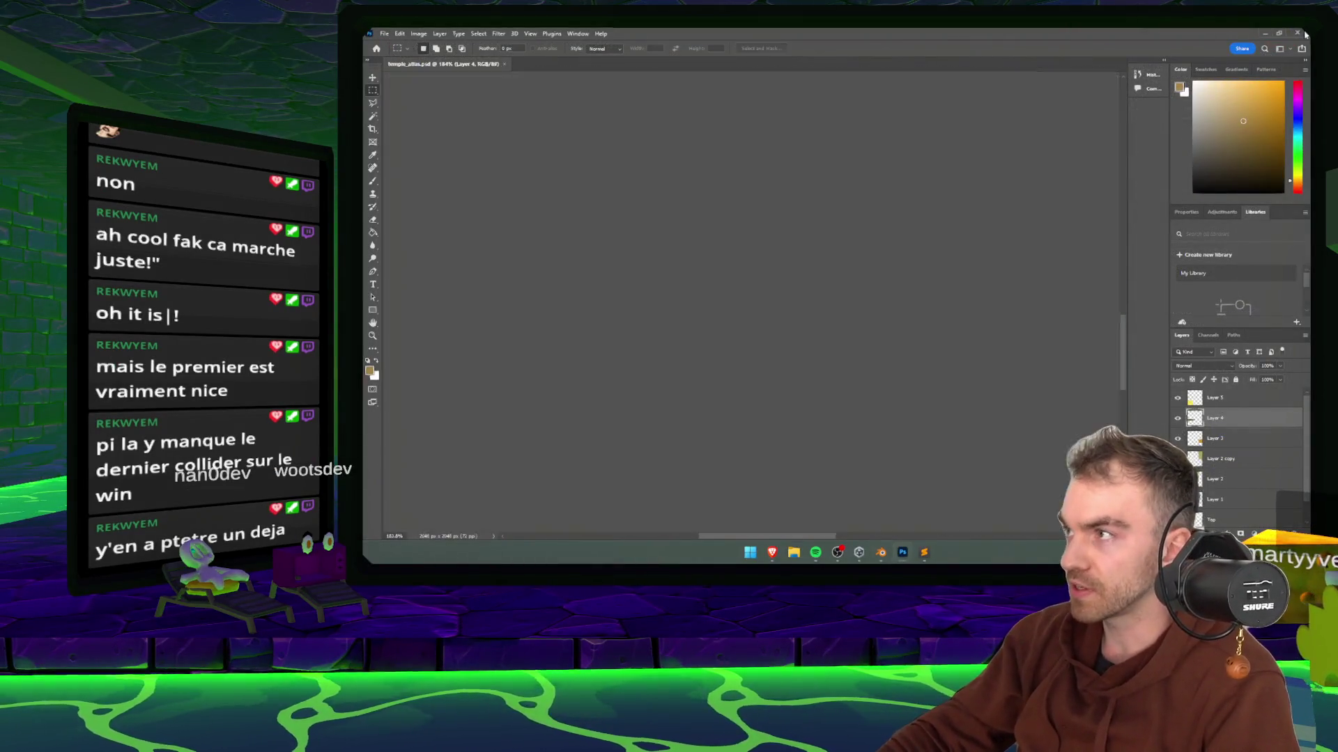
pyautogui.click(1153, 111)
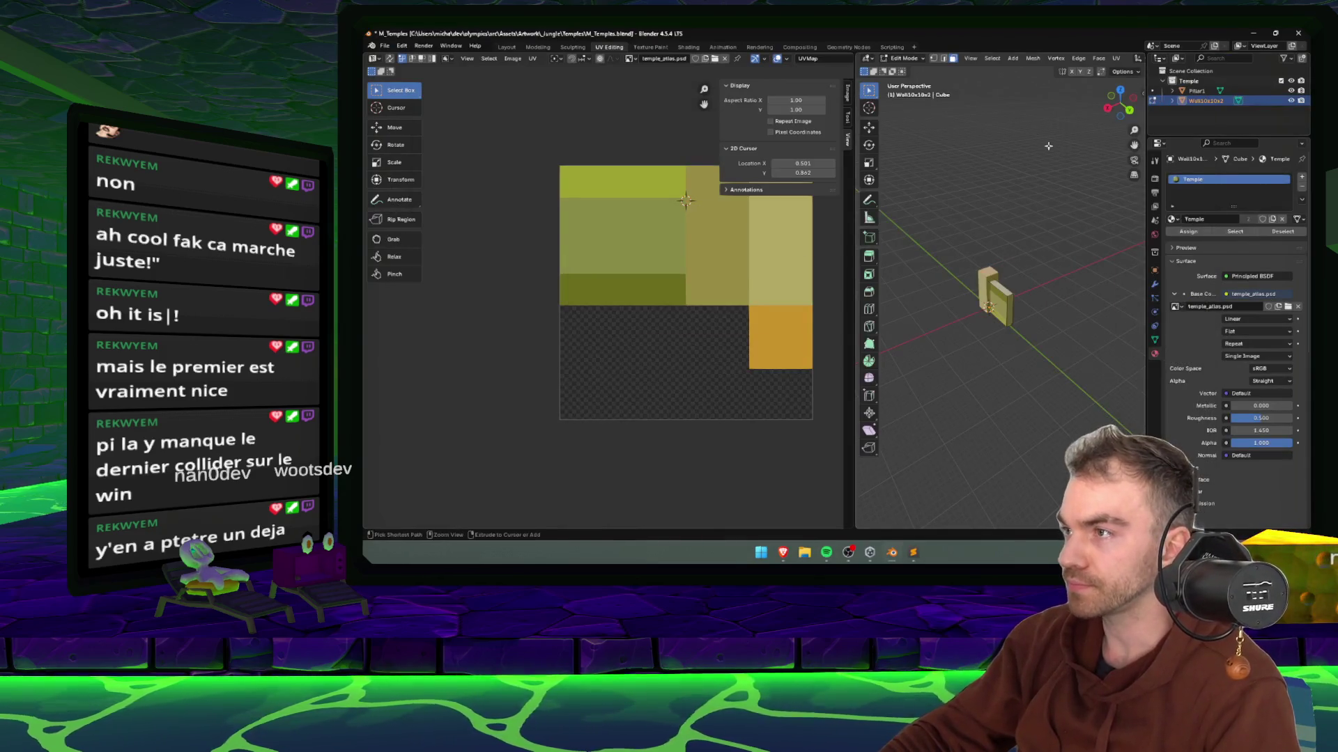
pyautogui.click(1297, 32)
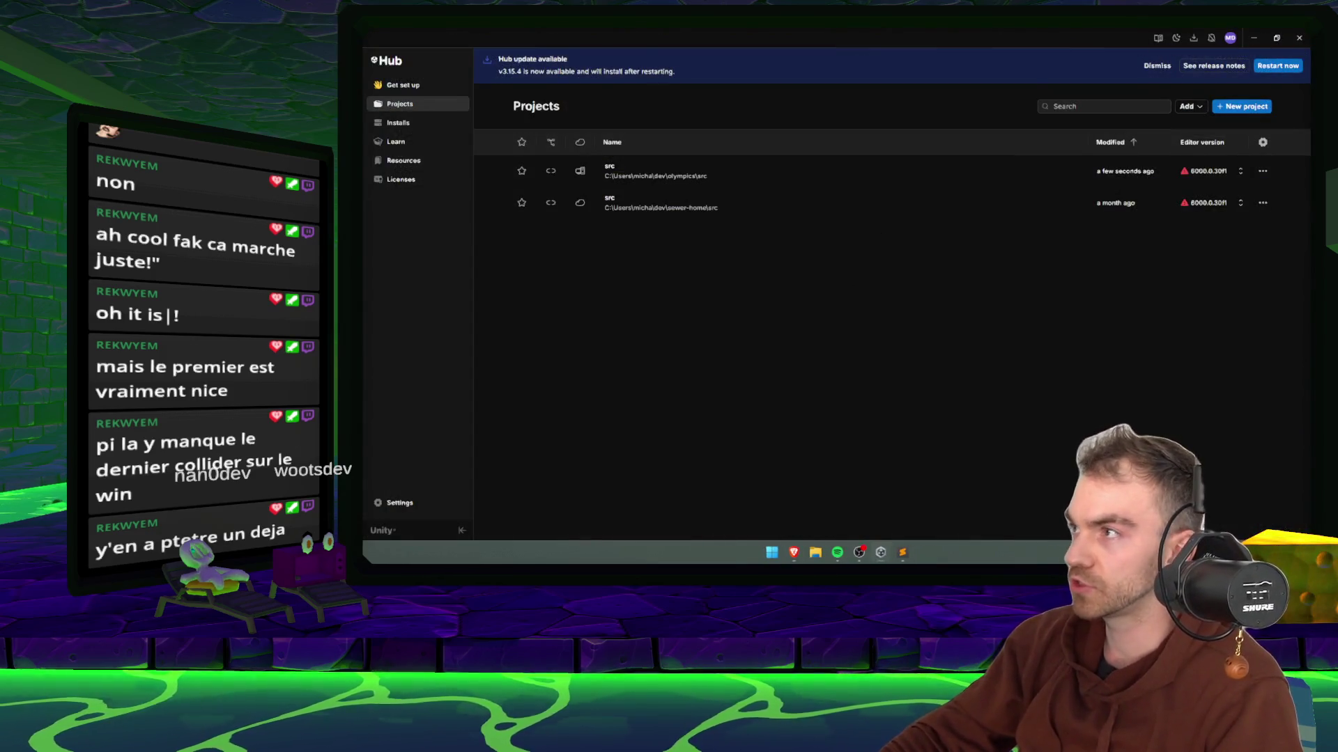
pyautogui.click(1300, 38)
pyautogui.hotkey('ctrl', 'w')
pyautogui.hotkey('ctrl', 'w')
pyautogui.hotkey('ctrl', 'w')
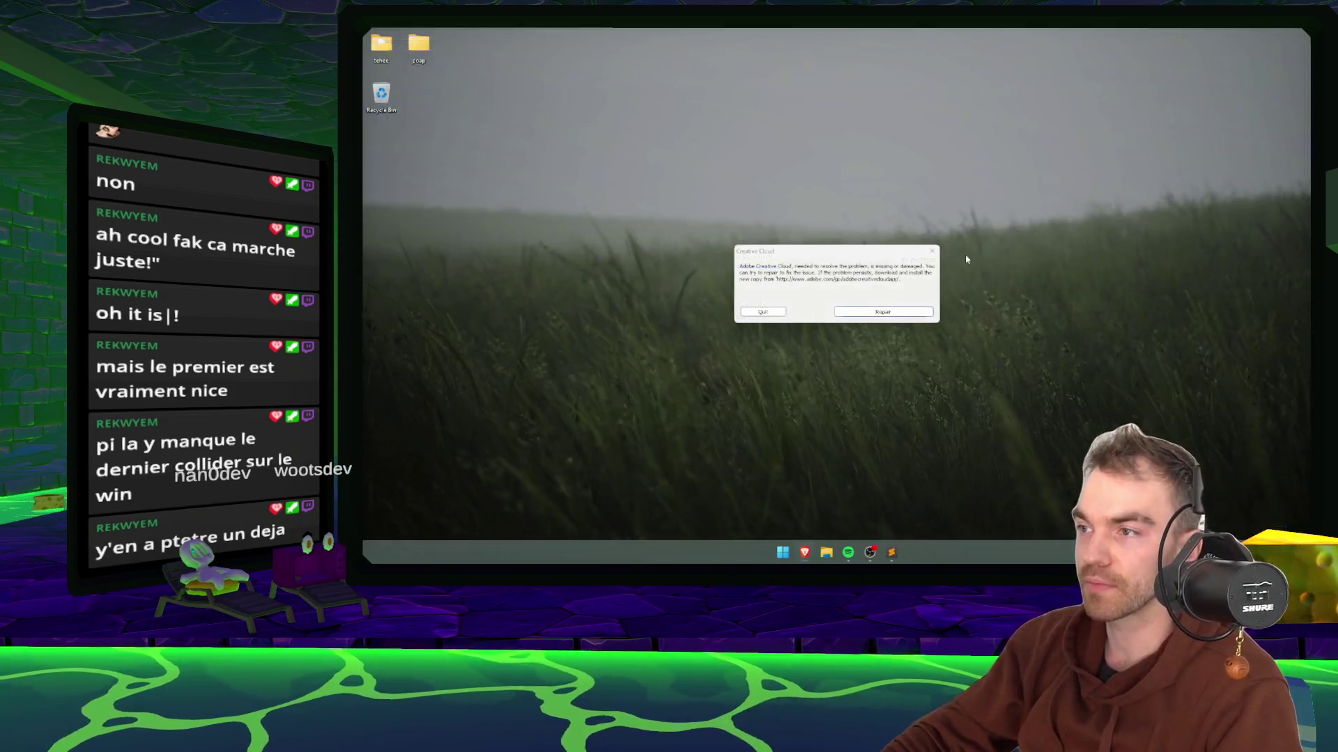
# - Dismiss the Creative Cloud error message while the Run mon homme dashboard loads in Brave
pyautogui.click(932, 251)
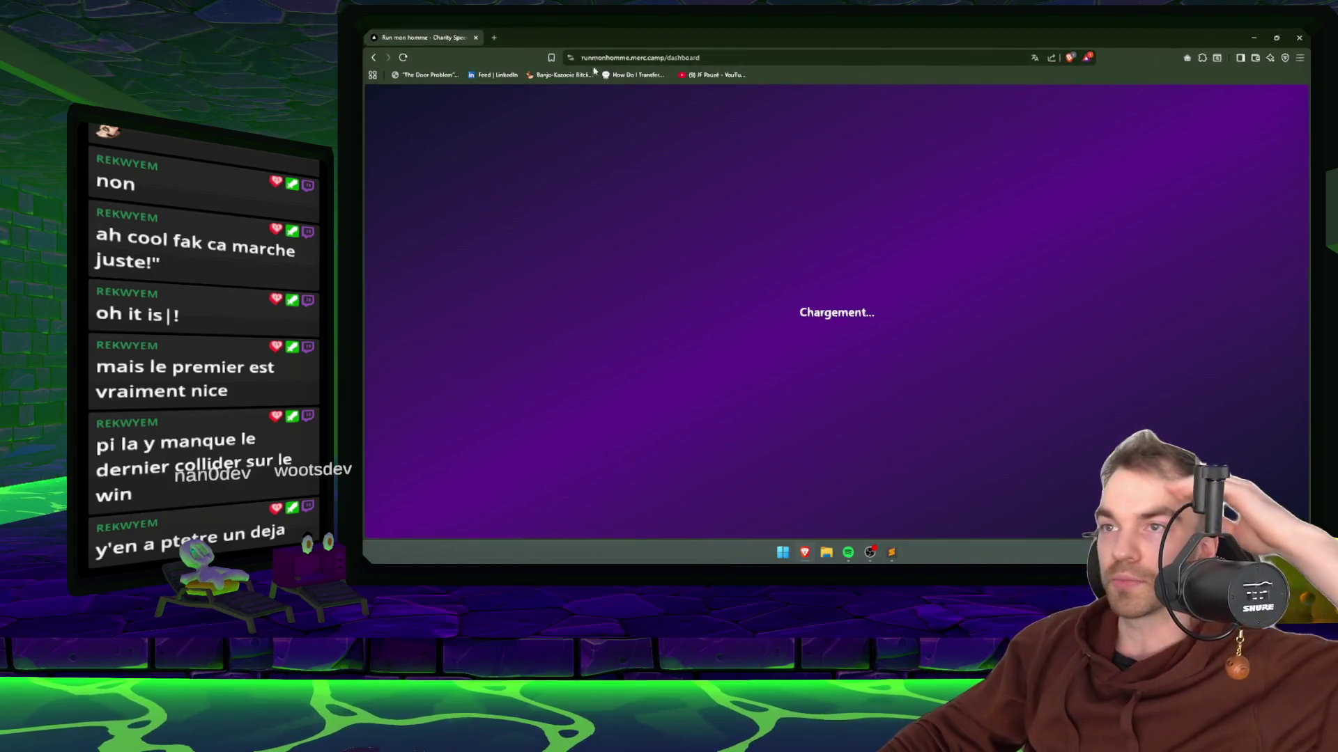
# - Remove 'dashboard' from the site address and load the Run mon homme home page with its run stats
pyautogui.press('BackSpace')
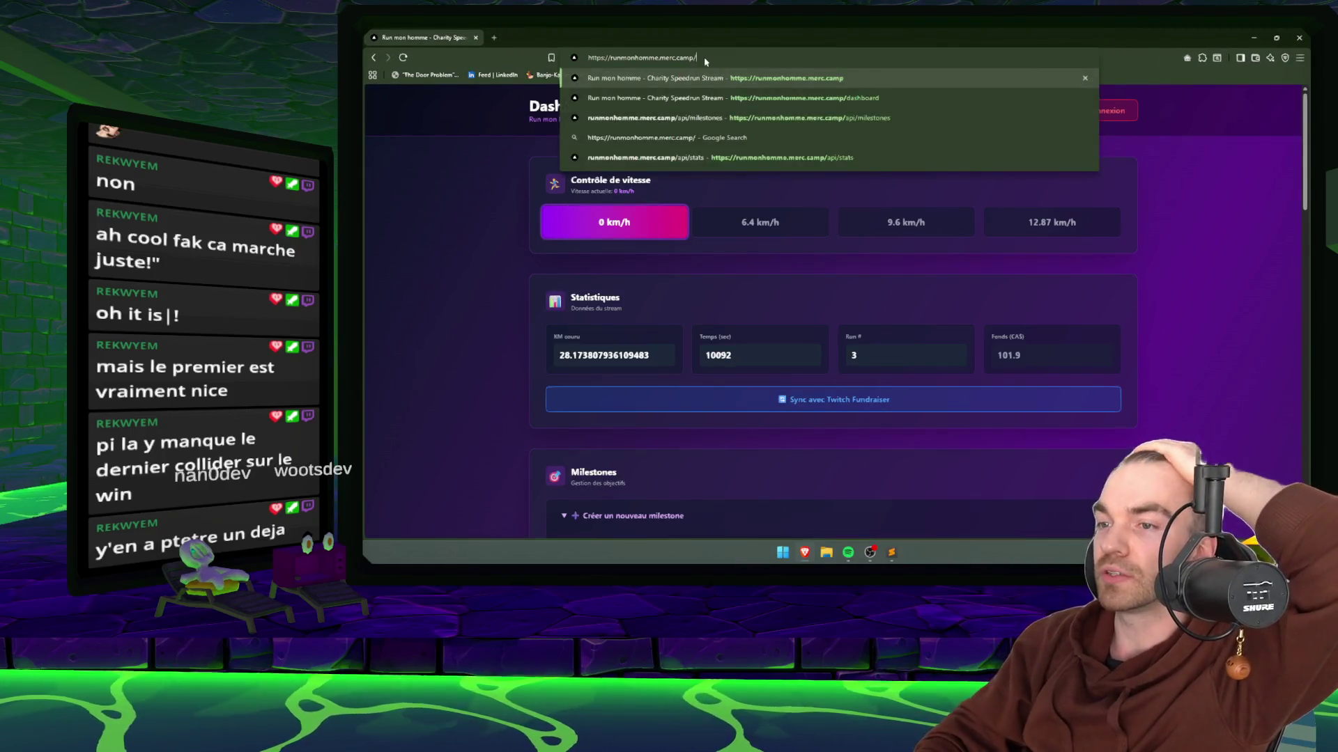
pyautogui.press('Return')
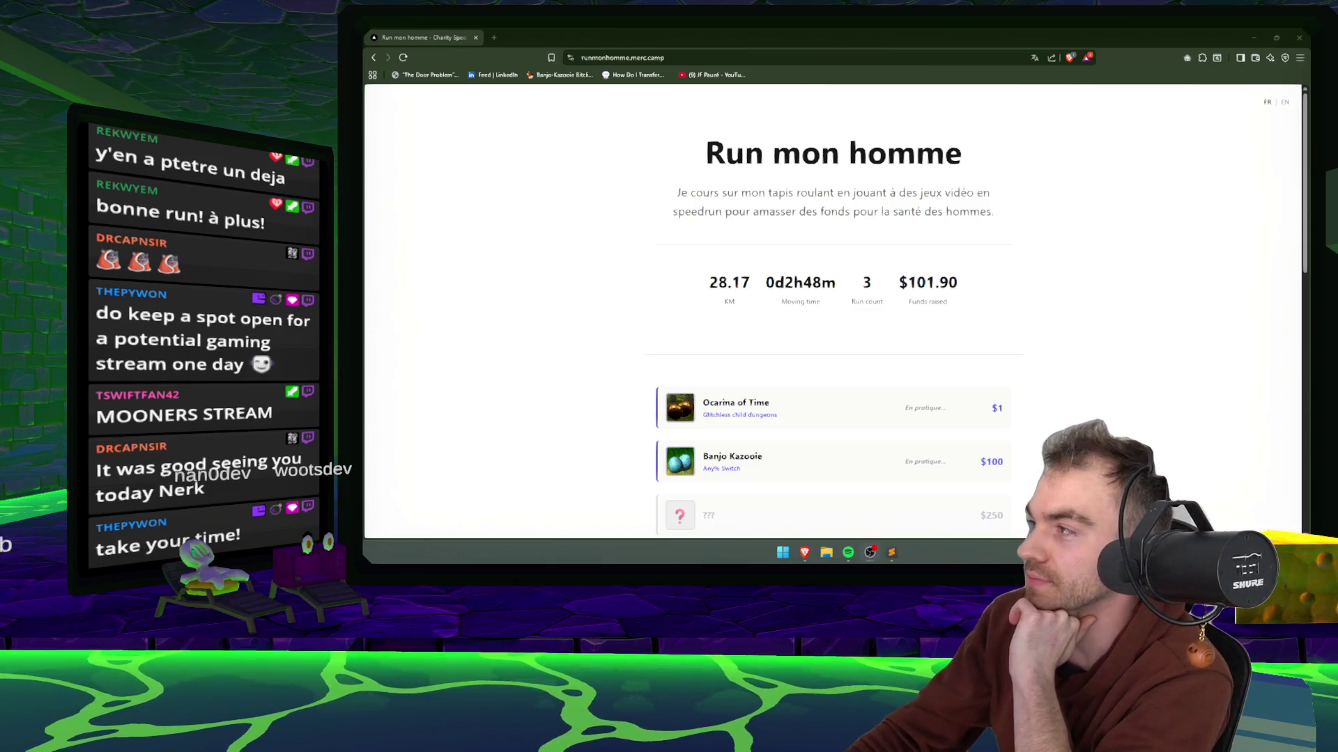
pyautogui.moveTo(848, 551)
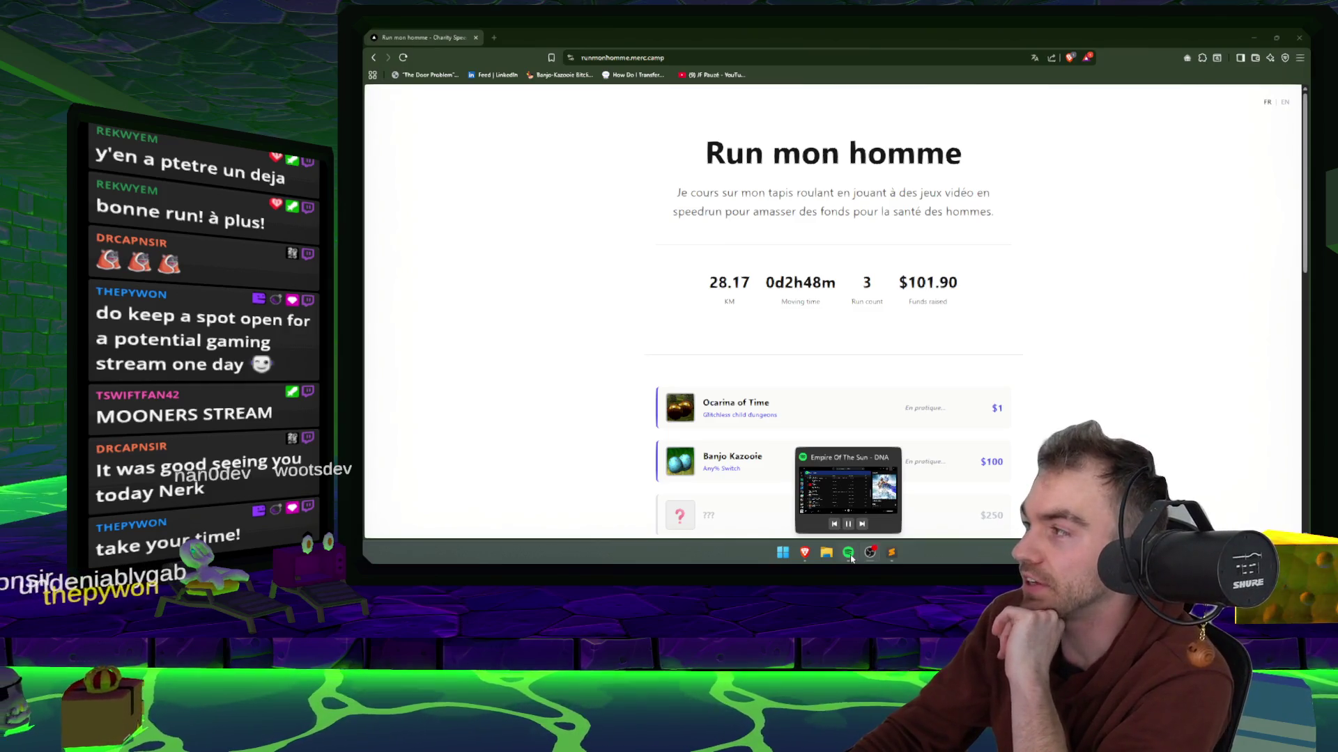
pyautogui.rightClick(848, 553)
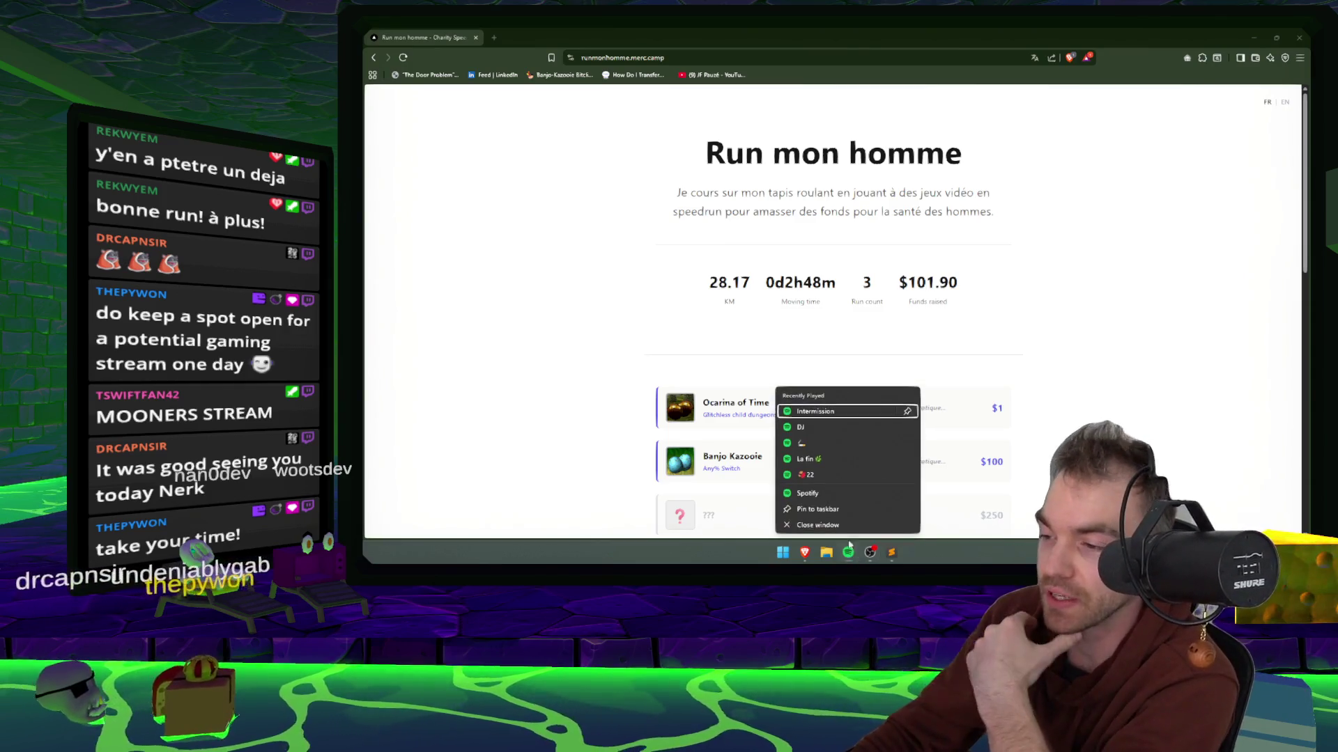
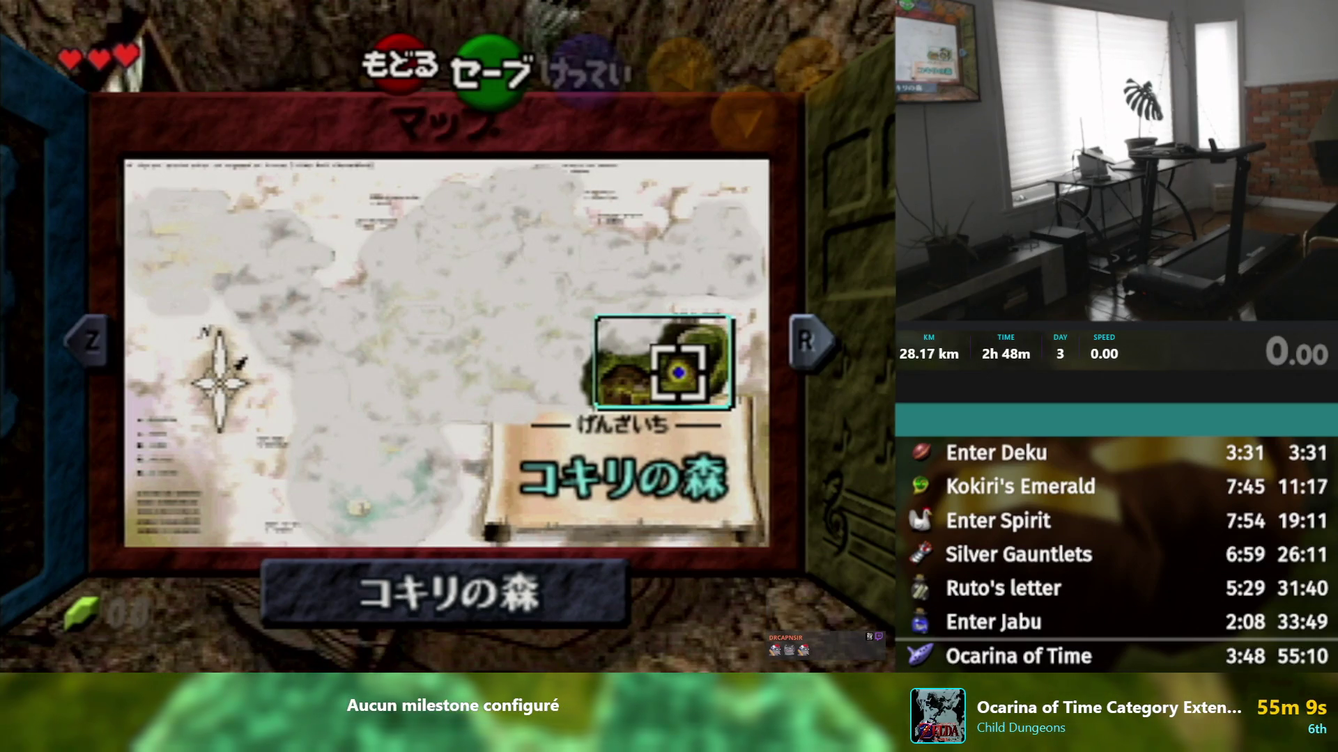
# - Switch the live output to the FullScreen scene so the stream captures the desktop
pyautogui.click(1021, 347)
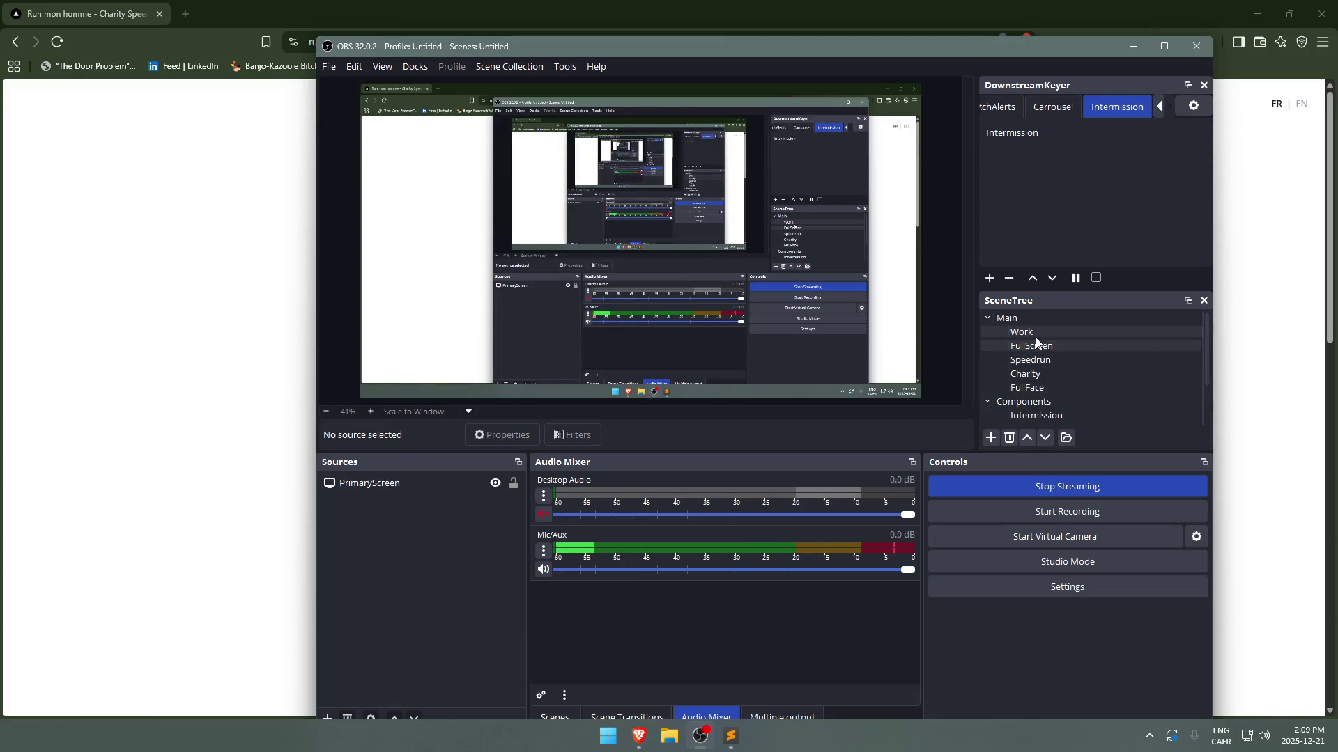
# - Put the Work scene live and hide its Sony webcam source
pyautogui.click(1038, 335)
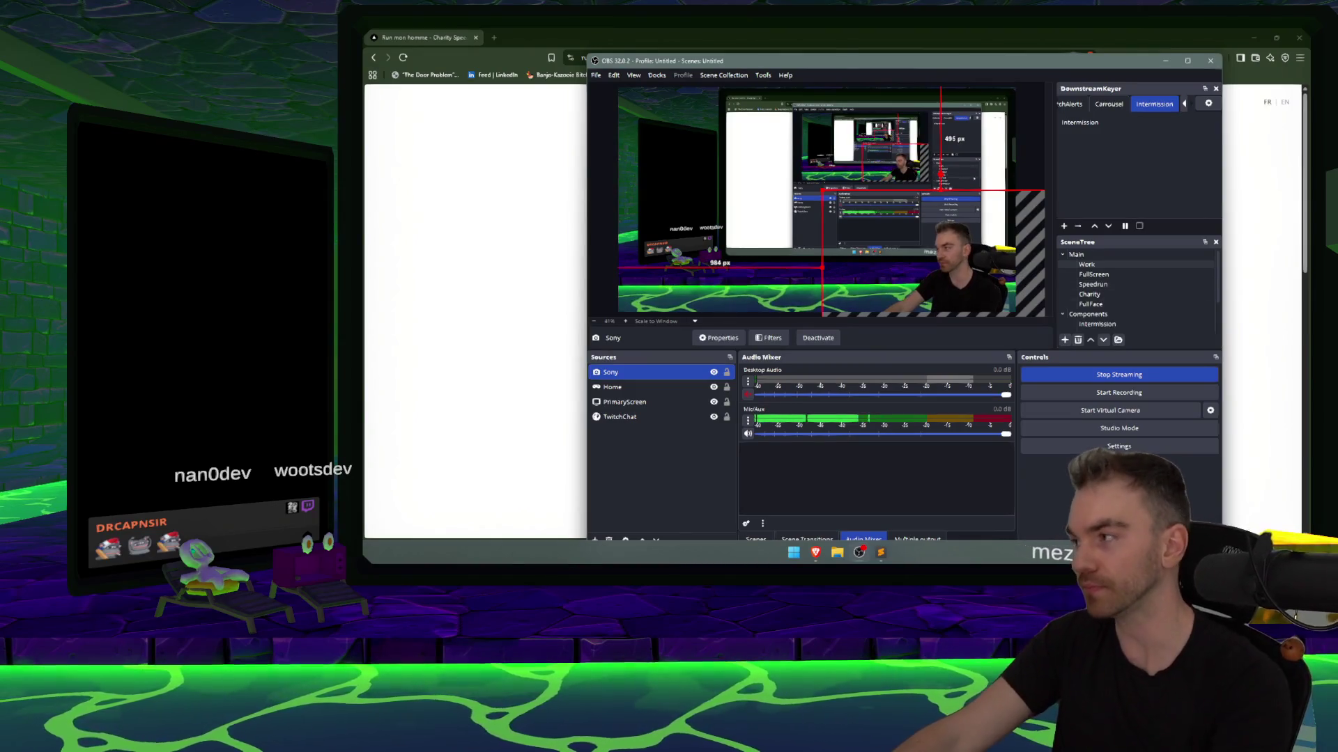
pyautogui.press('super')
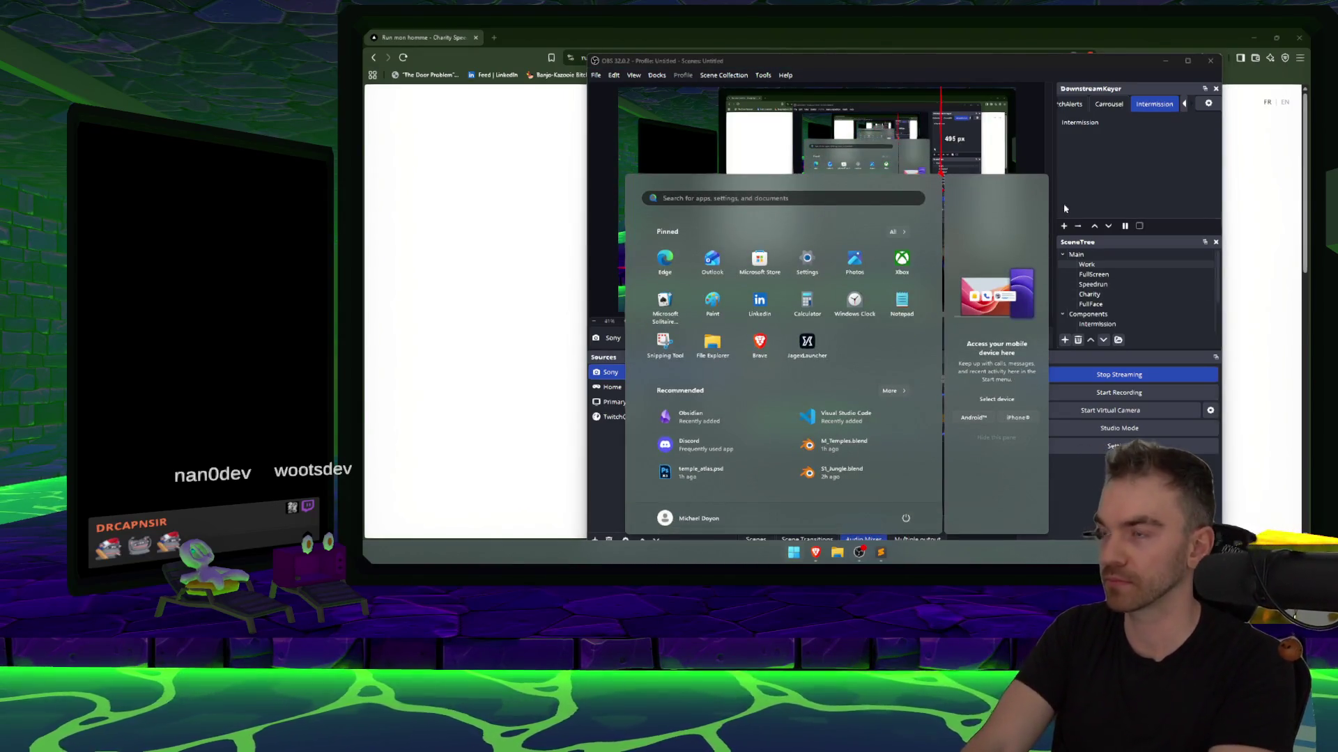
pyautogui.press('Escape')
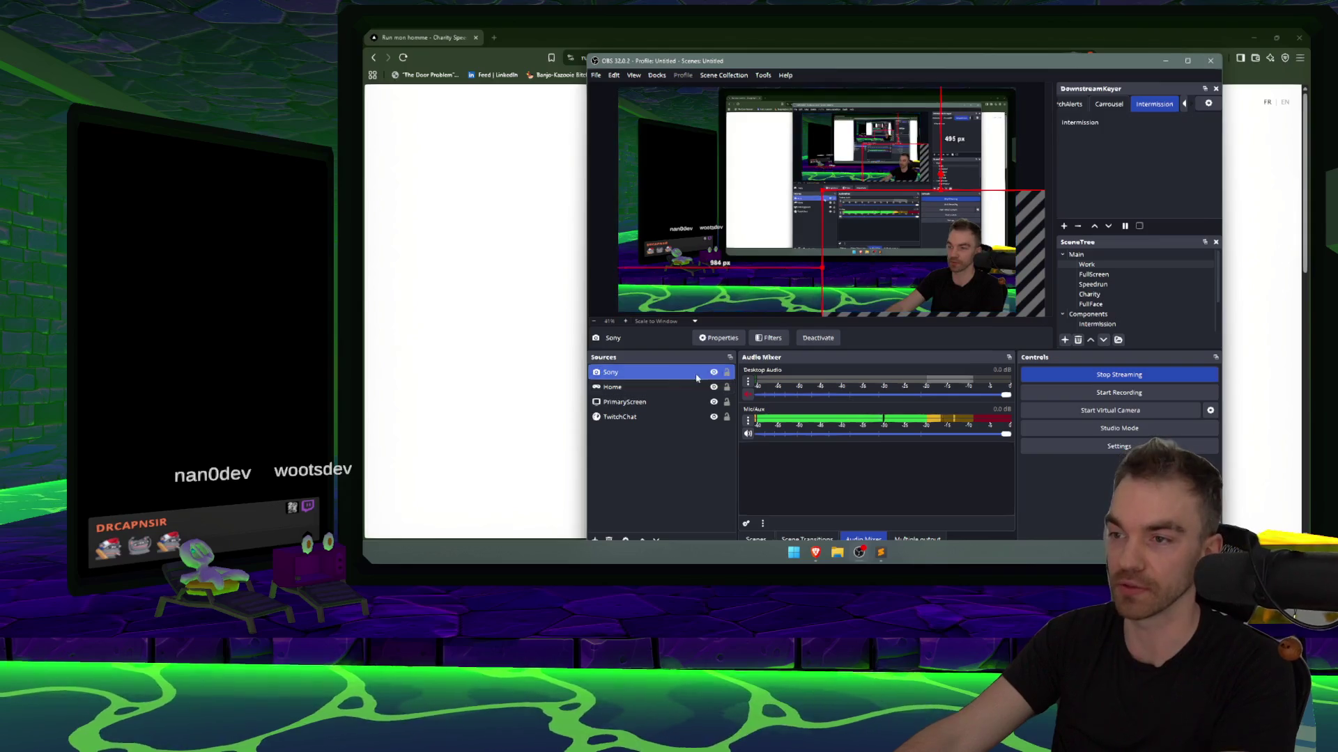
pyautogui.click(713, 372)
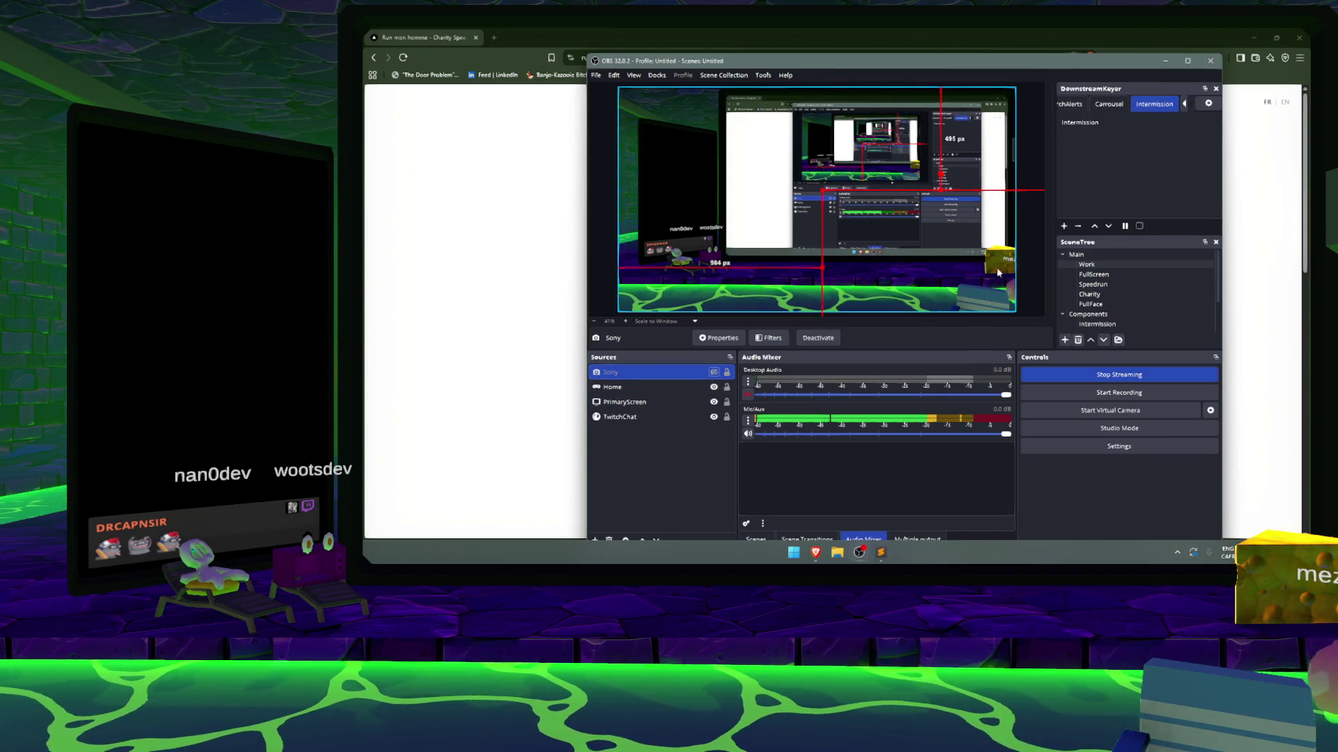
# - Remove the second desktop, then move the home window onto its own new desktop
pyautogui.press('super+Tab')
pyautogui.click(887, 460)
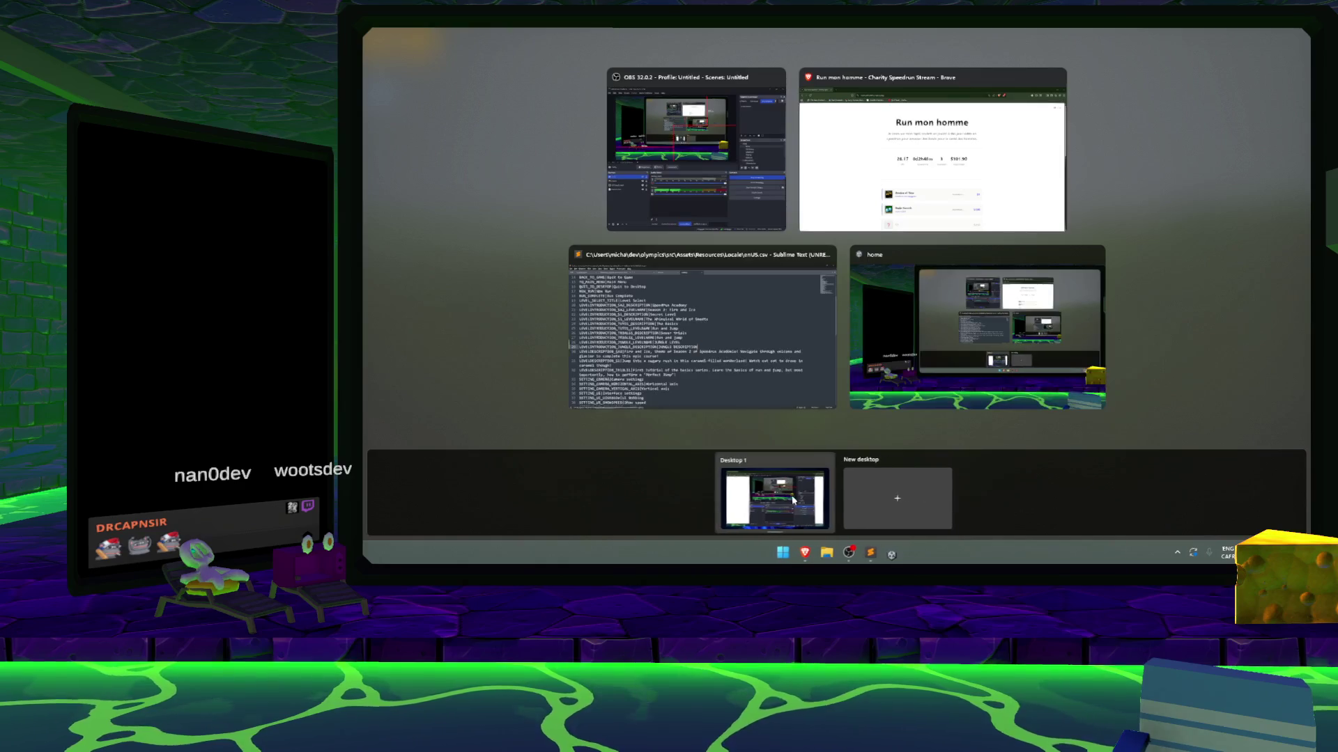
pyautogui.click(791, 495)
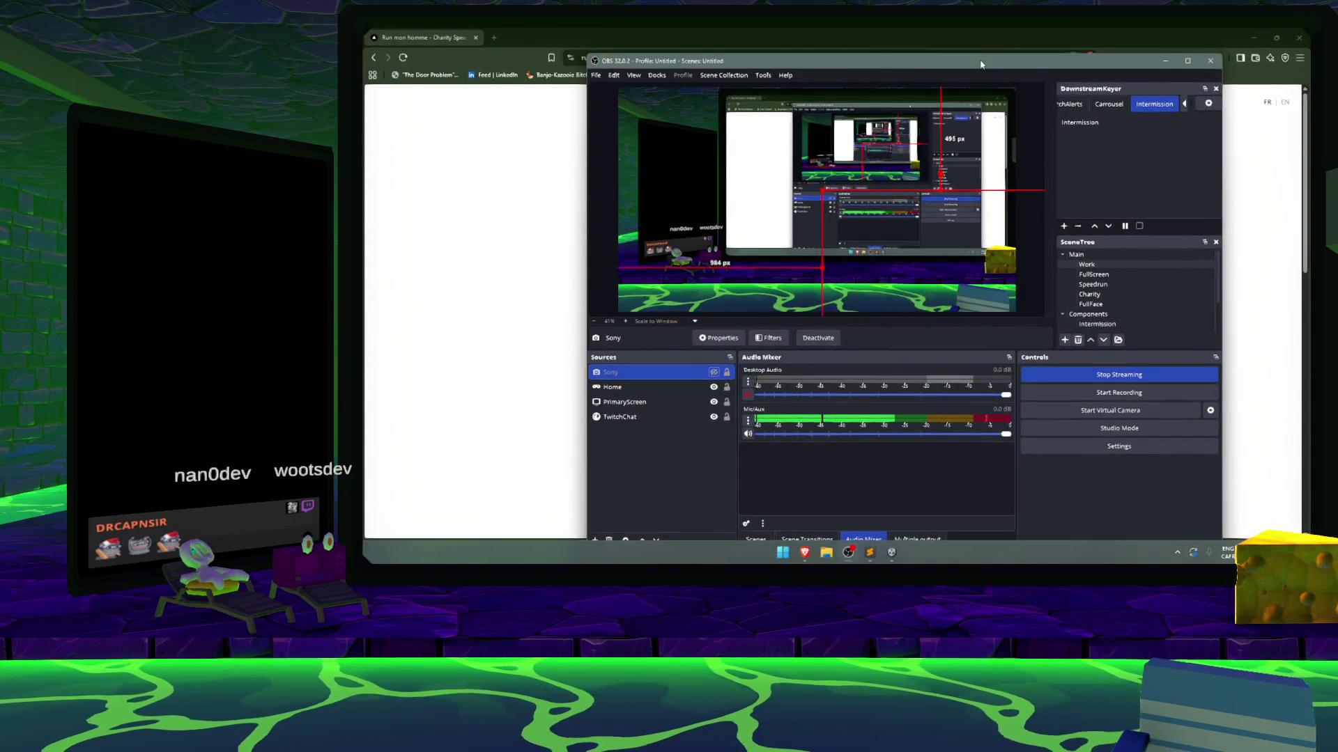
pyautogui.click(1020, 32)
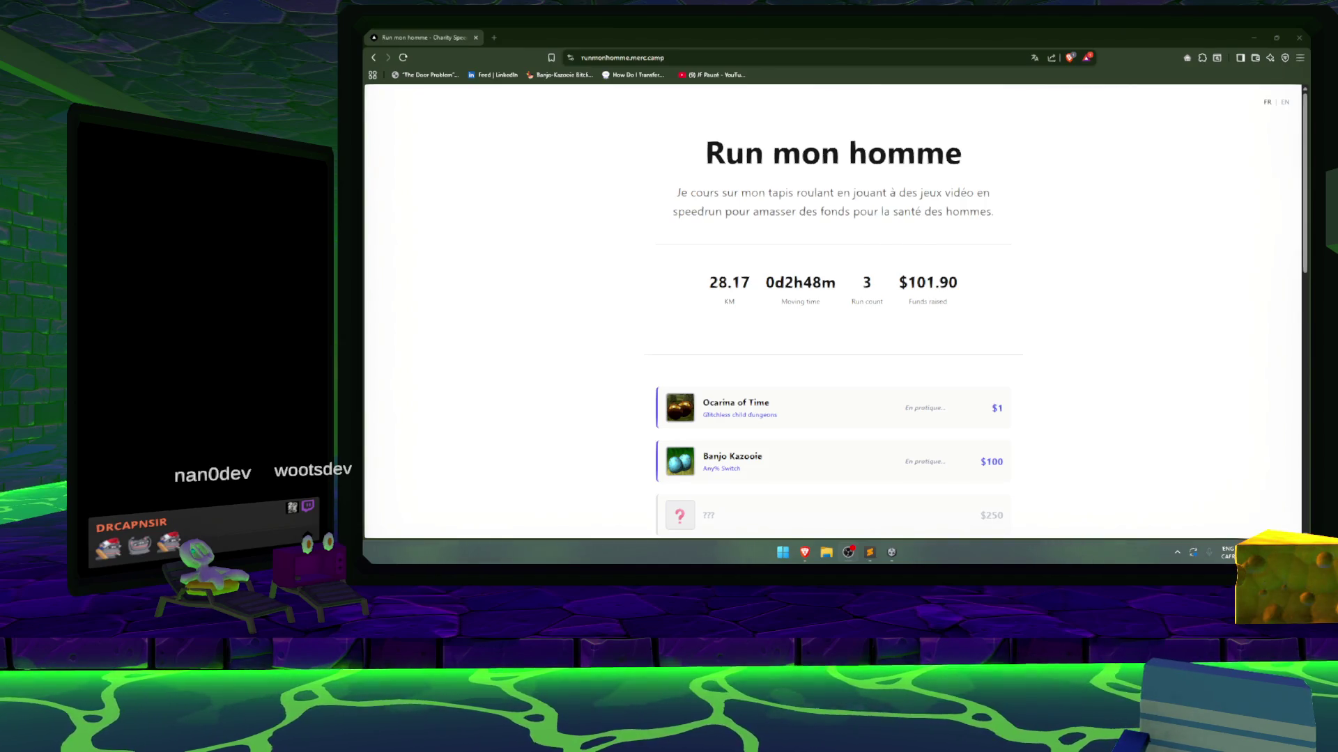
pyautogui.press('super+Tab')
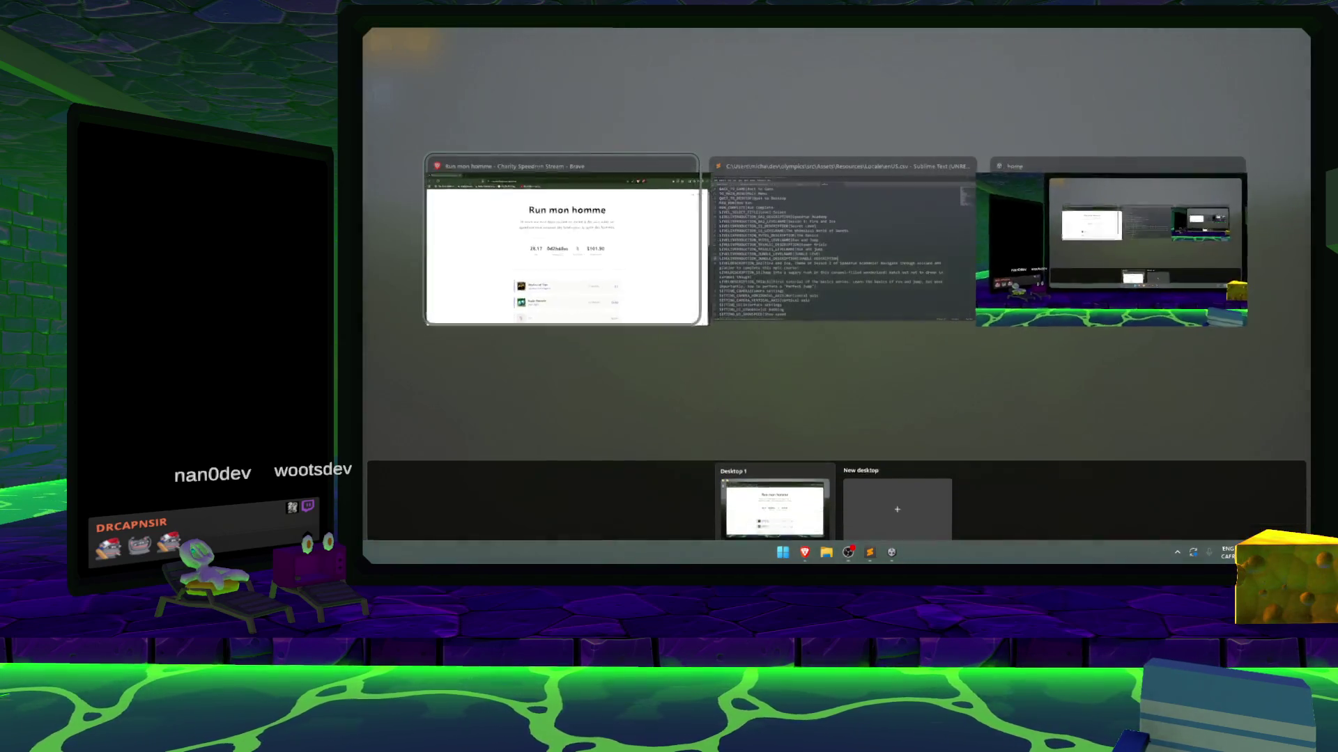
pyautogui.moveTo(1115, 243); pyautogui.dragTo(896, 498)
pyautogui.click(713, 498)
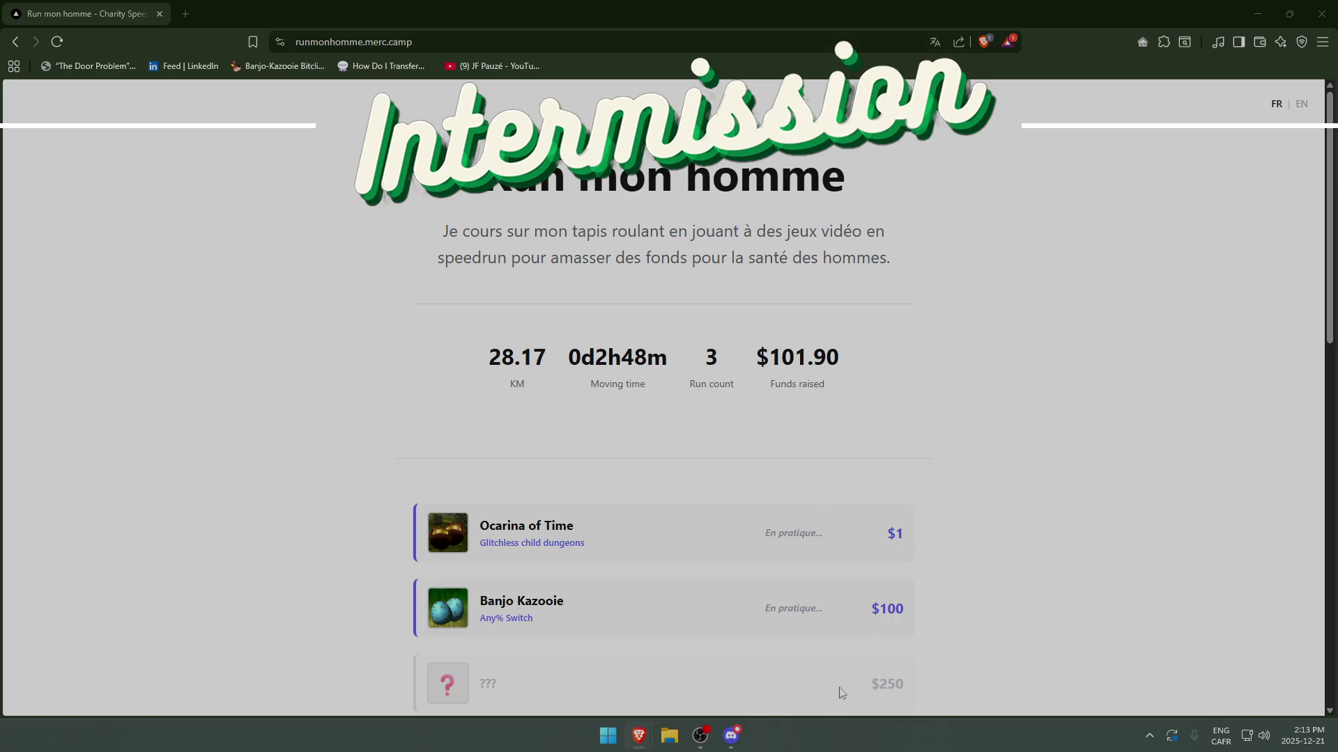
# - Open a new Brave tab at nintendo.com, then check Discord and start another tab
pyautogui.moveTo(714, 737)
pyautogui.click(185, 14)
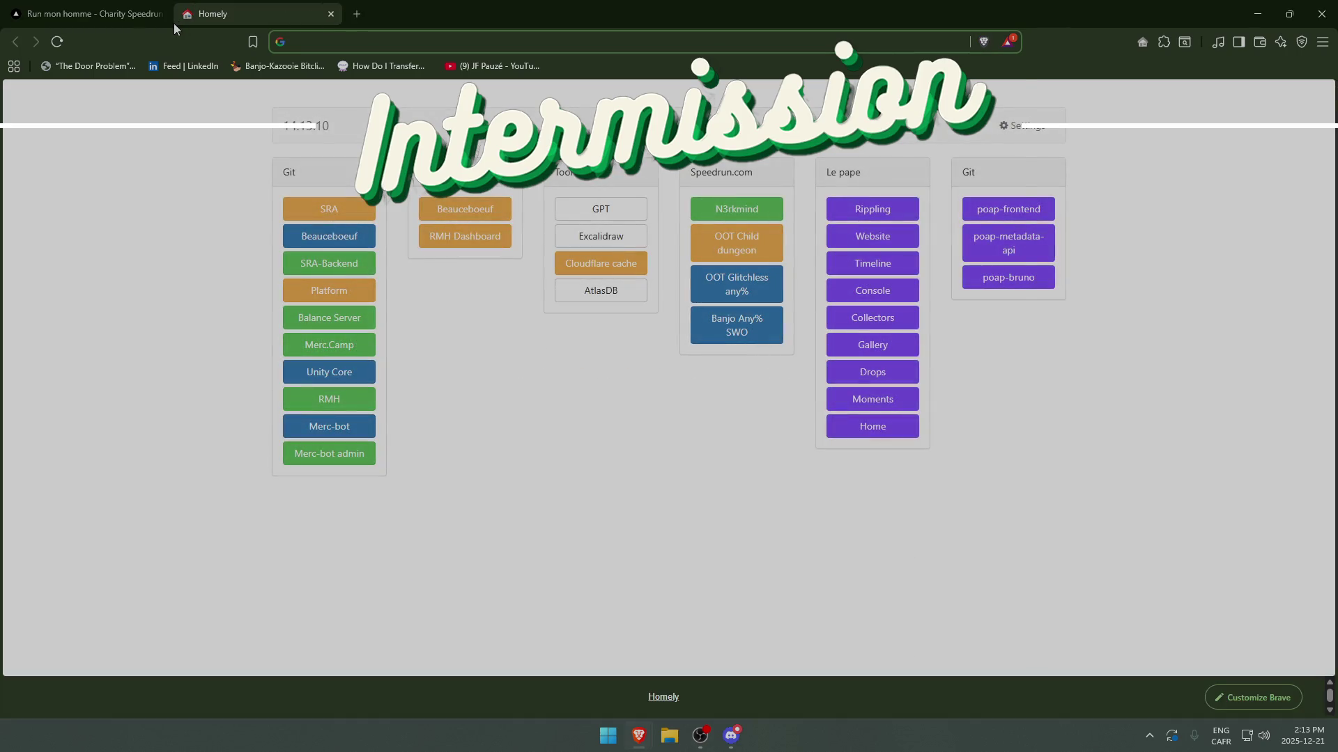
pyautogui.write('nintendo.com')
pyautogui.press('Return')
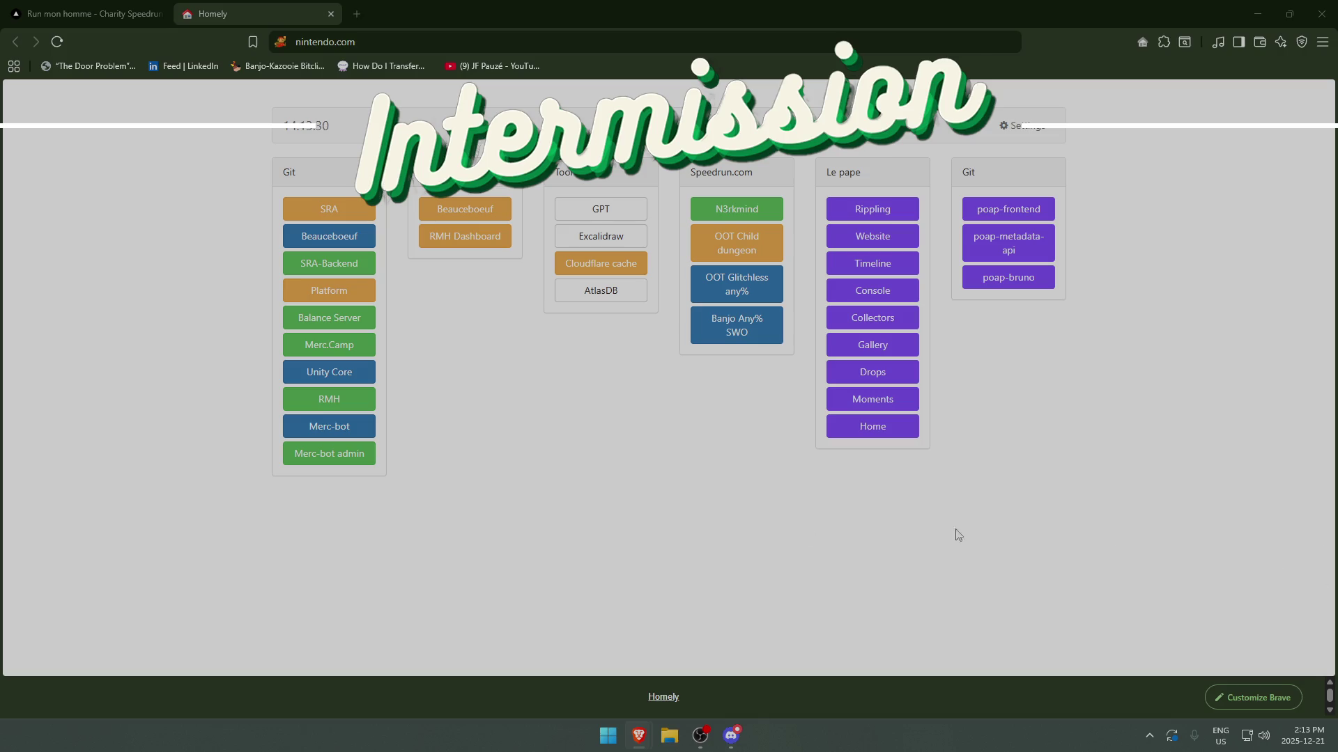
pyautogui.click(728, 736)
pyautogui.click(357, 14)
# - Load the pasted vdo.ninja link, then highlight the 28.17 KM distance stat
pyautogui.write('https://vdo.ninja/?push=Cuistot007&room=SARoiDeLaJungle&mute')
pyautogui.press('Return')
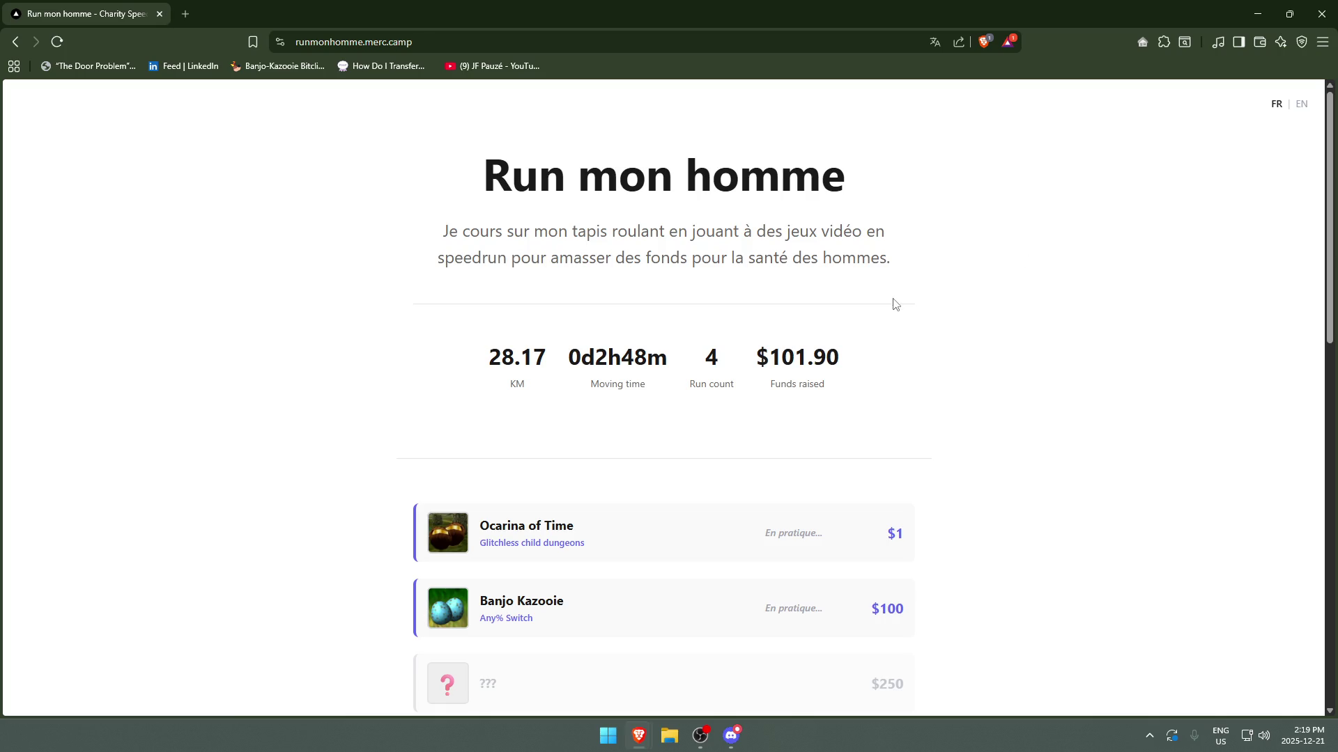
pyautogui.moveTo(448, 365); pyautogui.dragTo(678, 355)
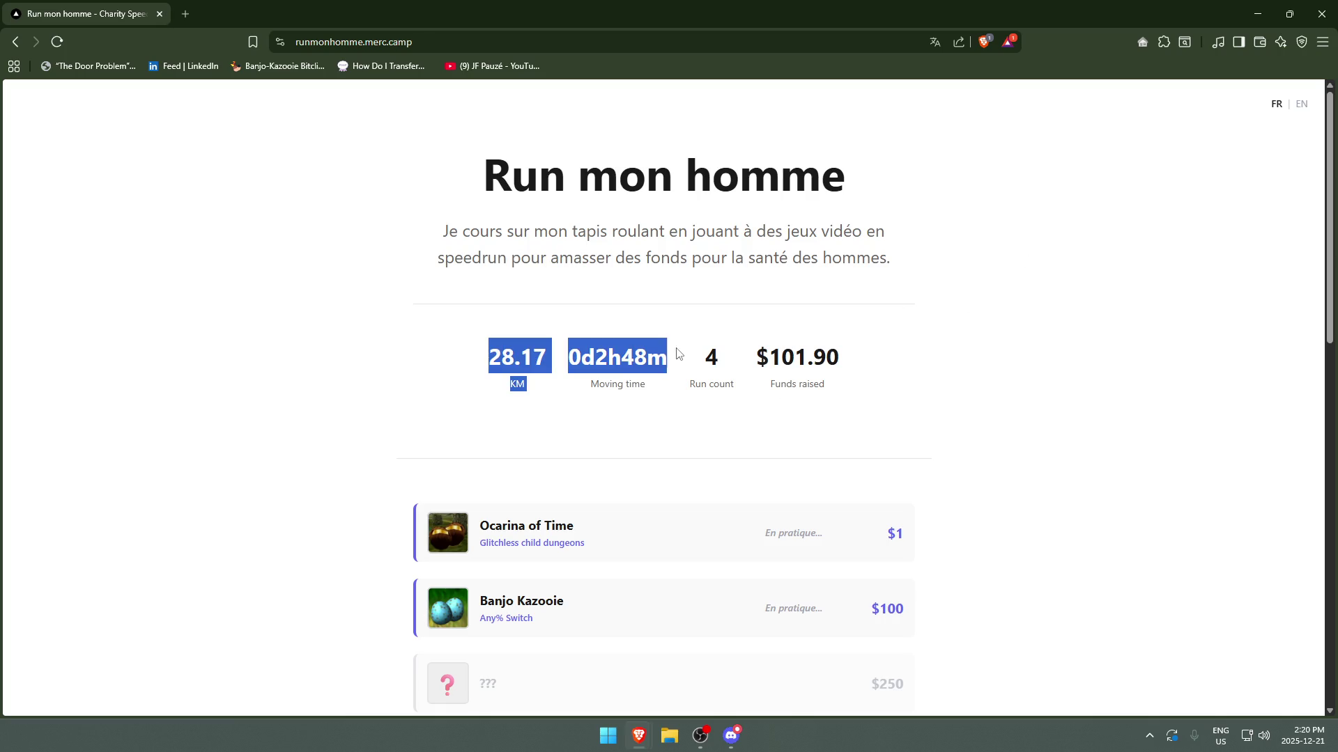
pyautogui.click(511, 394)
pyautogui.moveTo(491, 358); pyautogui.dragTo(556, 362)
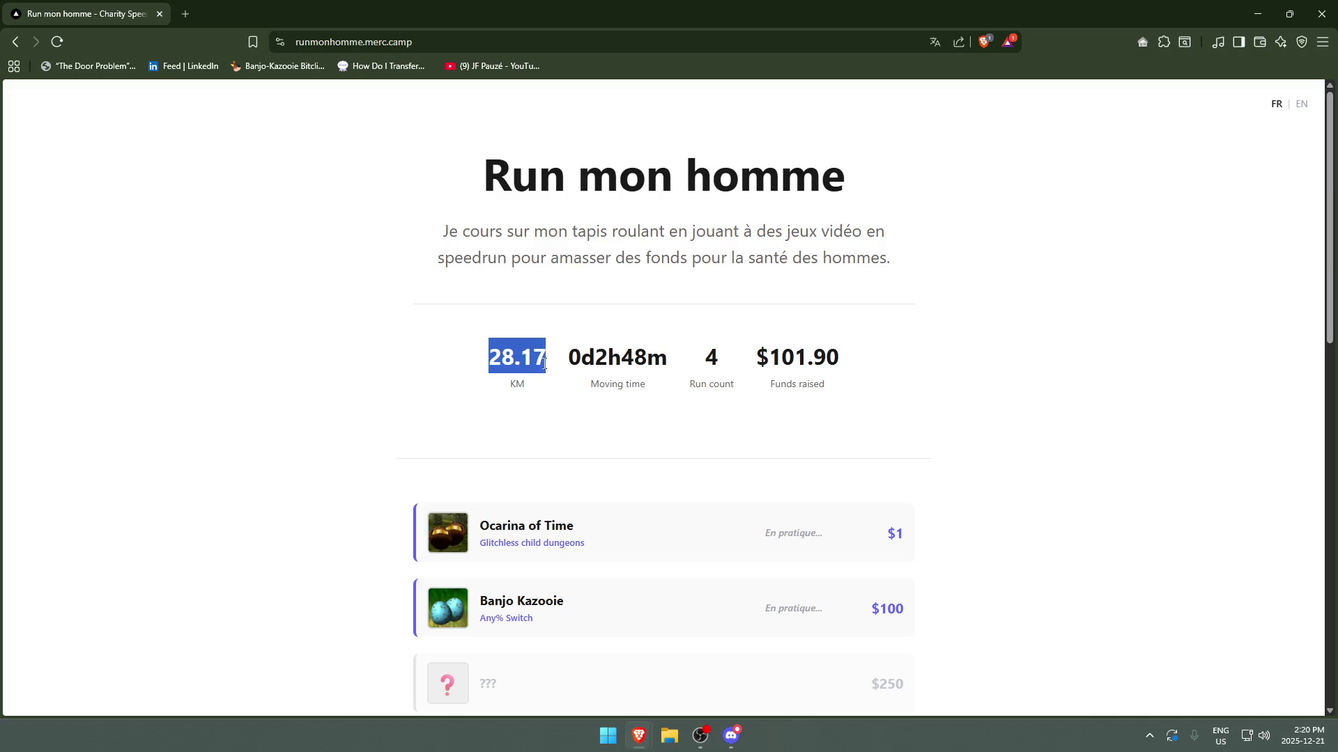
pyautogui.click(533, 391)
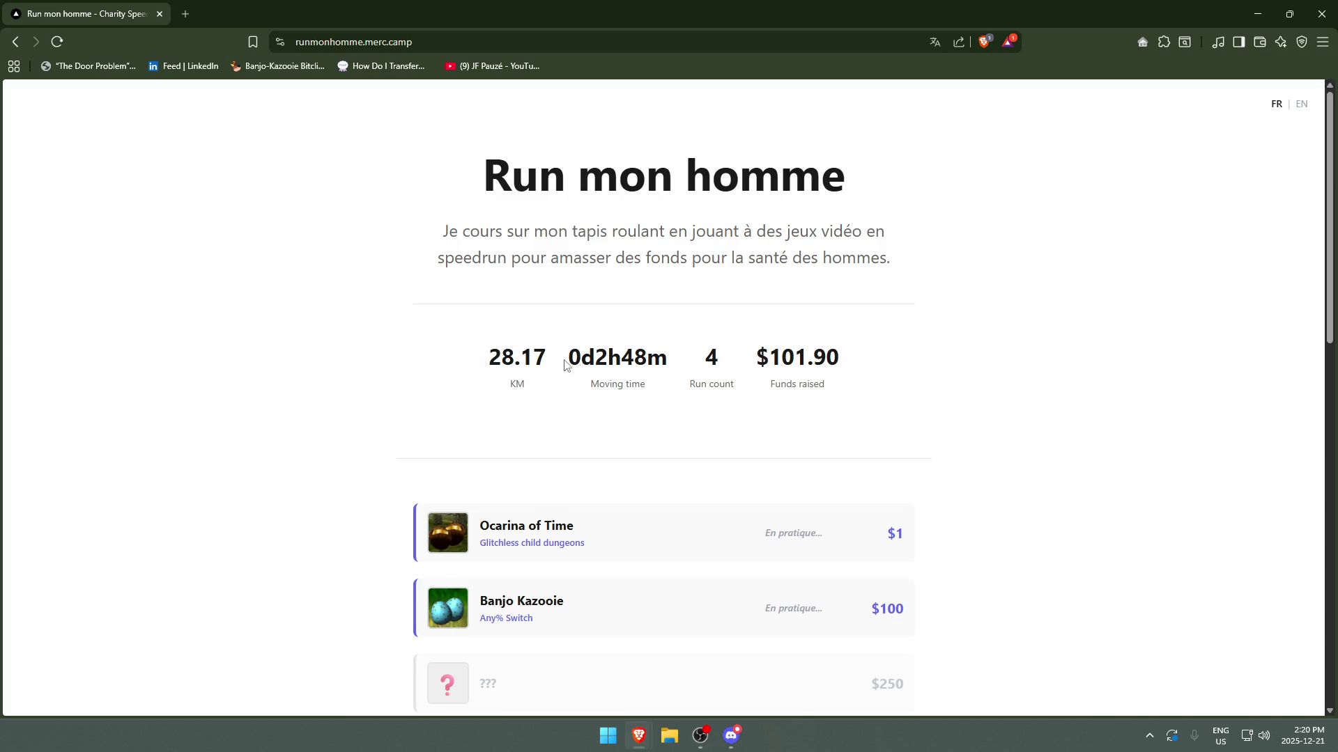
# - Highlight the 0d2h48m moving time and the run count of 4
pyautogui.doubleClick(570, 363)
pyautogui.click(721, 424)
pyautogui.doubleClick(711, 359)
pyautogui.click(705, 361)
# - Highlight the $101.90 funds raised amount on the charity page
pyautogui.moveTo(871, 370); pyautogui.dragTo(743, 371)
pyautogui.click(1038, 397)
pyautogui.moveTo(905, 358); pyautogui.dragTo(756, 357)
pyautogui.click(1033, 375)
pyautogui.moveTo(922, 358); pyautogui.dragTo(756, 356)
# - Scroll down to the game goal cards and highlight the Banjo Kazooie $100 goal
pyautogui.click(955, 375)
pyautogui.middleClick(986, 404)
pyautogui.moveTo(884, 532)
pyautogui.mouseDown()
pyautogui.moveTo(538, 479)
pyautogui.moveTo(375, 484)
pyautogui.mouseUp()
pyautogui.click(1113, 420)
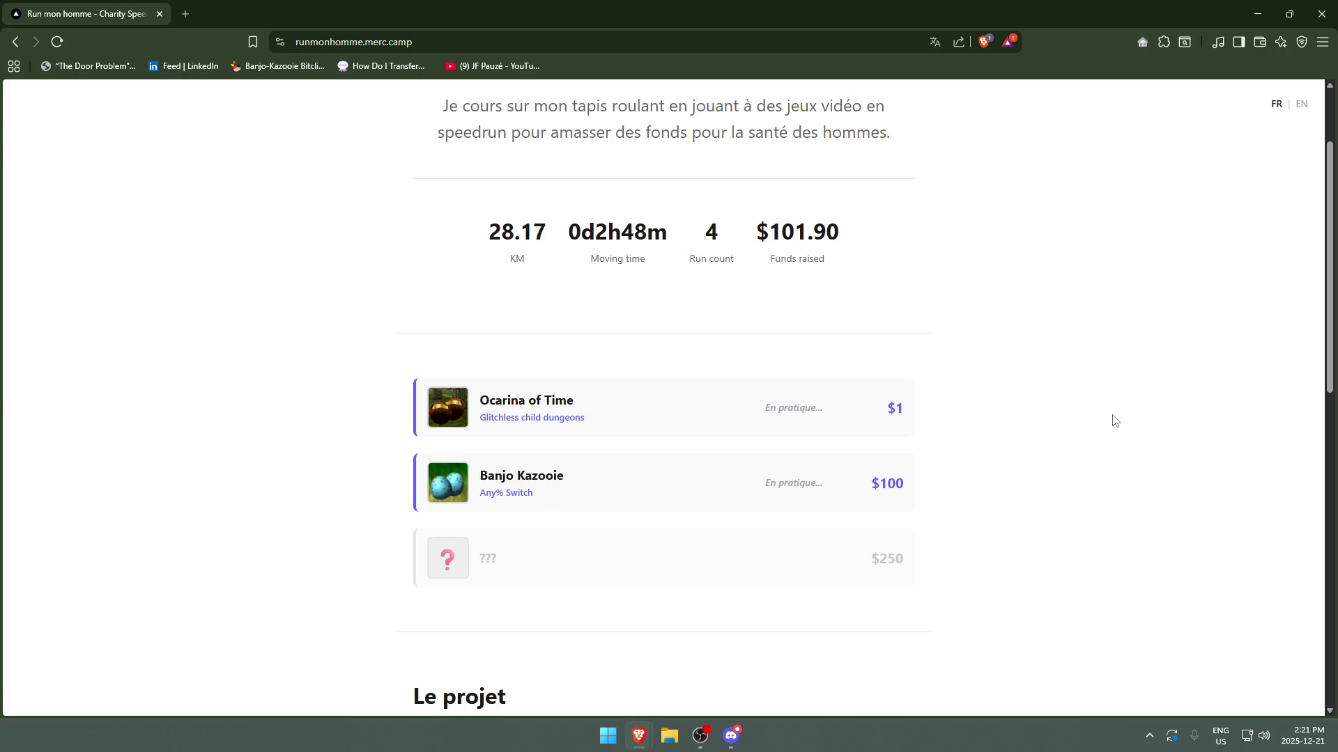
pyautogui.moveTo(1037, 486); pyautogui.dragTo(406, 469)
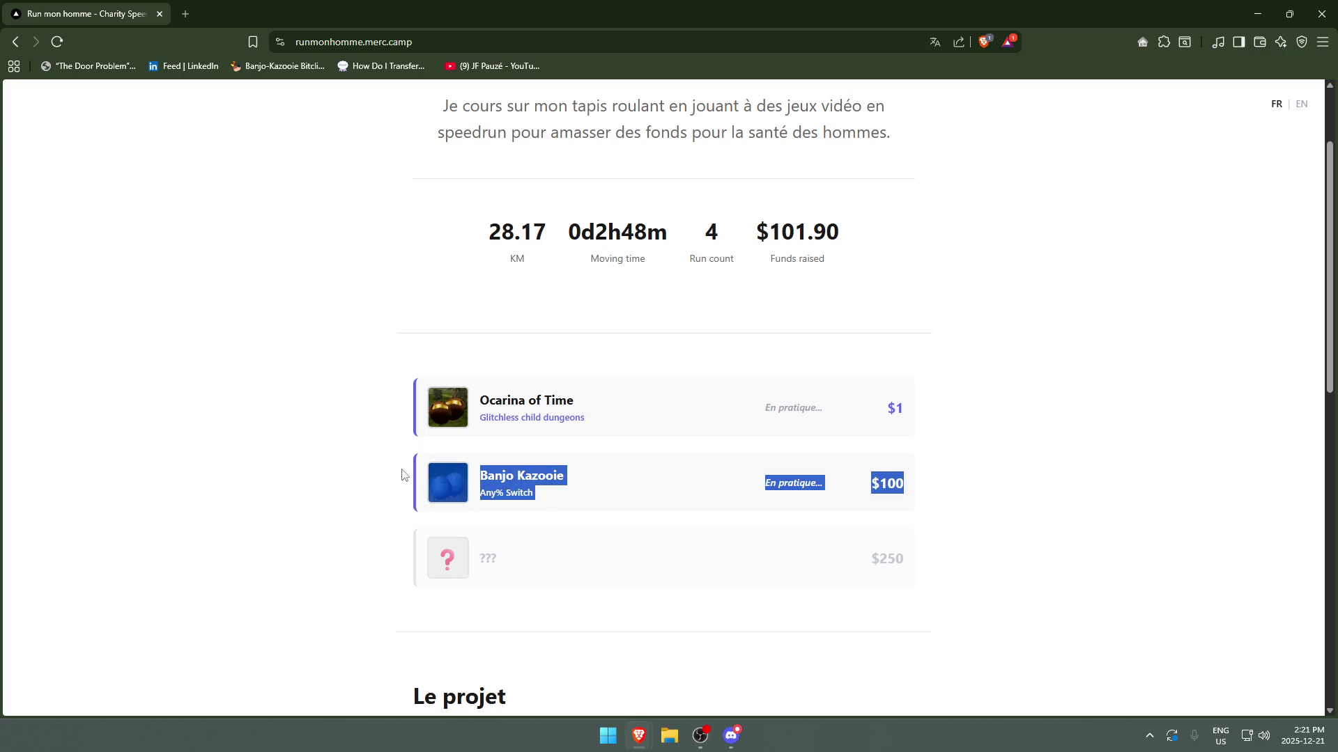
pyautogui.click(1079, 483)
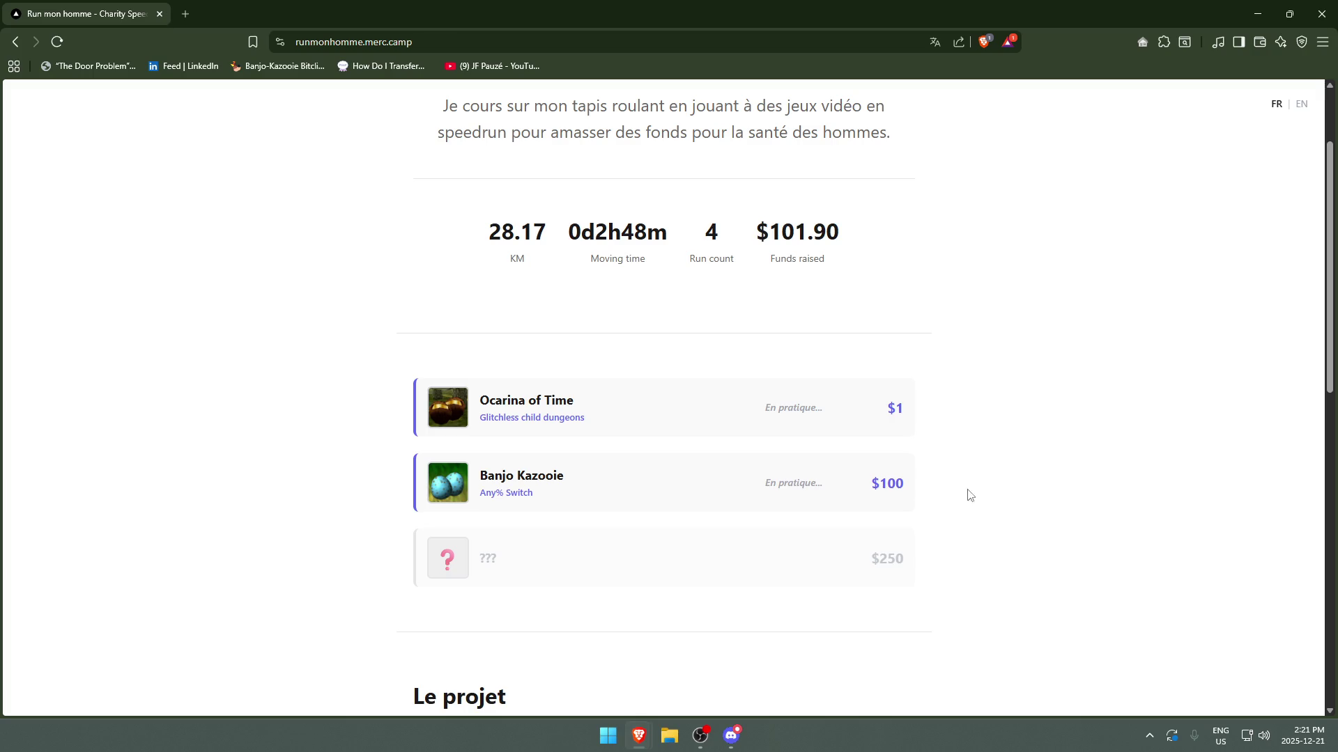
pyautogui.moveTo(970, 496); pyautogui.dragTo(457, 495)
pyautogui.click(935, 496)
# - Highlight the Ocarina of Time $1 goal and the hidden $250 card, then switch to OBS
pyautogui.moveTo(930, 425); pyautogui.dragTo(278, 401)
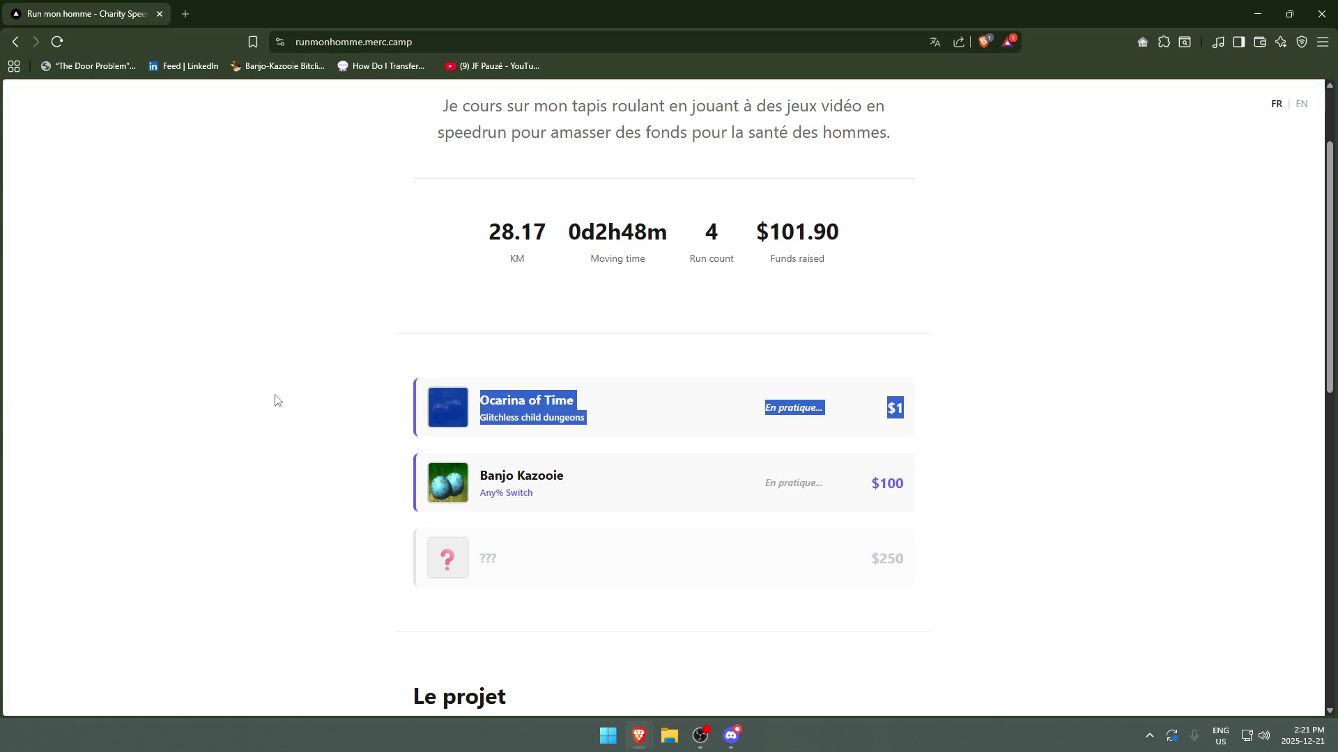
pyautogui.click(274, 395)
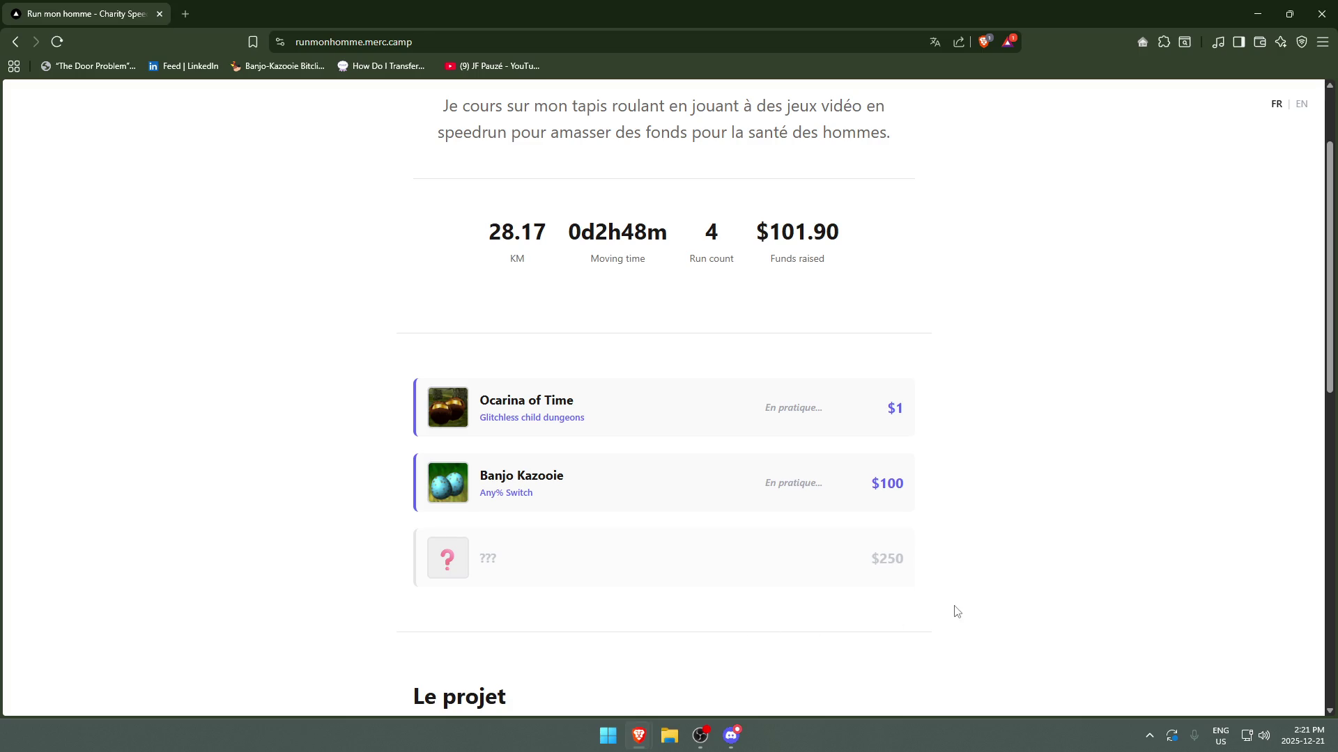
pyautogui.moveTo(927, 564); pyautogui.dragTo(318, 575)
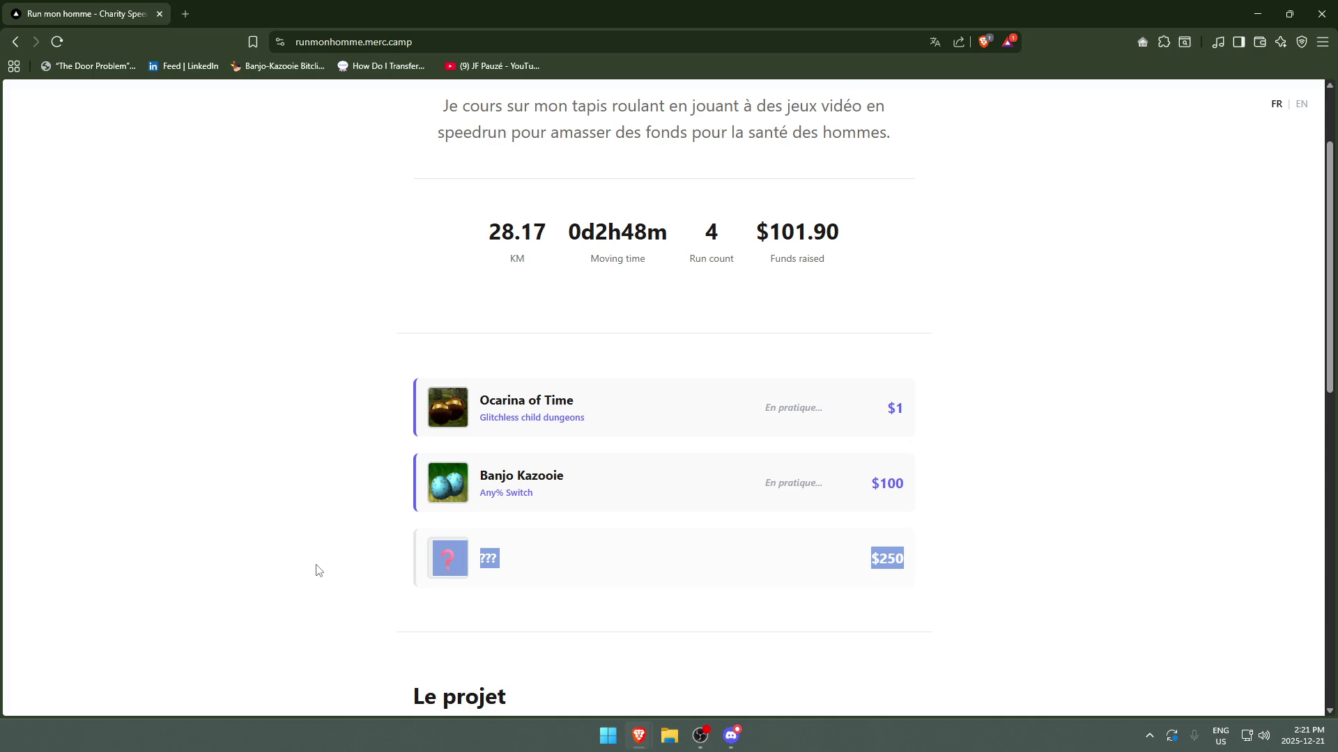
pyautogui.scroll(-2, 1078, 424)
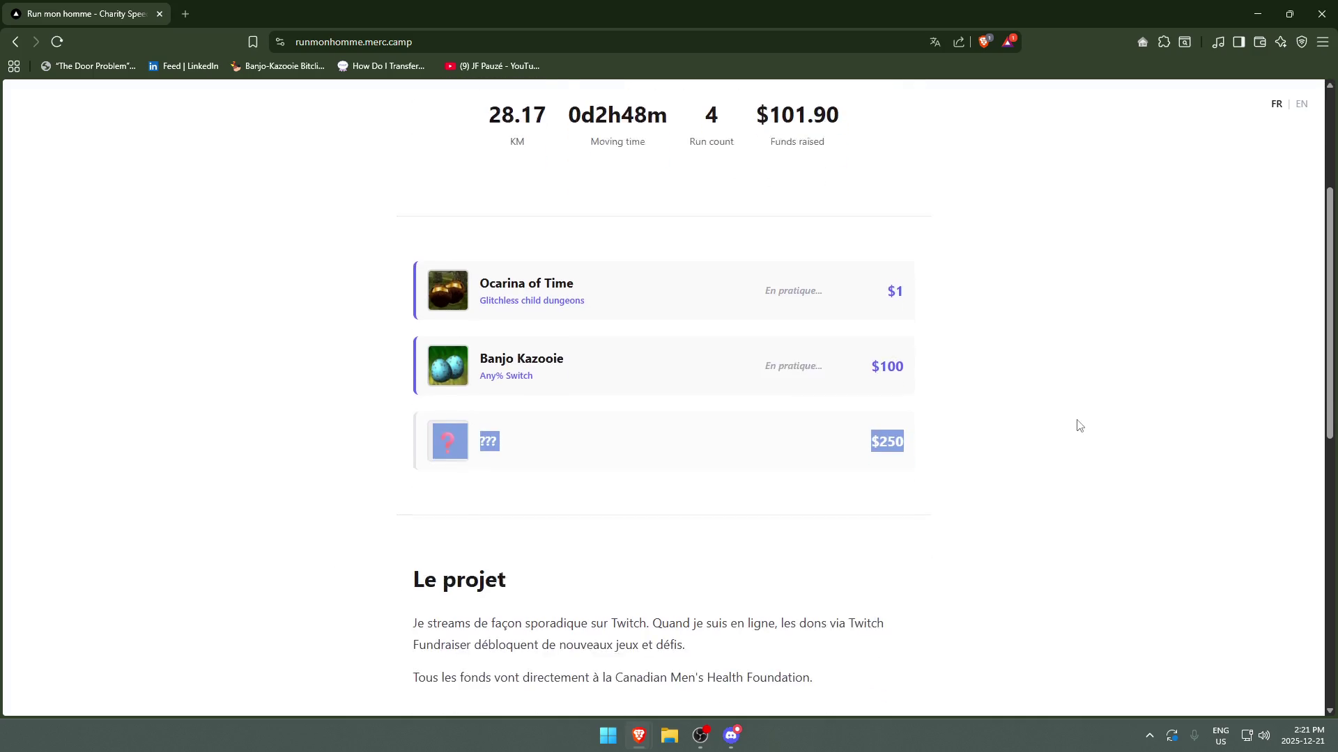
pyautogui.click(1078, 424)
pyautogui.scroll(4, 958, 218)
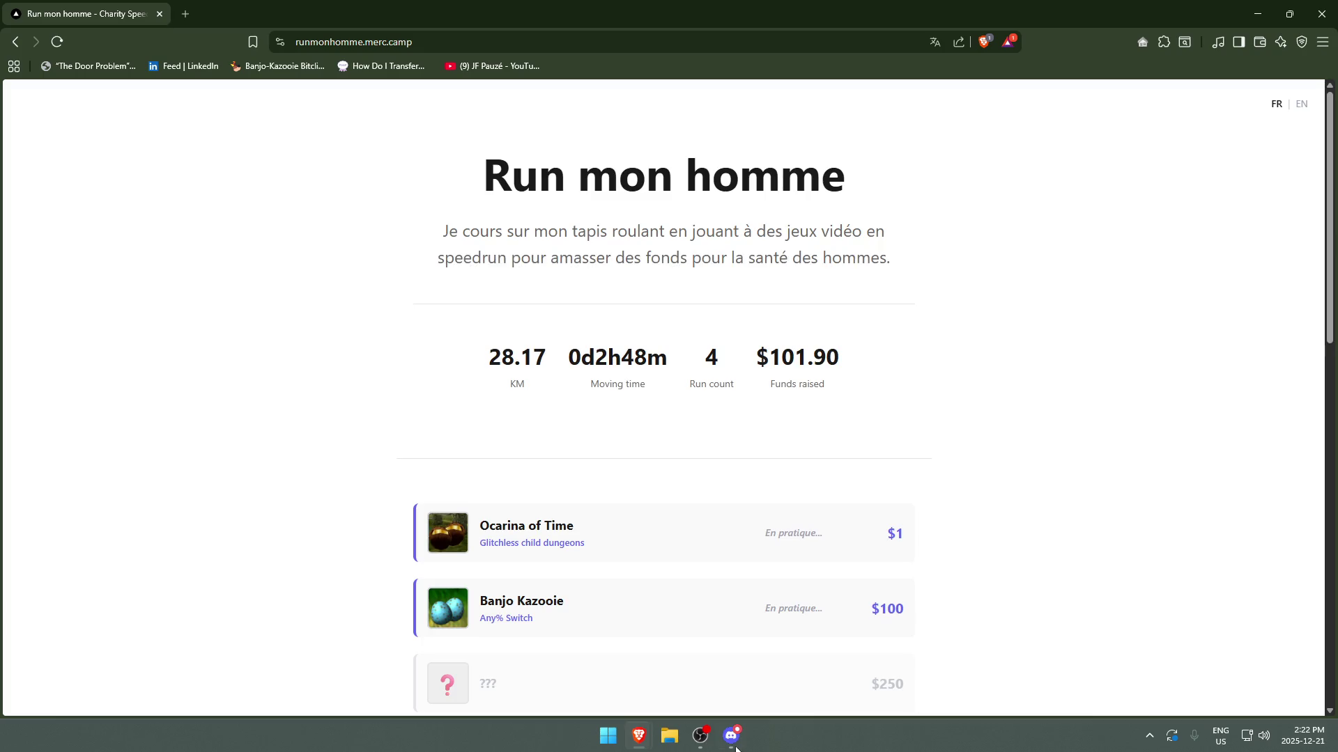
pyautogui.scroll(-2, 1069, 472)
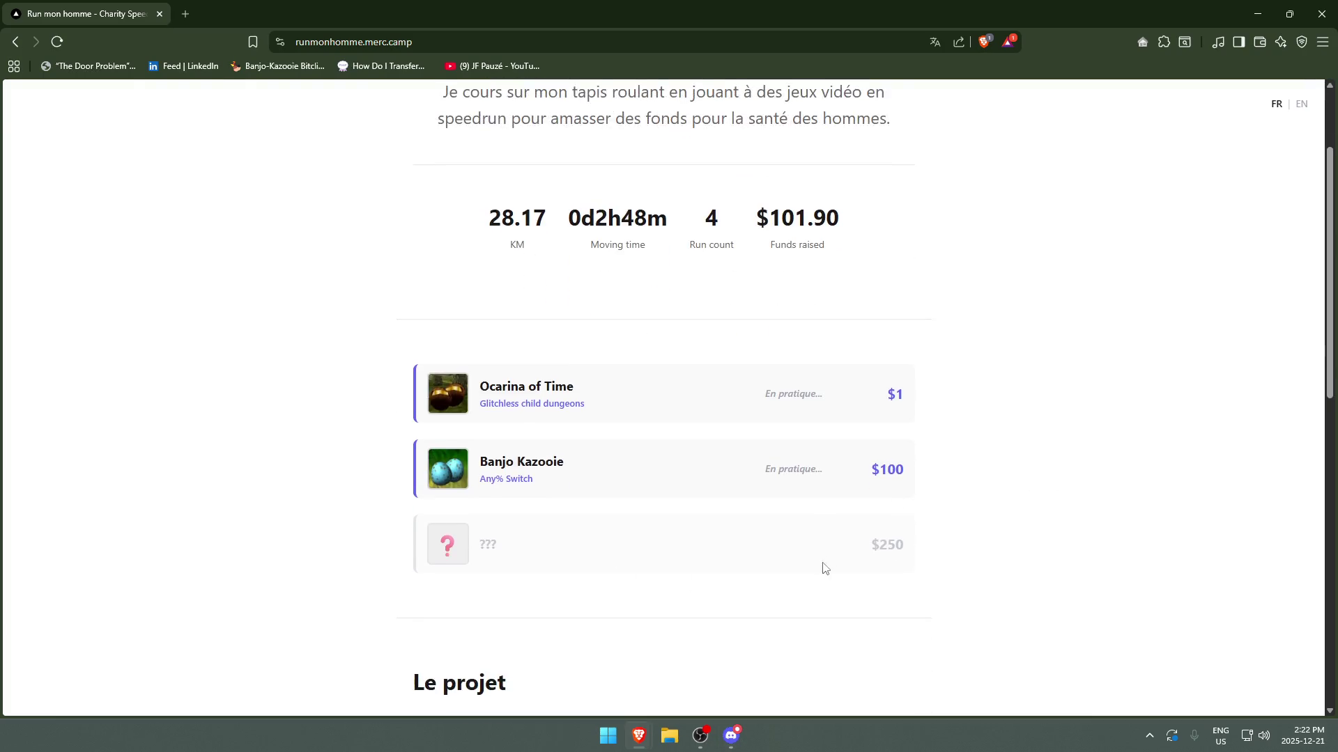
pyautogui.moveTo(935, 562); pyautogui.dragTo(352, 536)
pyautogui.click(1209, 444)
pyautogui.click(700, 736)
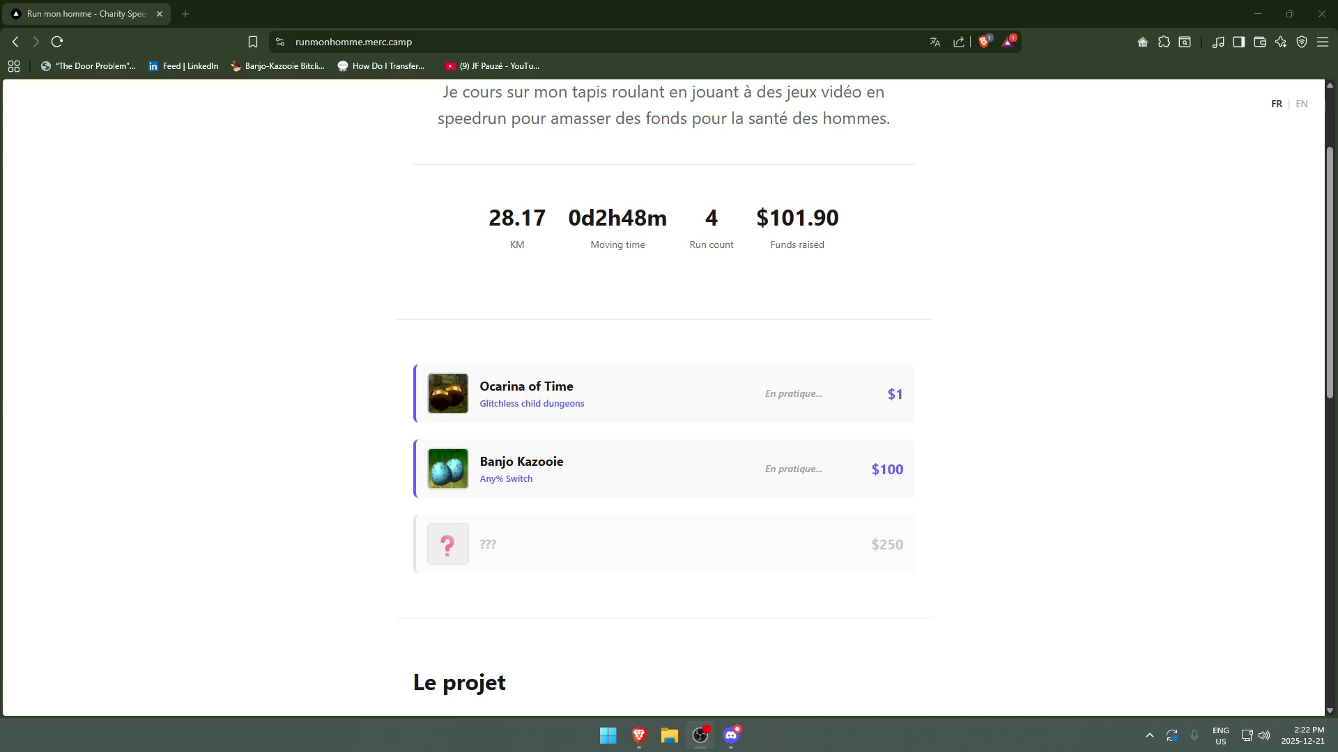